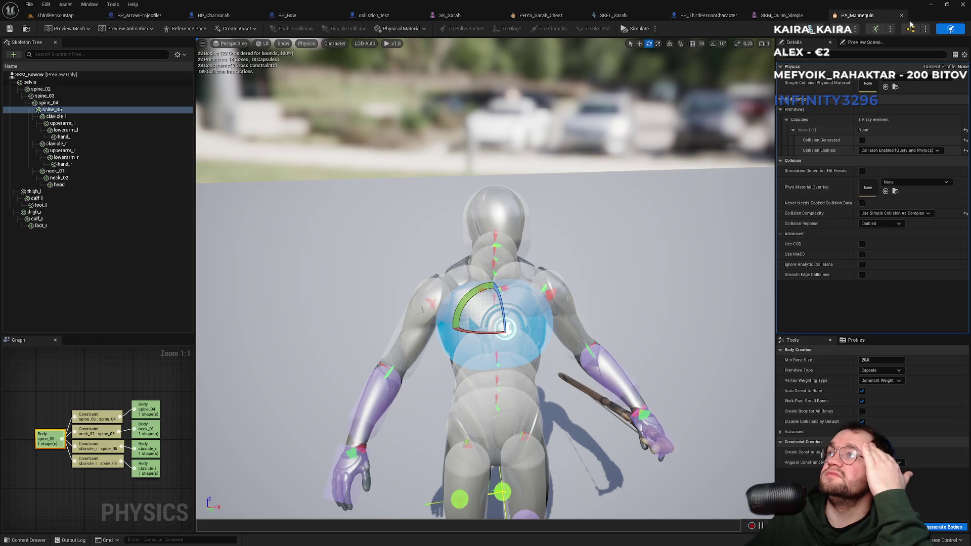
Switch to the PHYS_Sarah_Chest physics asset and select its spine_04 body
click(541, 16)
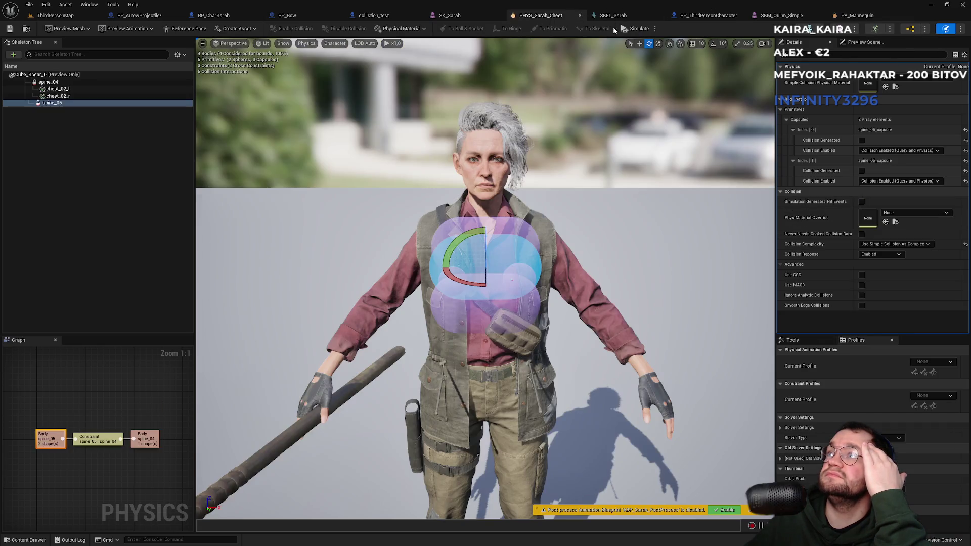
click(49, 87)
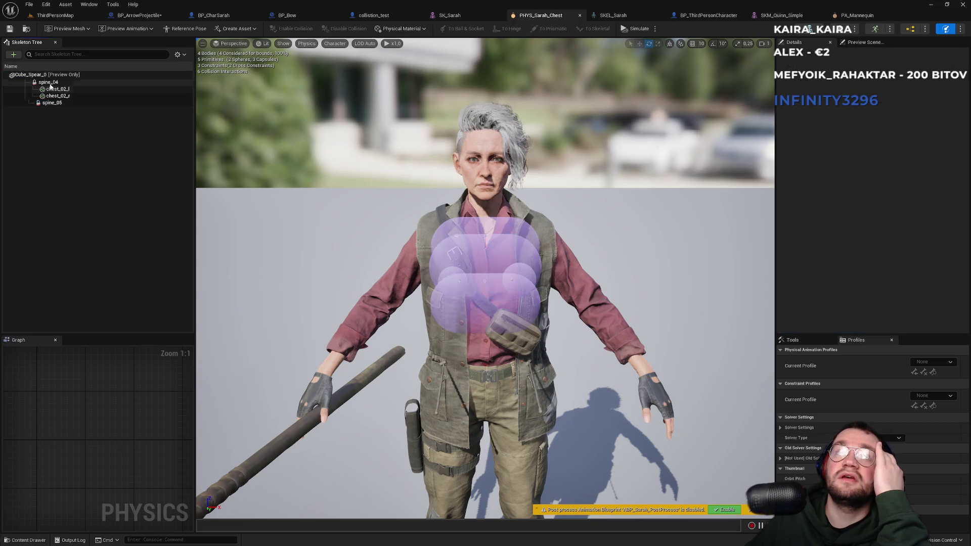
click(49, 82)
click(56, 79)
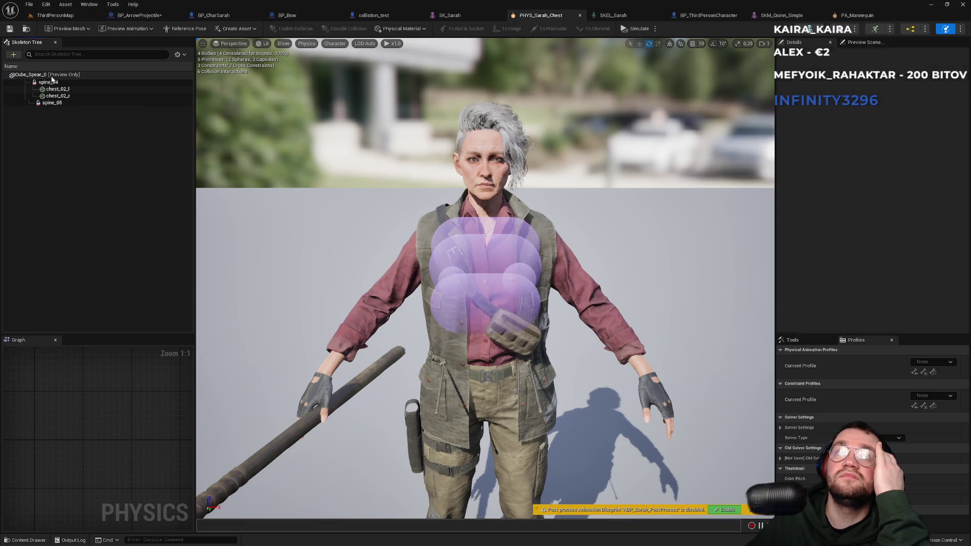
Try adding a sphere shape to a bone from the add menu
right_click(42, 77)
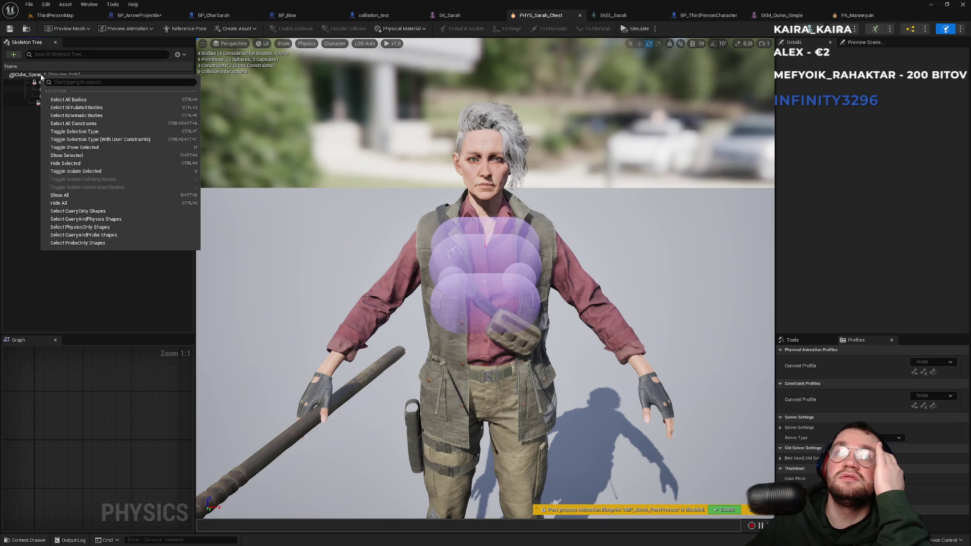
click(13, 55)
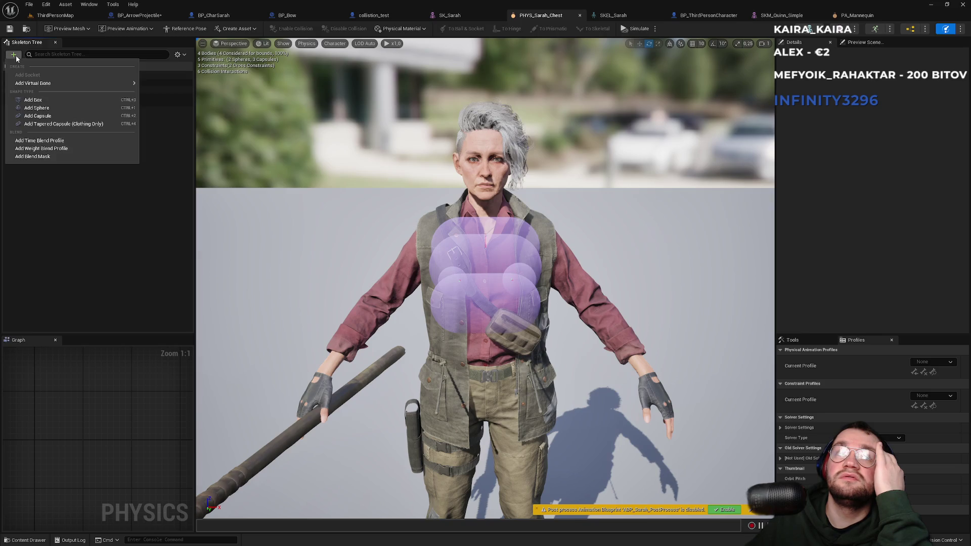
mouse_move(45, 83)
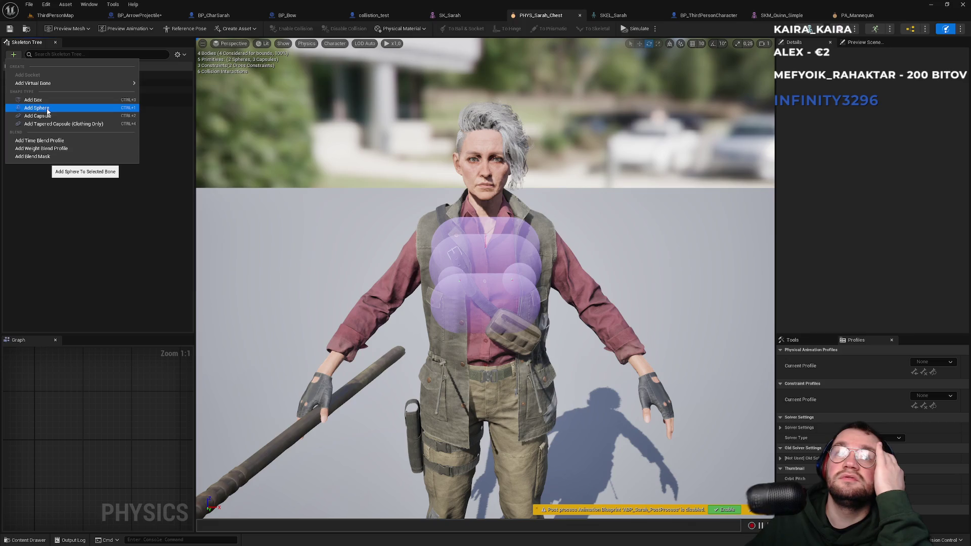
click(48, 110)
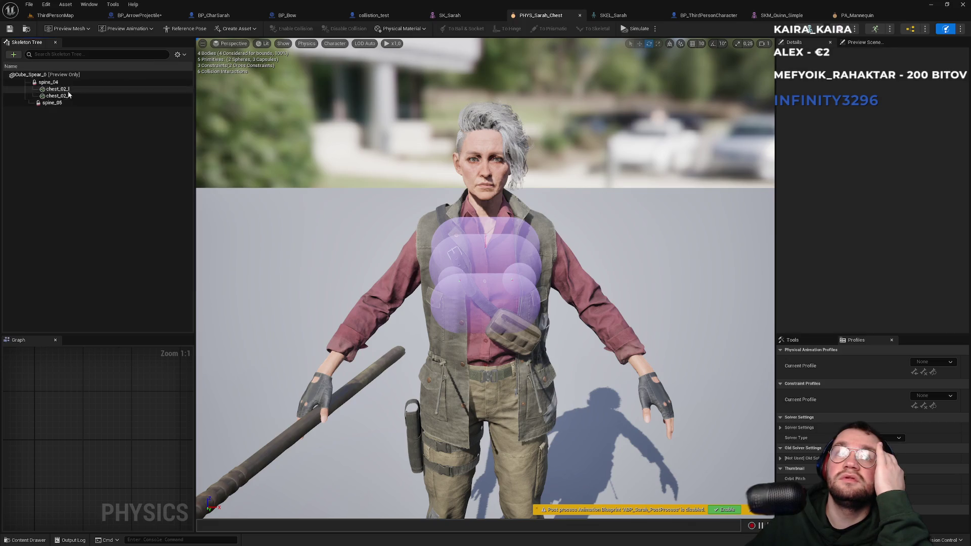
Reselect the spine_04 body, focus its node in the graph, and bring up its actions
click(48, 83)
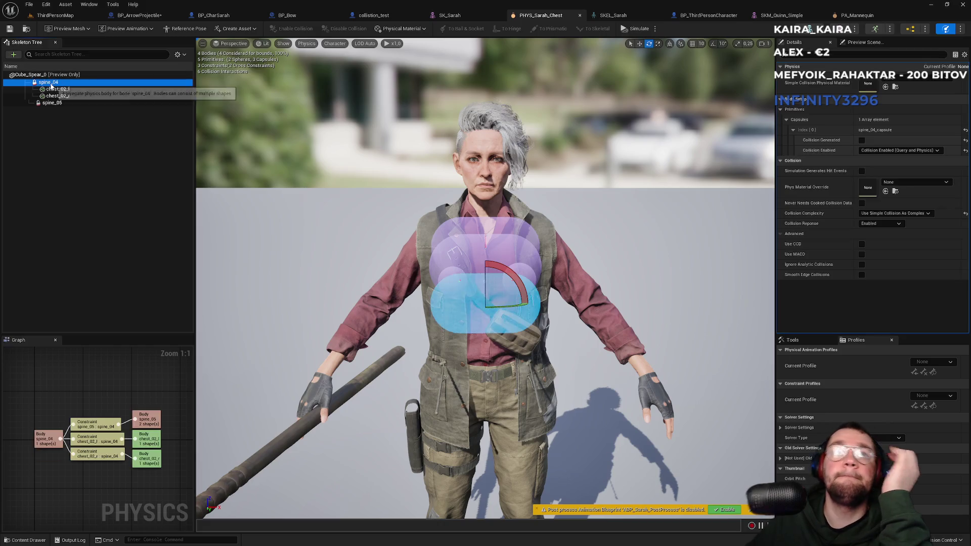
click(44, 432)
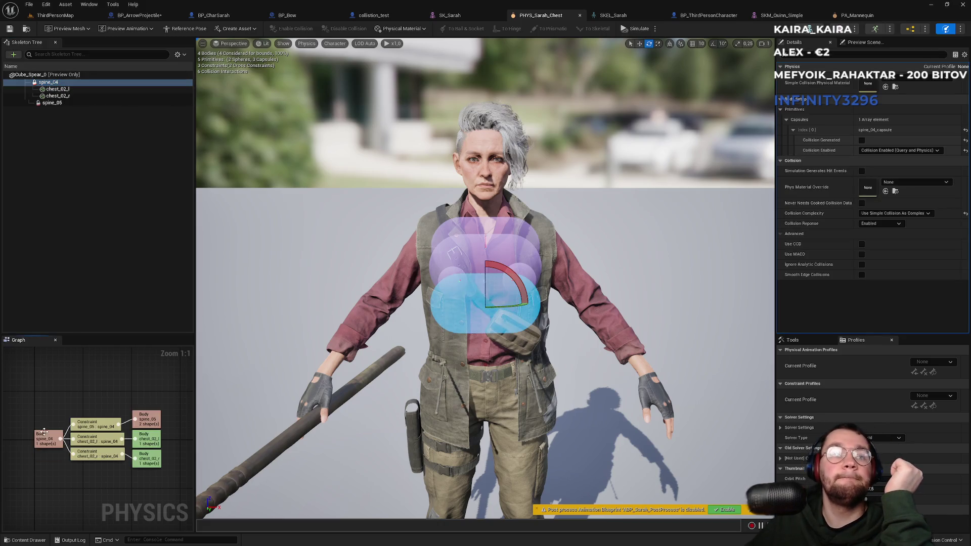
right_click(57, 88)
Add a sphere shape to spine_04 and raise it from Sarah's chest to her head
mouse_move(76, 115)
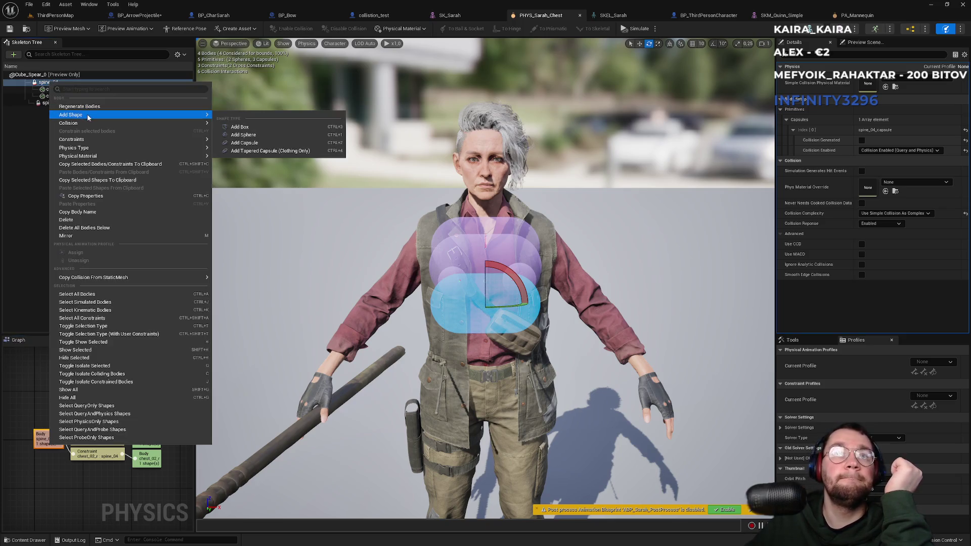
click(242, 133)
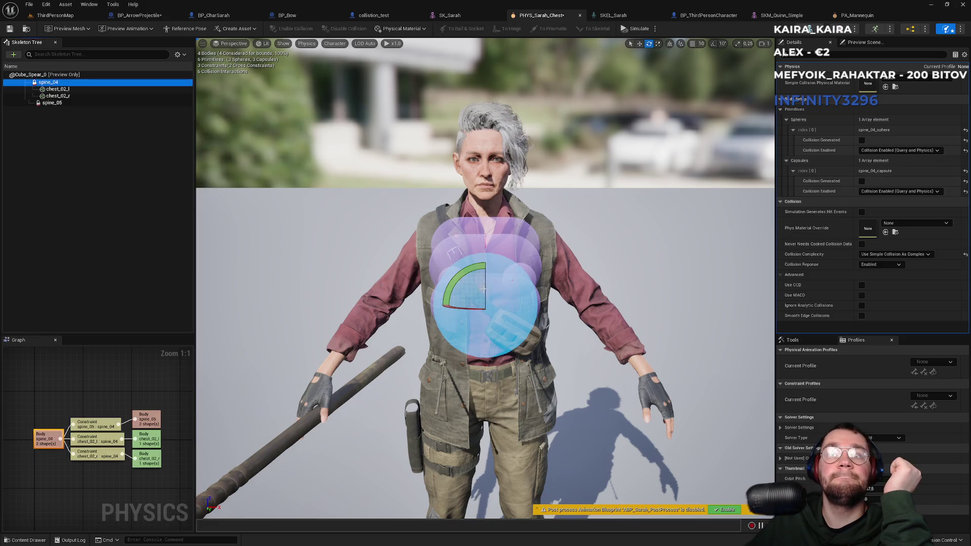
key(w)
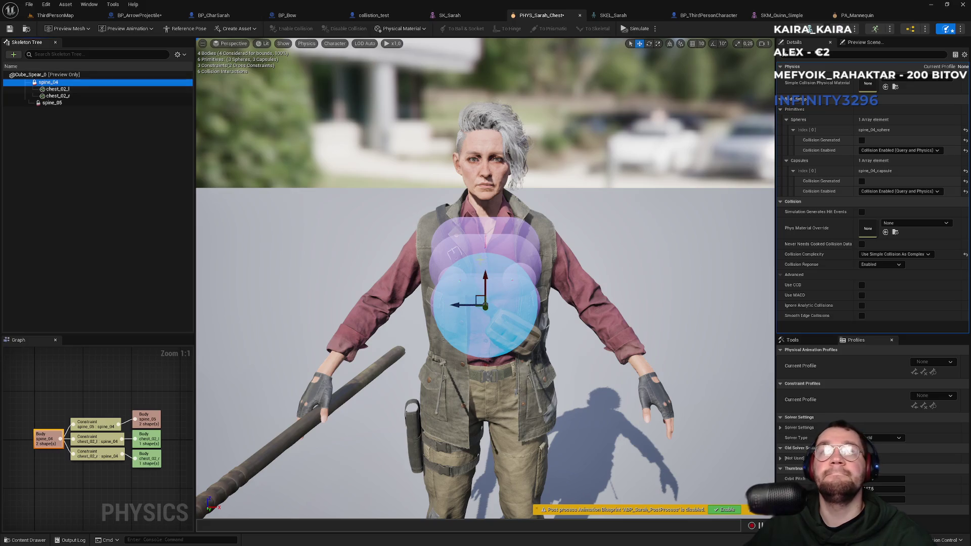
mouse_move(485, 282)
mouse_down()
mouse_move(487, 81)
mouse_move(504, 131)
mouse_up()
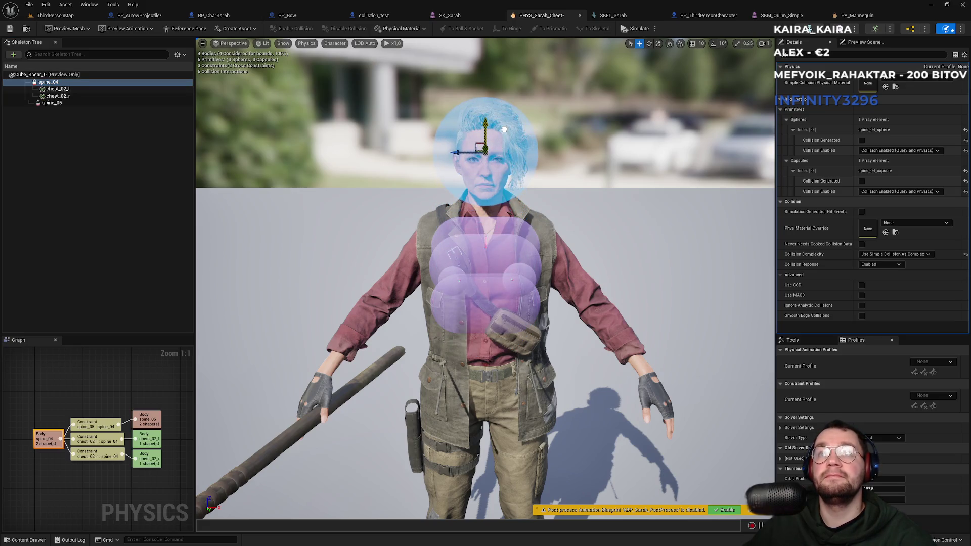
click(105, 154)
click(185, 55)
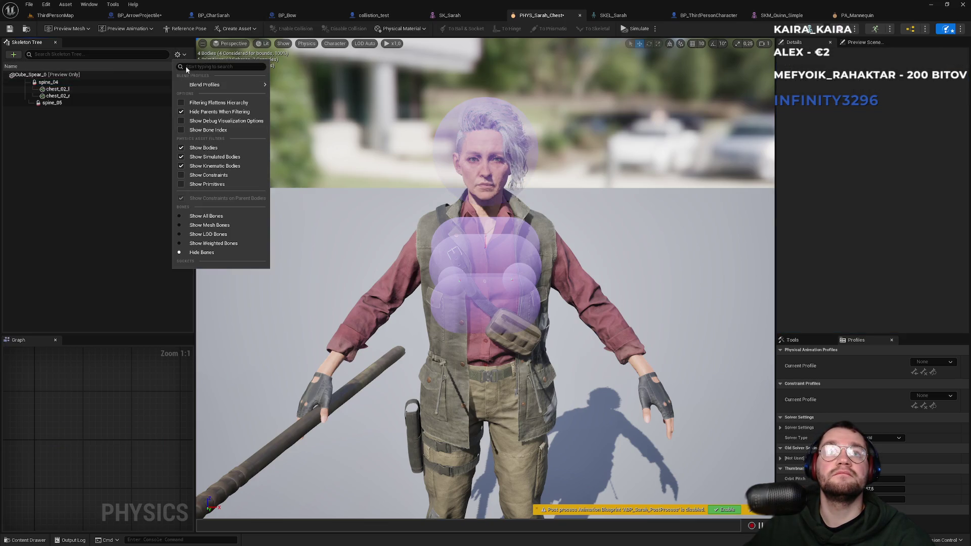
Hide bone indices, show primitives in the tree, select spine_04_sphere, then switch to SK_Sarah
click(181, 130)
click(181, 130)
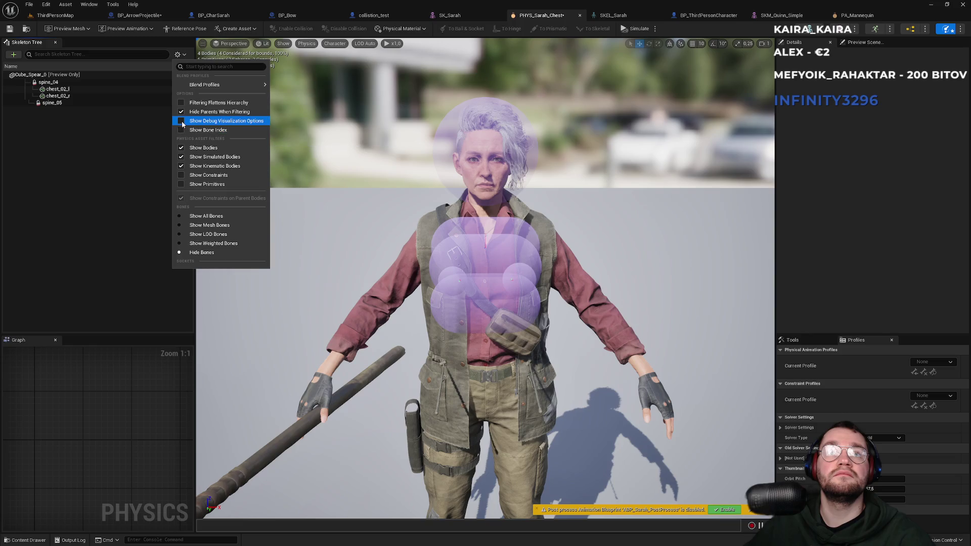
click(181, 184)
click(86, 92)
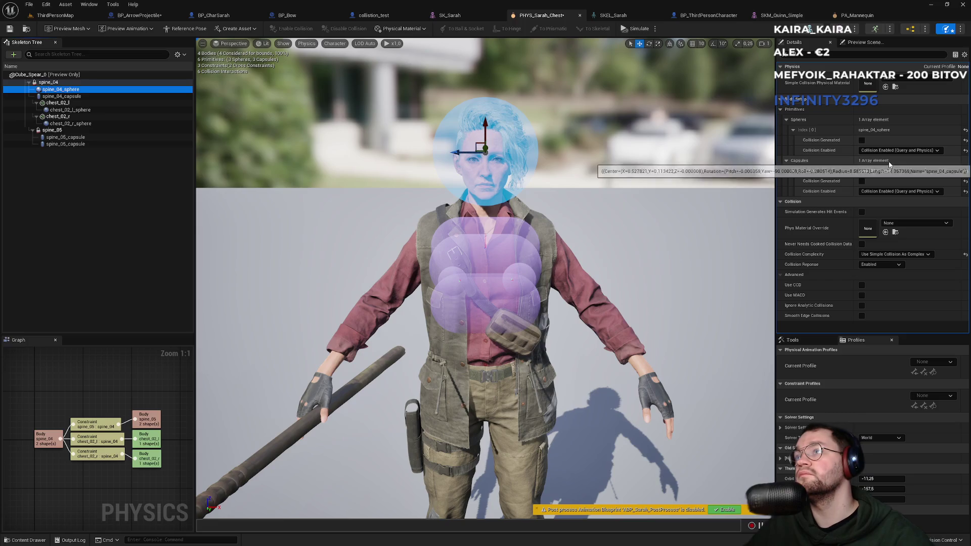
click(465, 16)
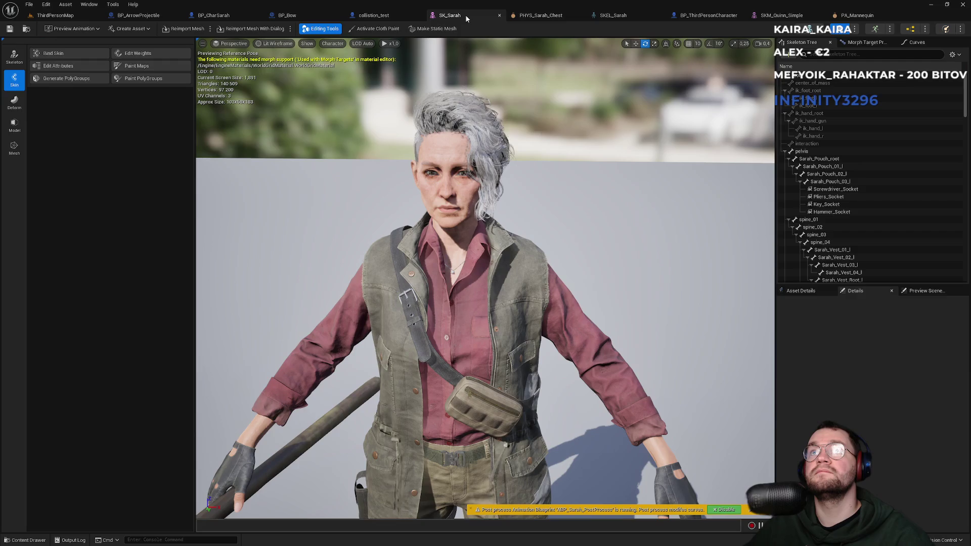
Toggle collision display on and off in the SK_Sarah viewport, check LOD options, then return to PHYS_Sarah_Chest
click(308, 45)
click(307, 83)
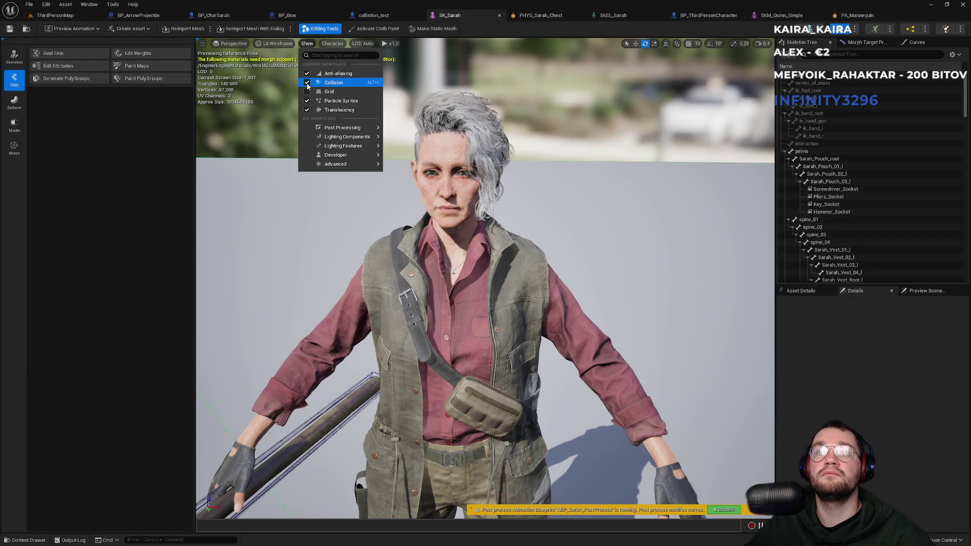
click(307, 83)
click(307, 83)
click(307, 83)
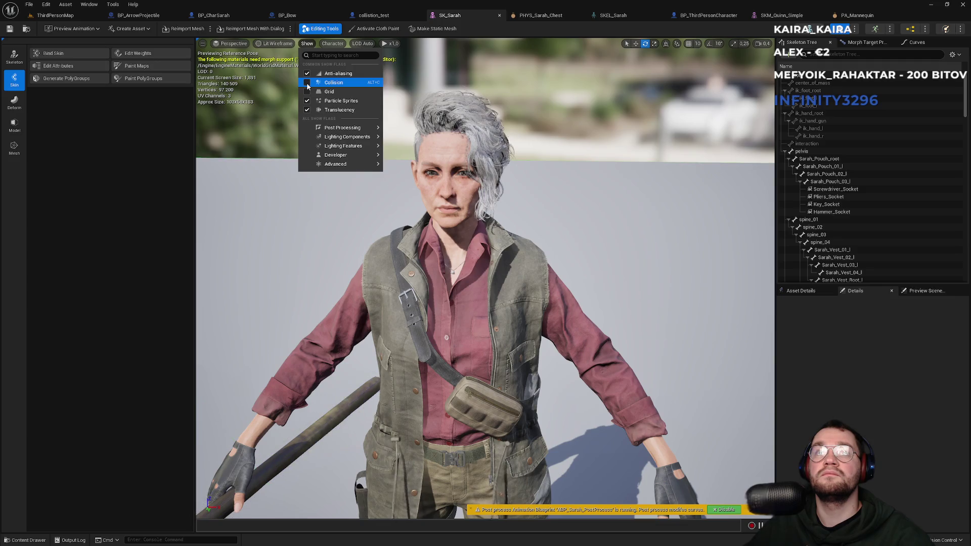
click(363, 43)
click(543, 17)
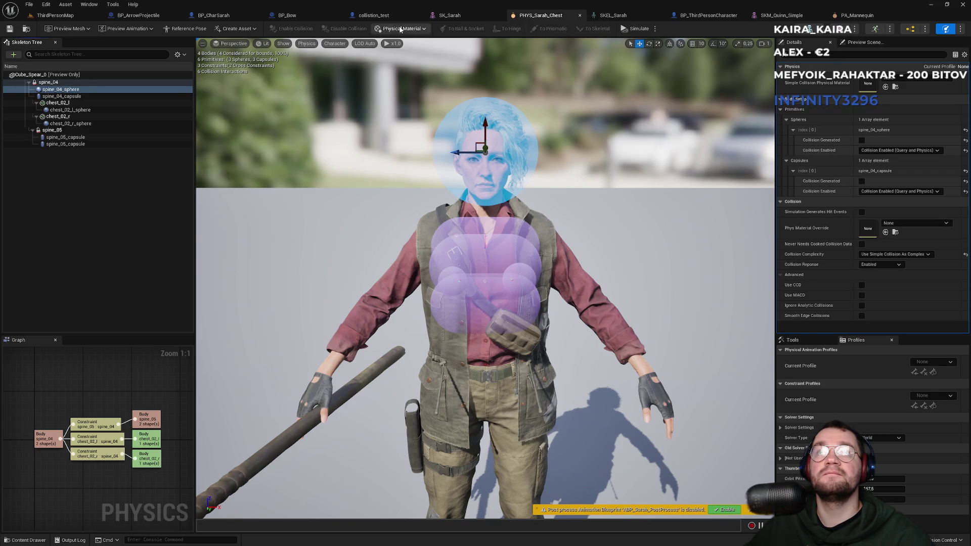
Inspect the chest_02_l, chest_02_r and spine_05 bodies and compare with the mannequin's physics asset
click(61, 102)
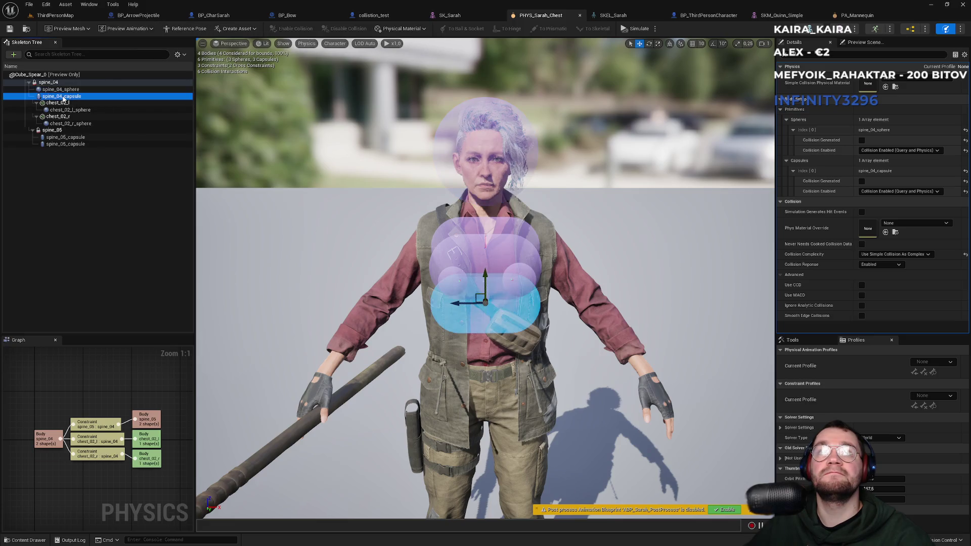
click(64, 116)
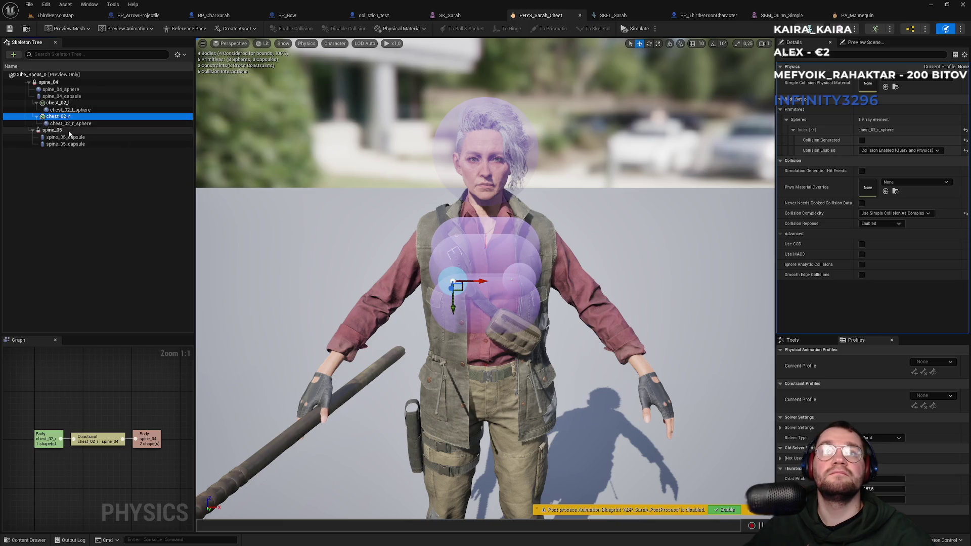
click(90, 131)
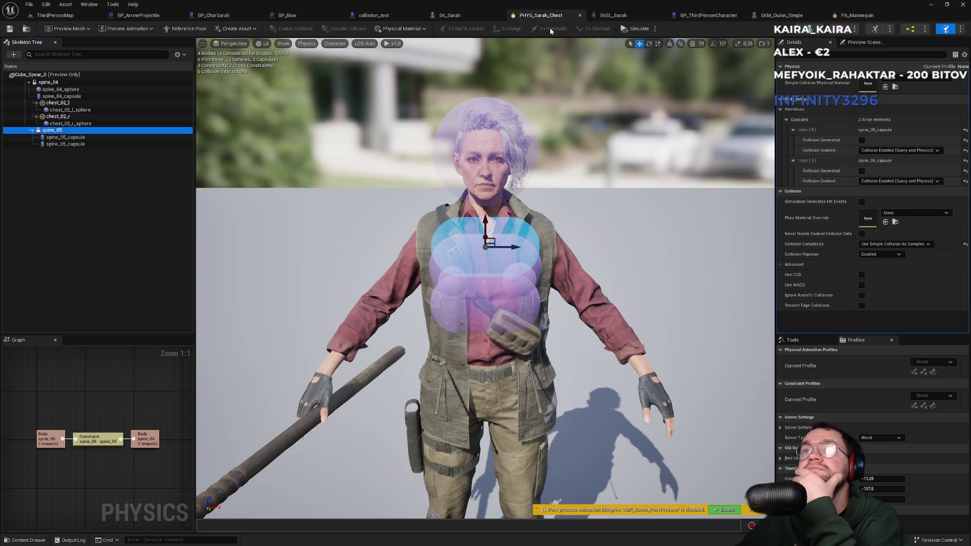
click(857, 15)
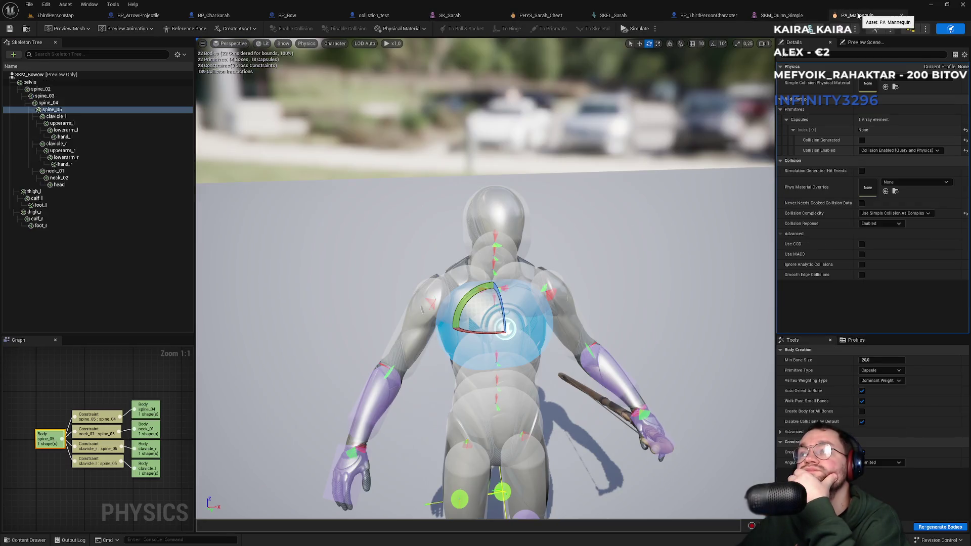
click(547, 15)
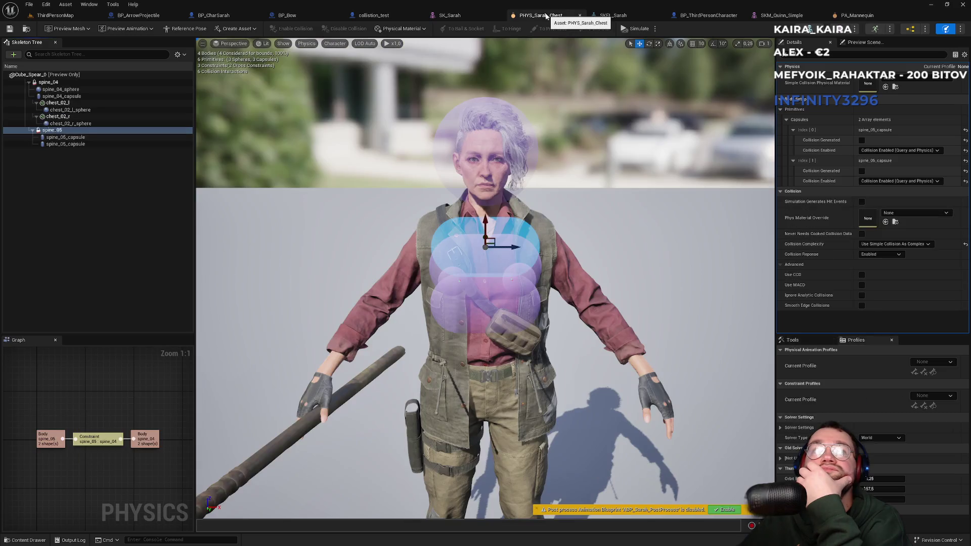
Select the spine_04 body, its chest capsule and its head sphere in turn
click(51, 77)
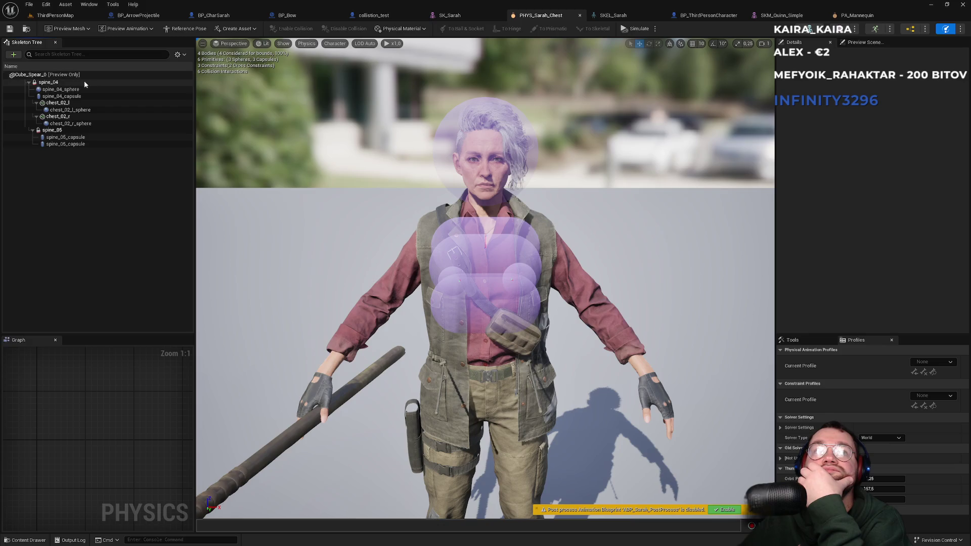
click(80, 84)
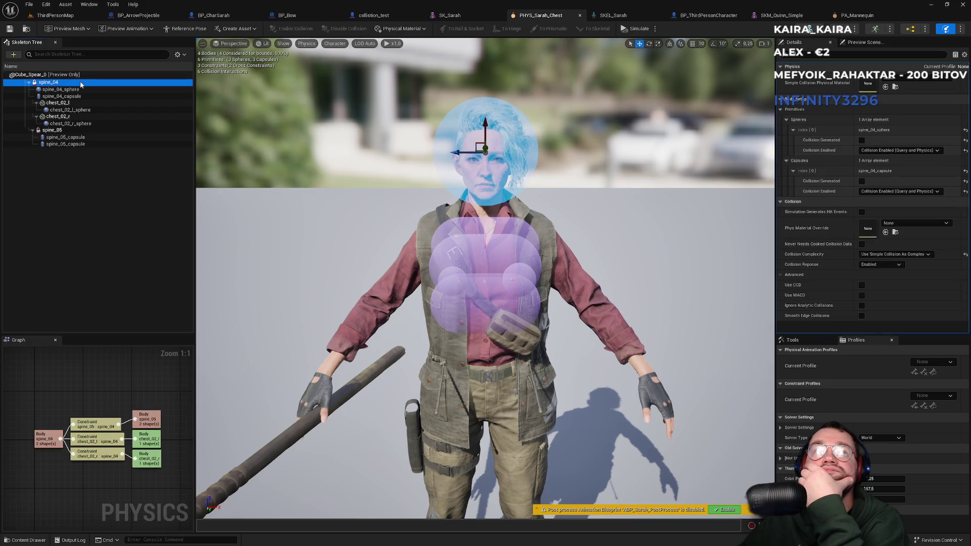
click(63, 96)
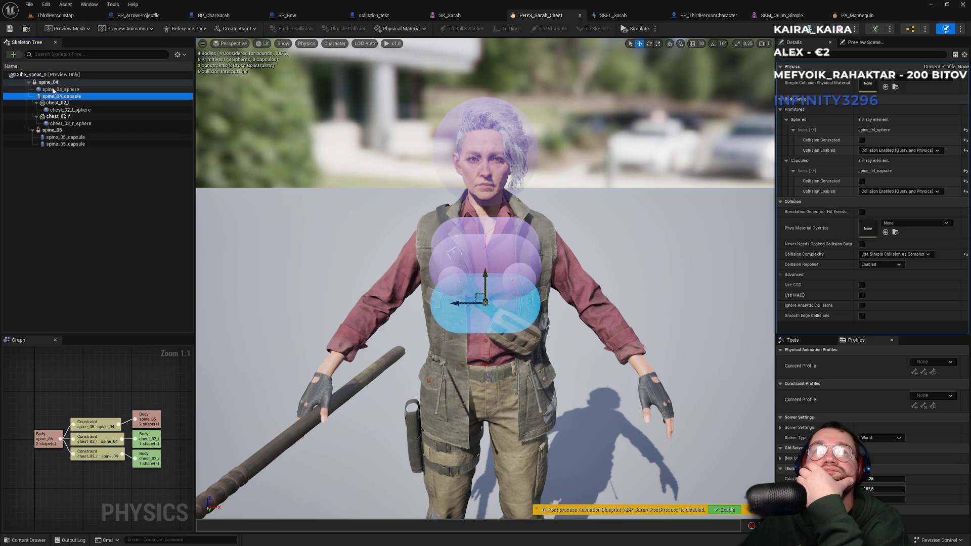
click(469, 116)
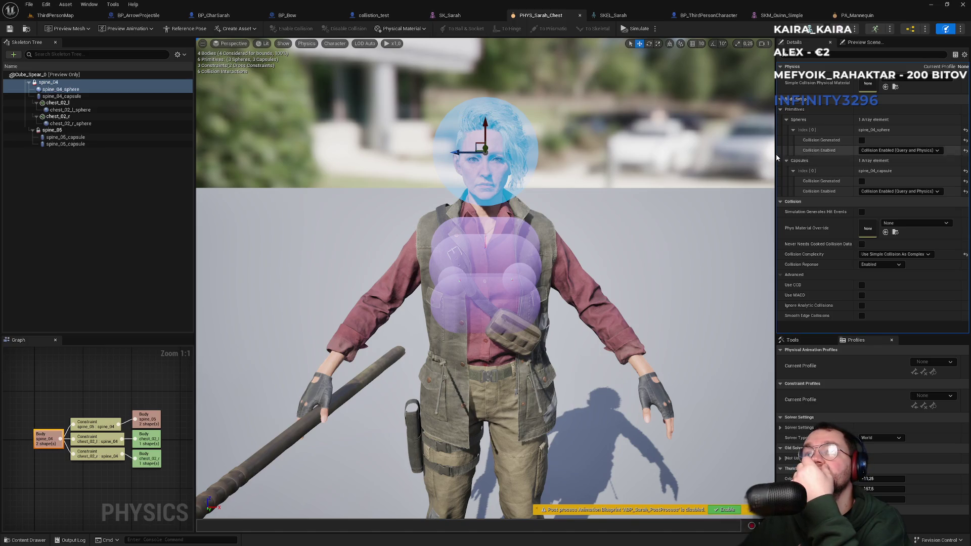
Run and stop the physics simulation twice, then deselect the head sphere
click(636, 29)
click(631, 30)
click(627, 31)
click(625, 32)
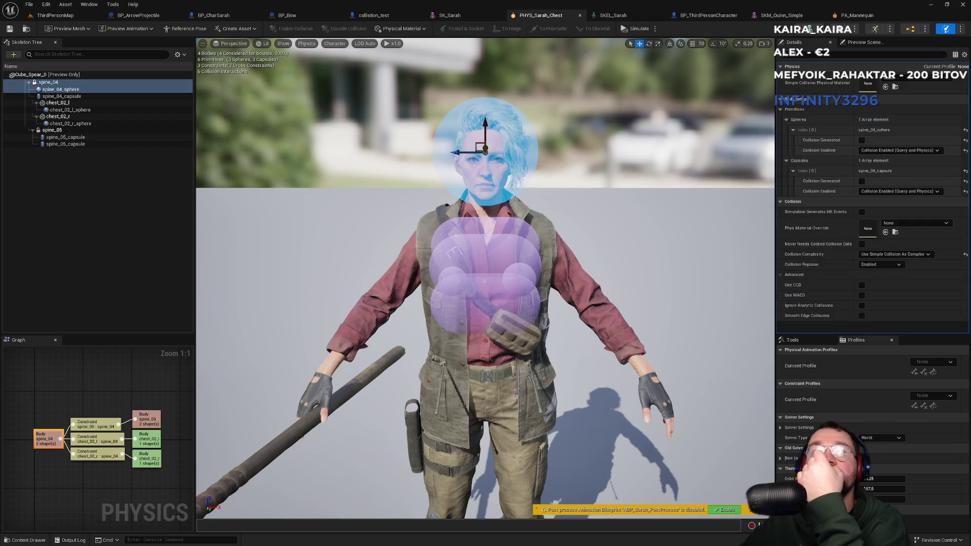
click(99, 78)
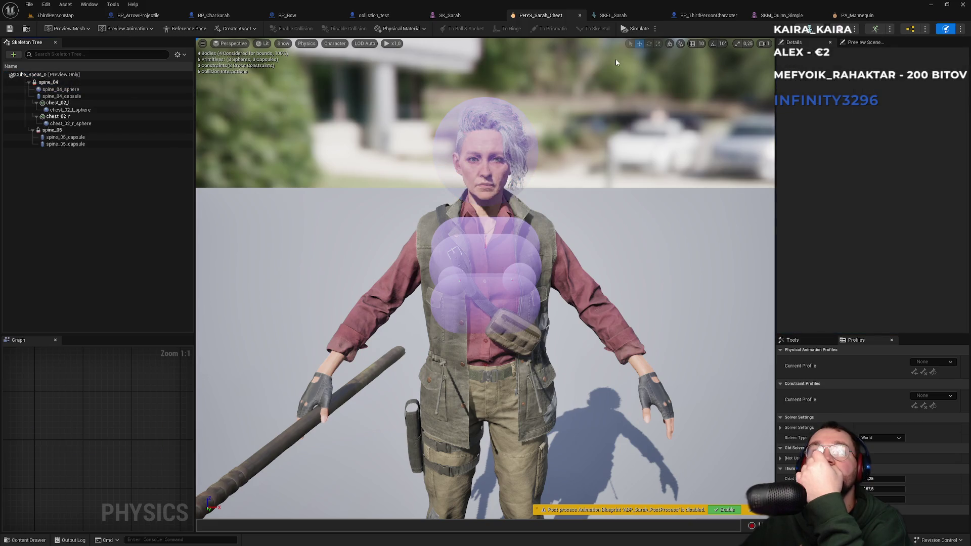
Check the Preview Mesh list for PHYS_Sarah_Chest, zoom the viewport, then switch to SK_Sarah
click(123, 29)
click(61, 29)
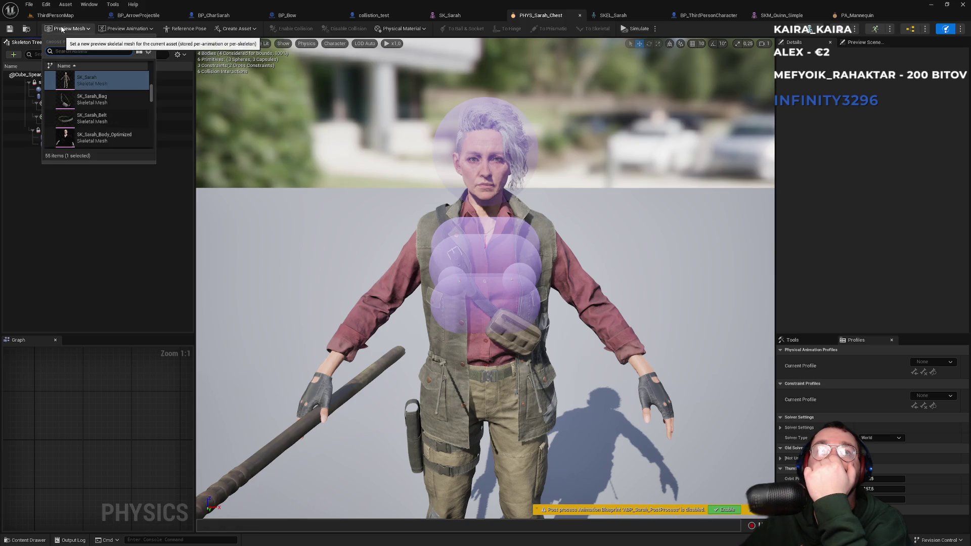
click(318, 168)
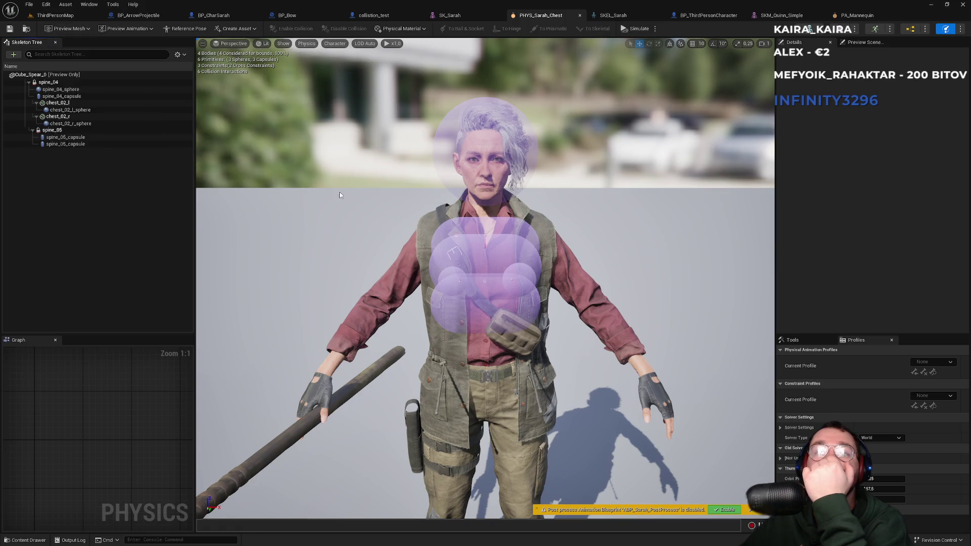
scroll(374, 218, down, 4)
scroll(390, 232, up, 2)
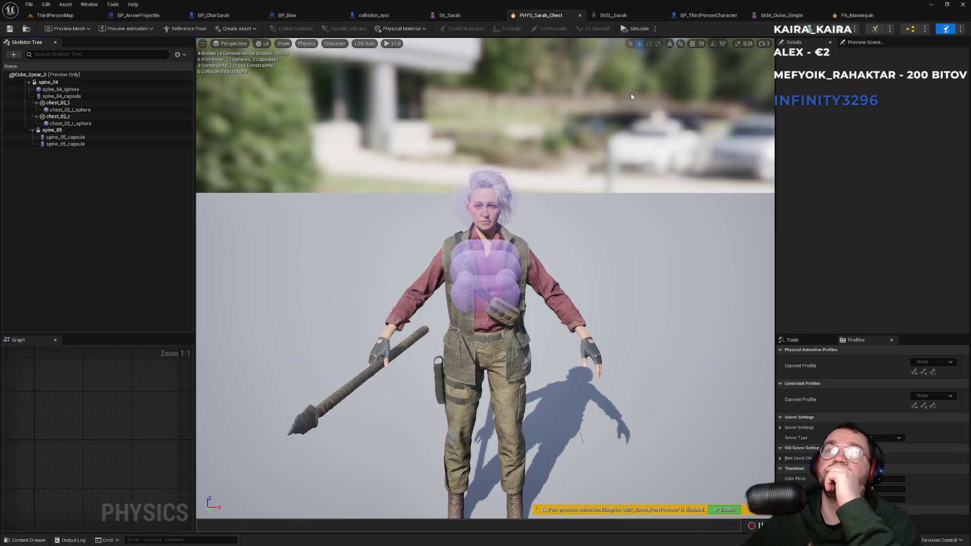
click(484, 20)
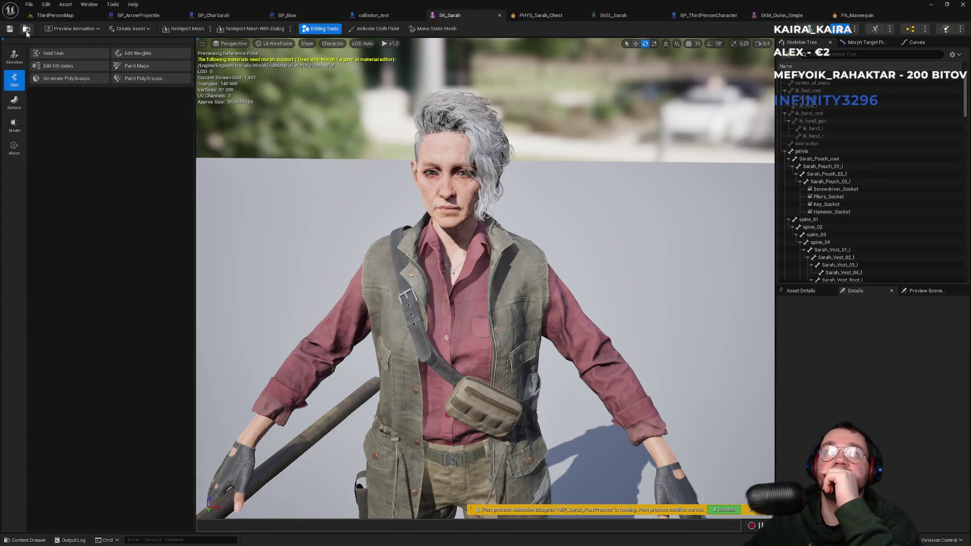
From the ThirdPersonMap content browser, open PHYS_Sarah in the Physics Asset Editor
click(26, 30)
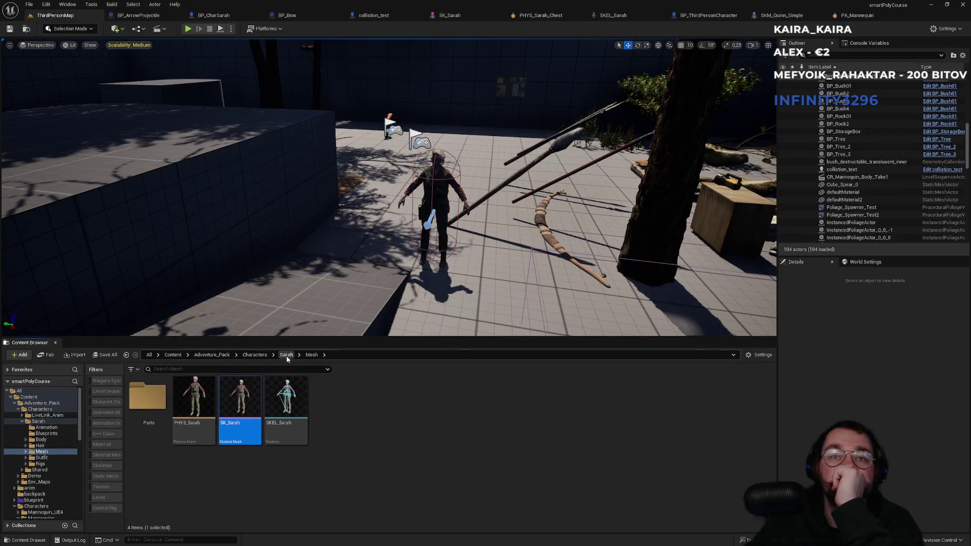
click(188, 437)
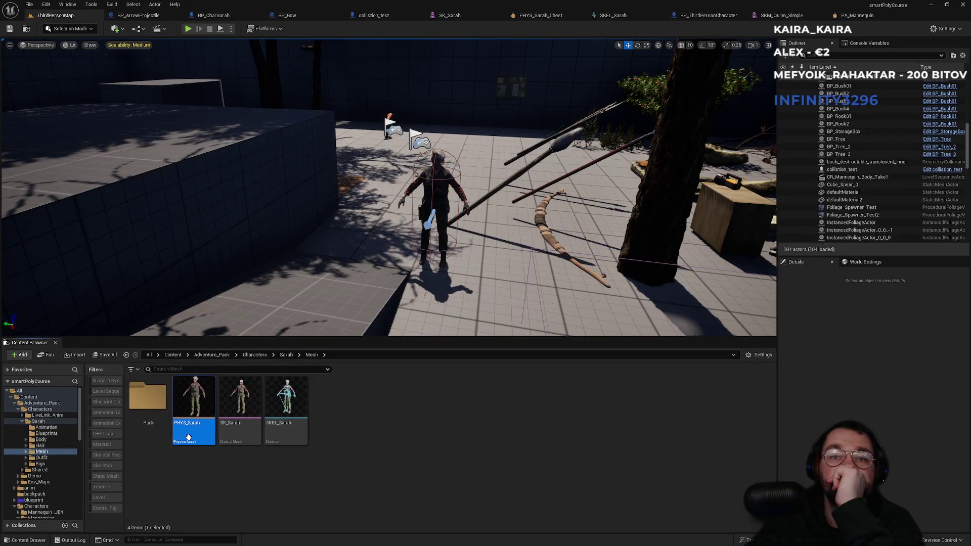
double_click(190, 441)
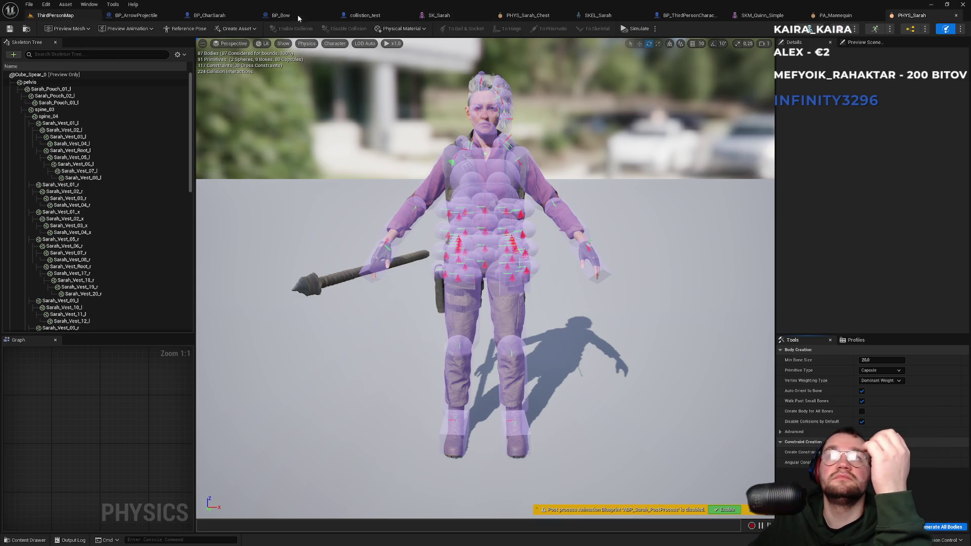
Flip between the PHYS_Sarah_Chest and PHYS_Sarah assets, then go back to ThirdPersonMap
click(541, 18)
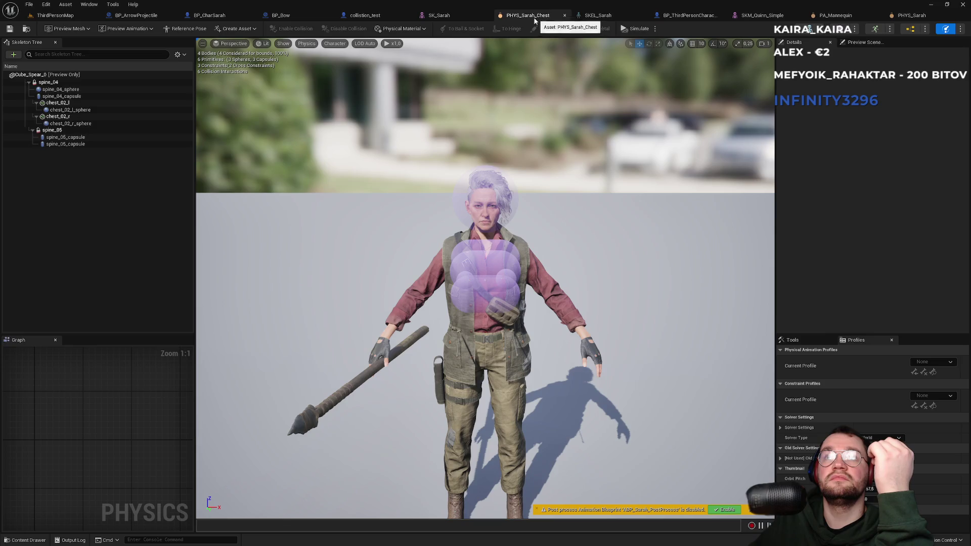
click(910, 16)
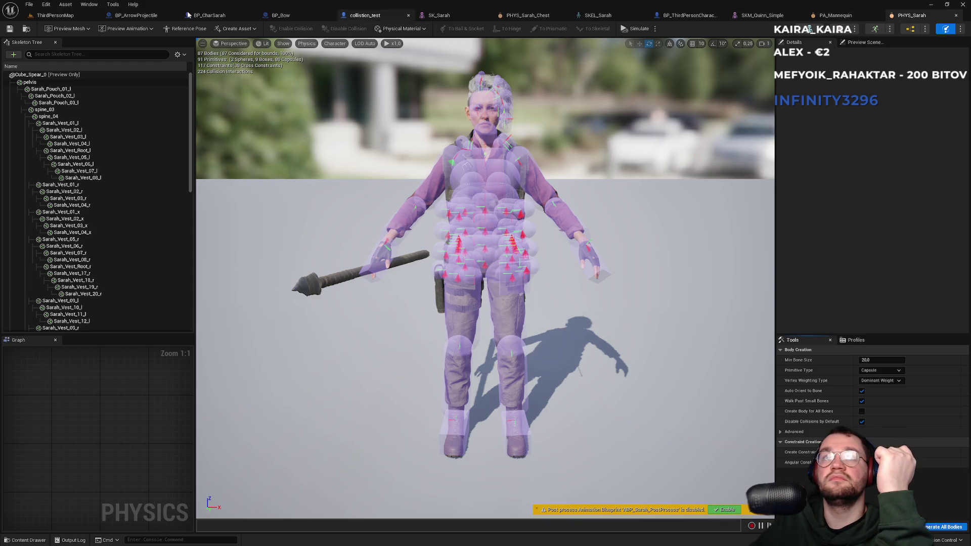
click(65, 18)
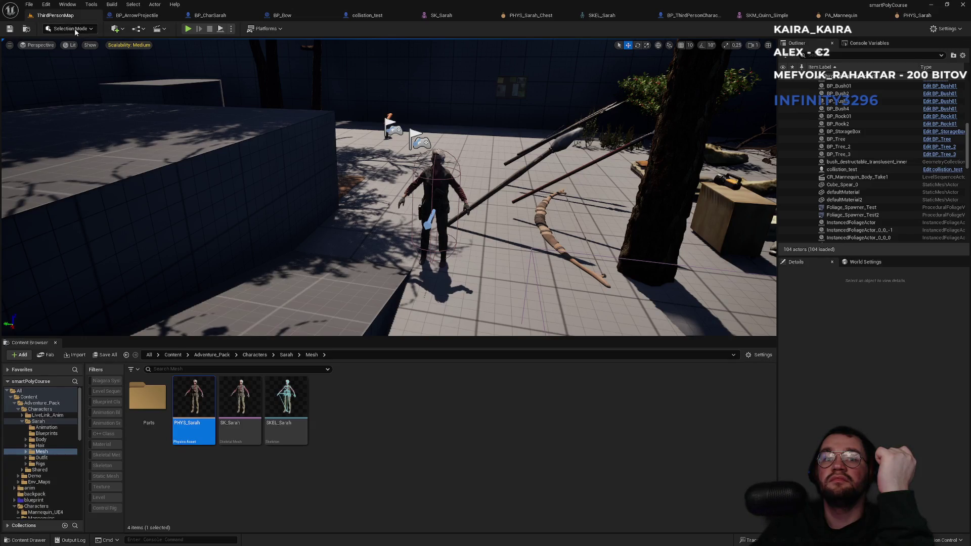
Browse into Parts > Sarah_Parts_Physics and open PHYS_Sarah_Hair
double_click(144, 412)
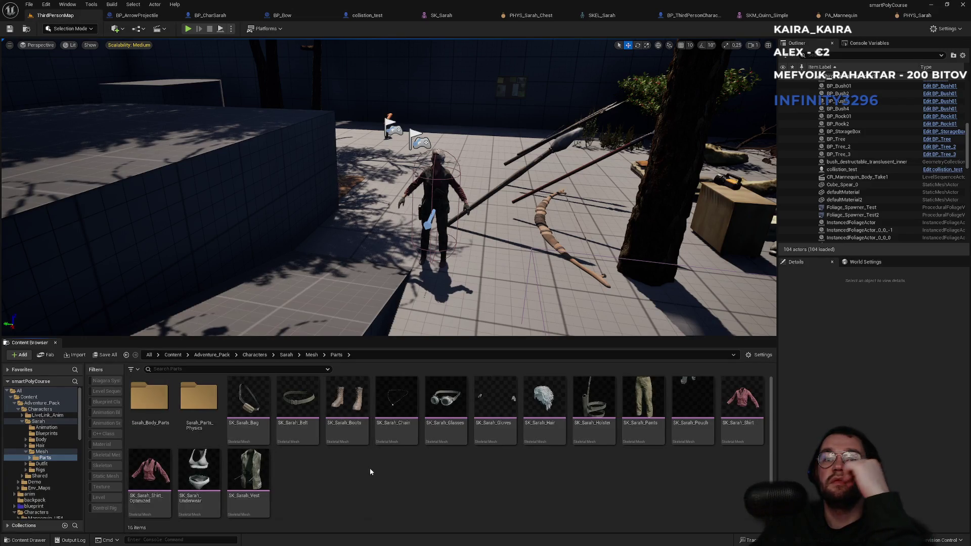
double_click(204, 426)
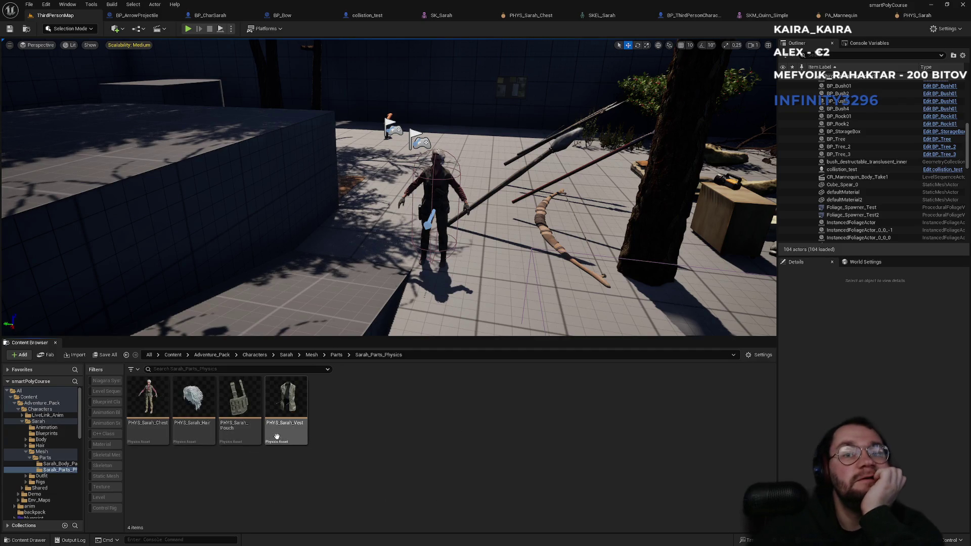
mouse_move(291, 440)
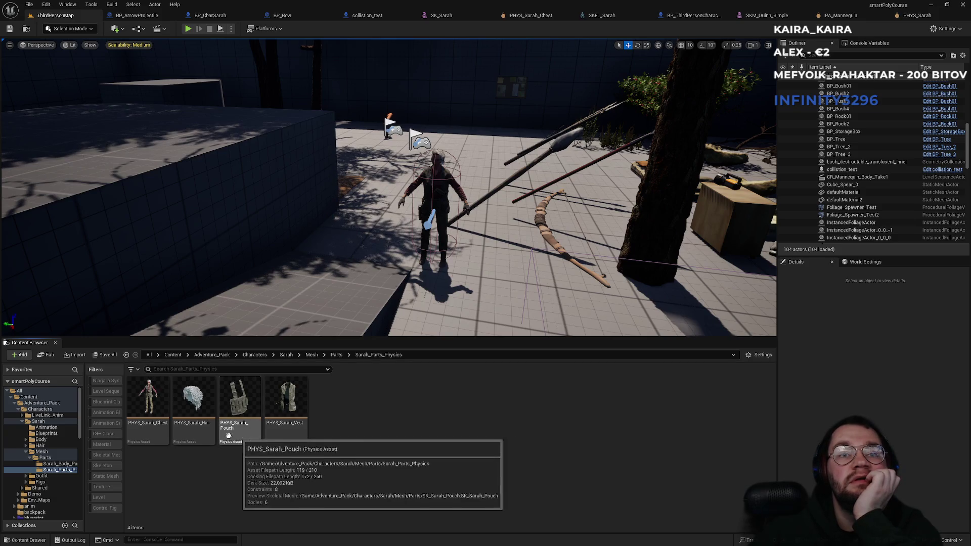
click(206, 436)
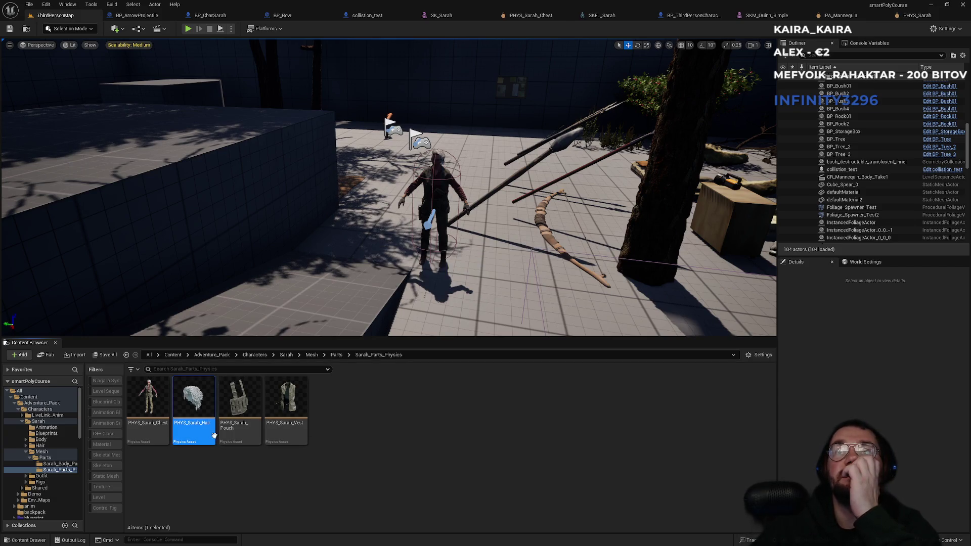
double_click(214, 436)
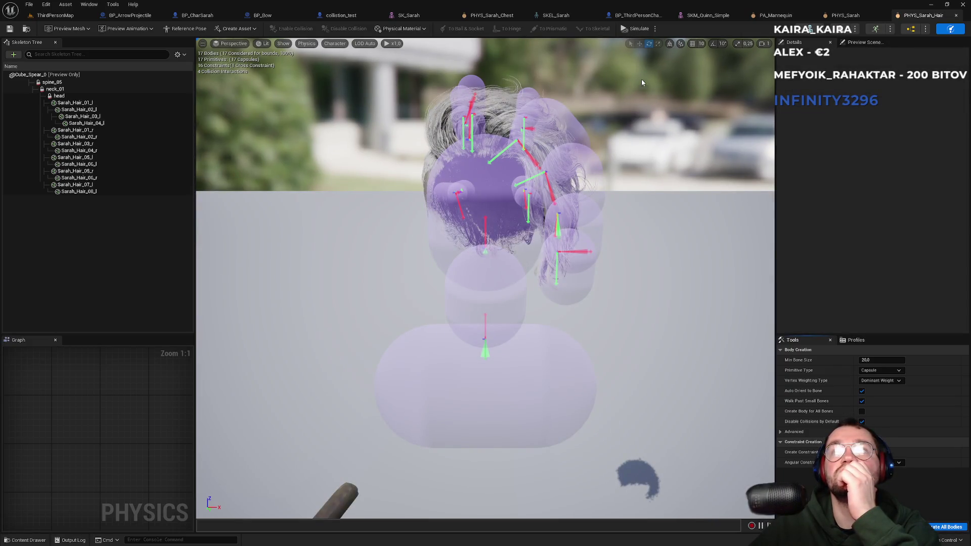
Close PHYS_Sarah_Hair, navigate back to Sarah's Mesh folder, and open SK_Sarah
middle_click(913, 18)
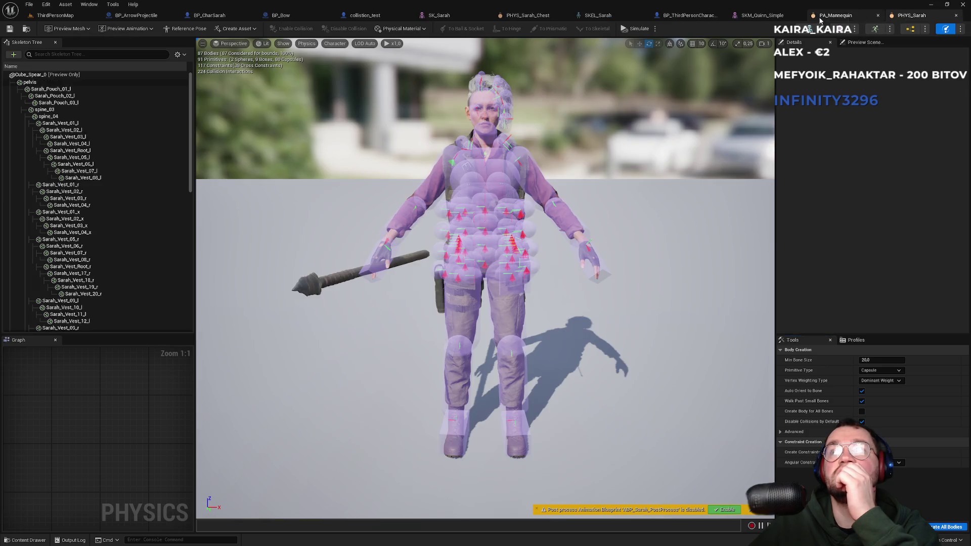
click(61, 15)
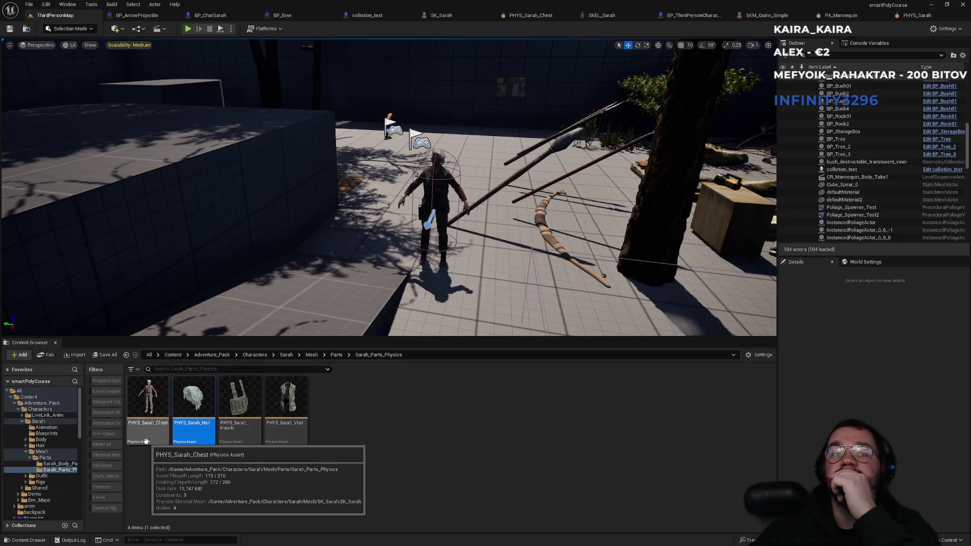
click(334, 355)
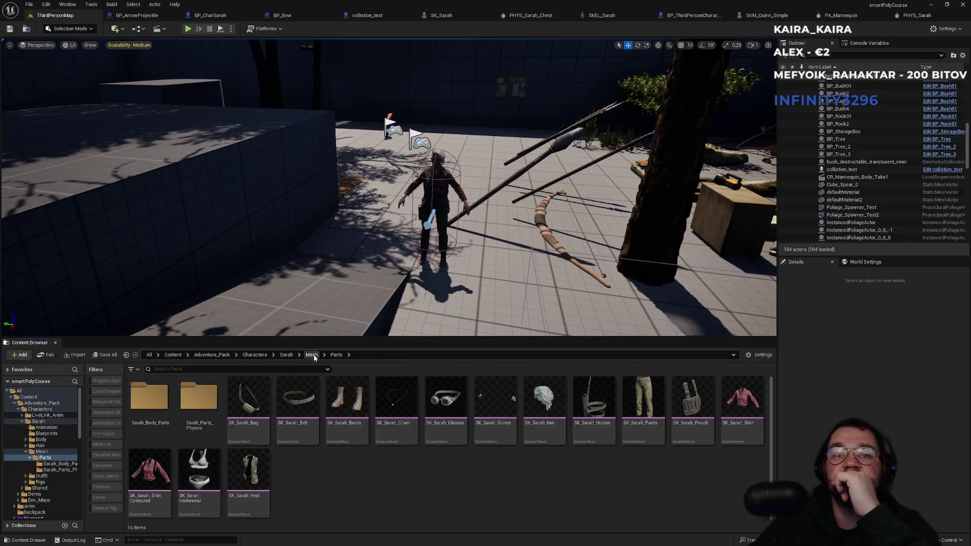
click(312, 355)
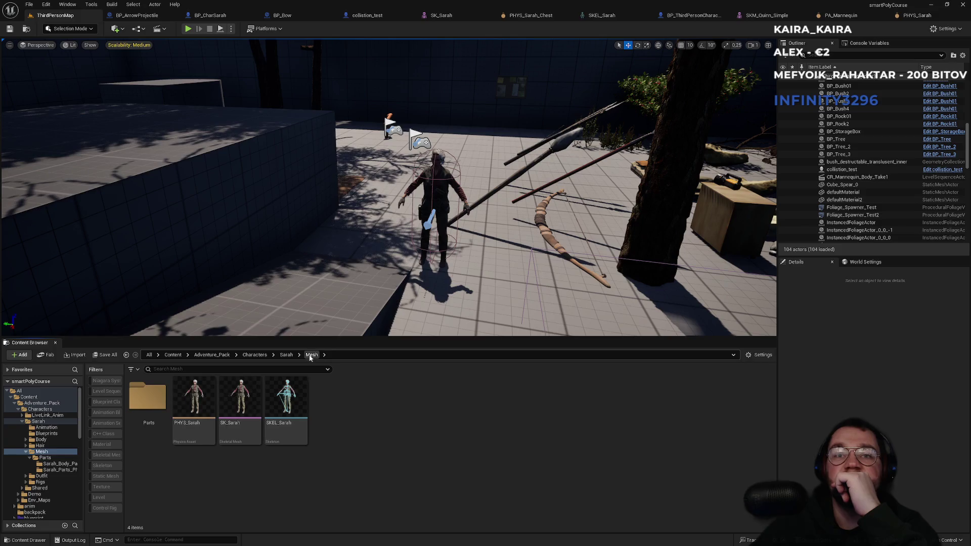
double_click(242, 436)
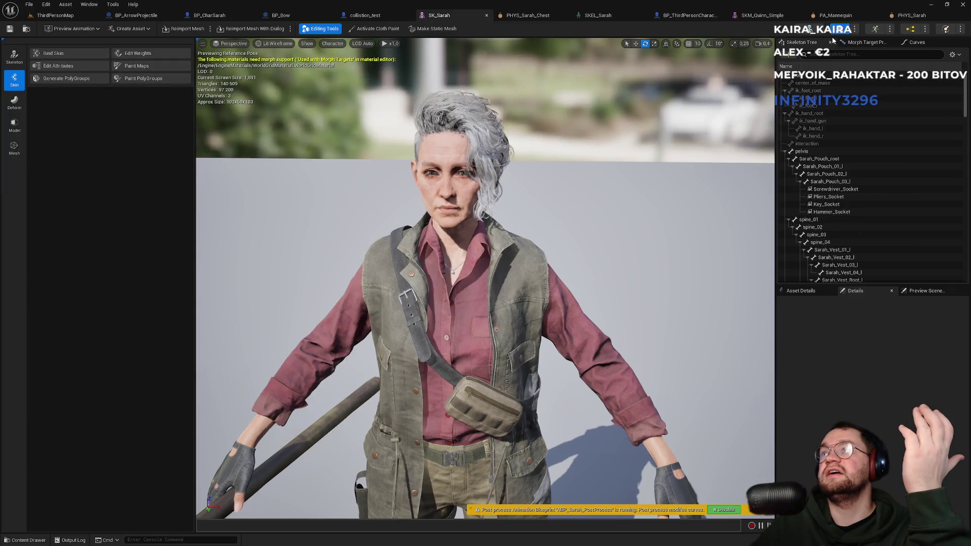
Switch back and forth between the PHYS_Sarah and SK_Sarah editors
click(942, 30)
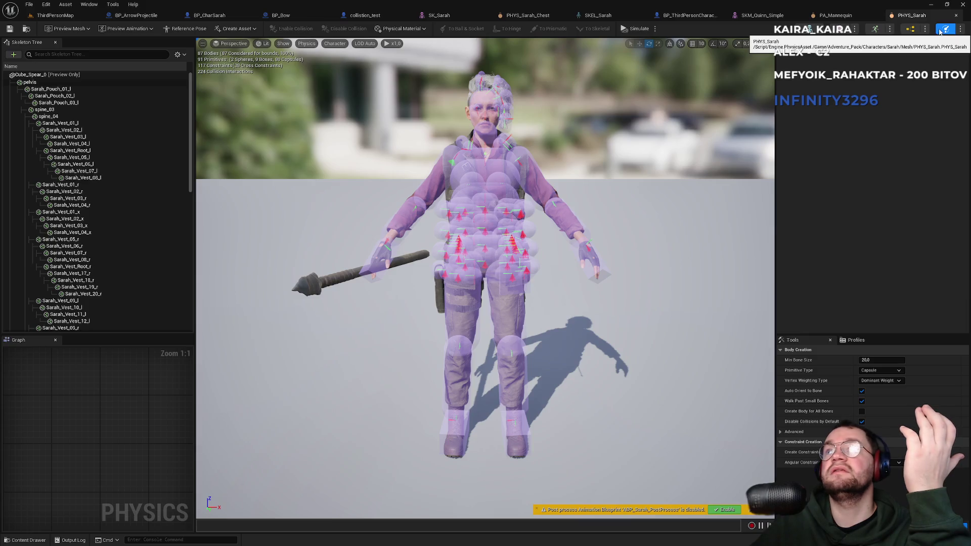
click(445, 16)
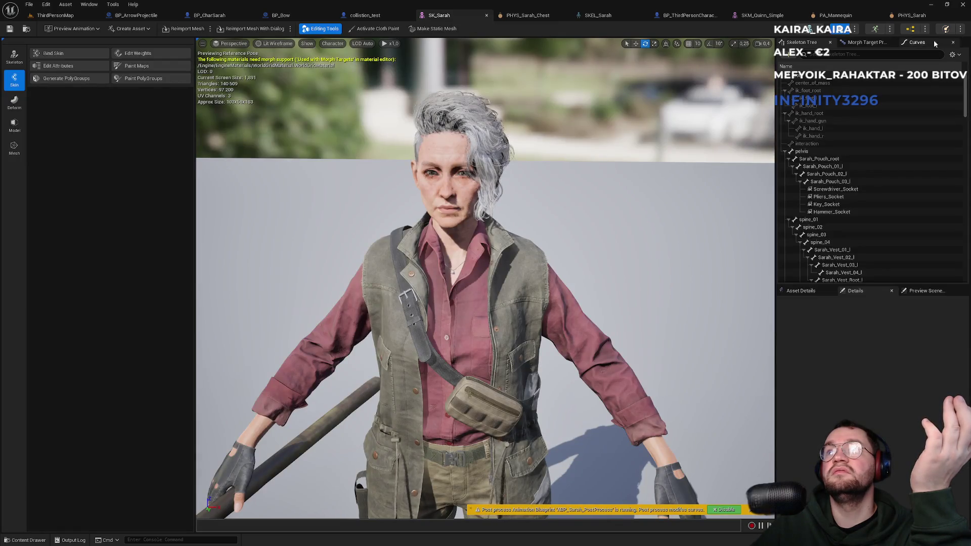
click(949, 29)
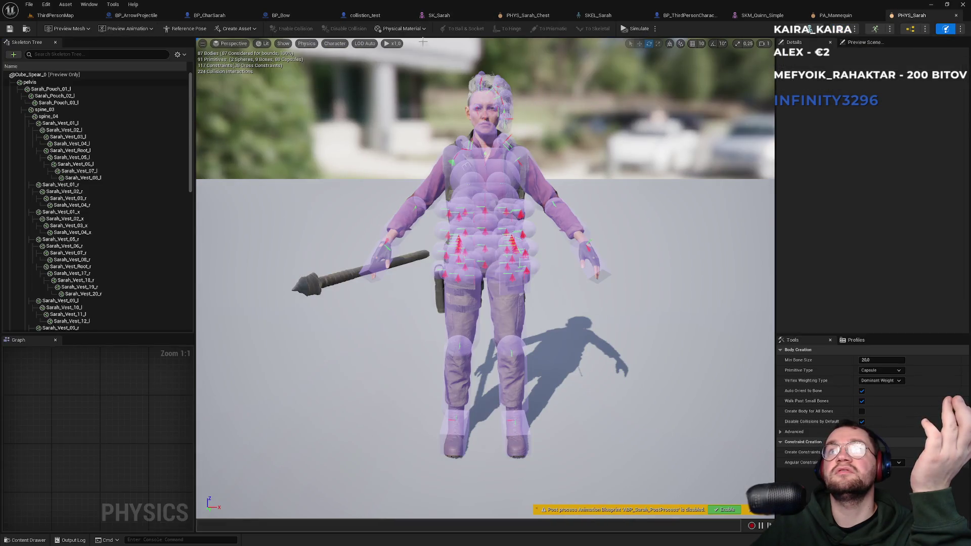
click(439, 15)
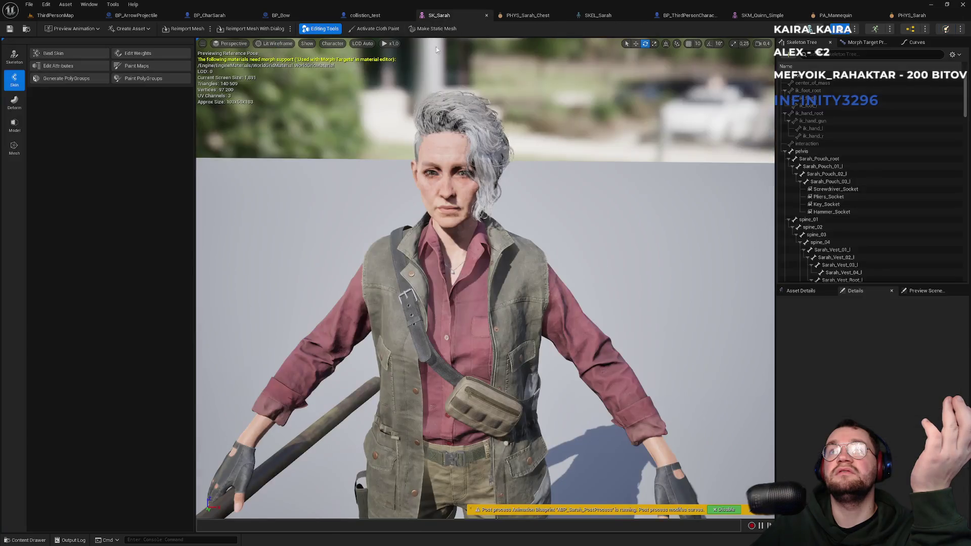
Show the staff's collision in the SK_Sarah preview, hide it again, and return to PHYS_Sarah
click(308, 45)
click(309, 86)
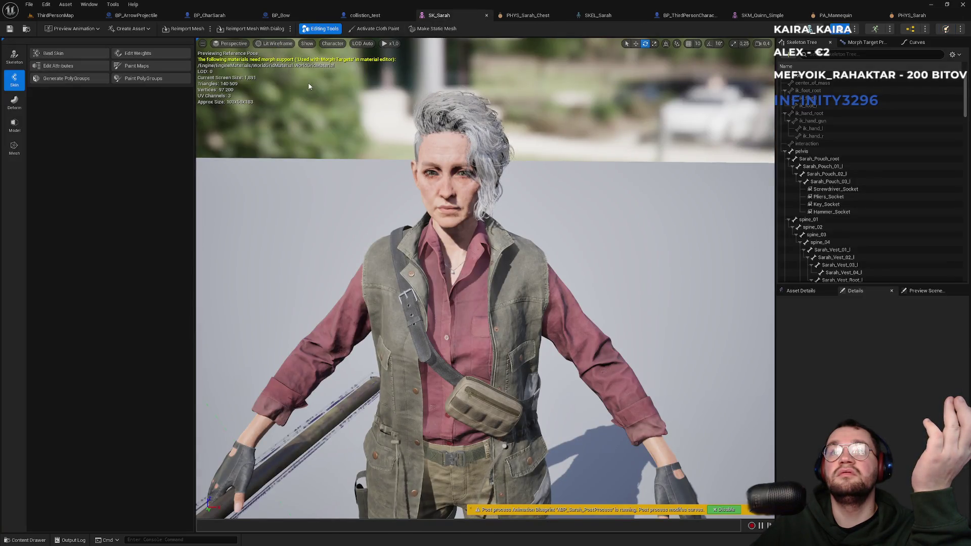
click(310, 44)
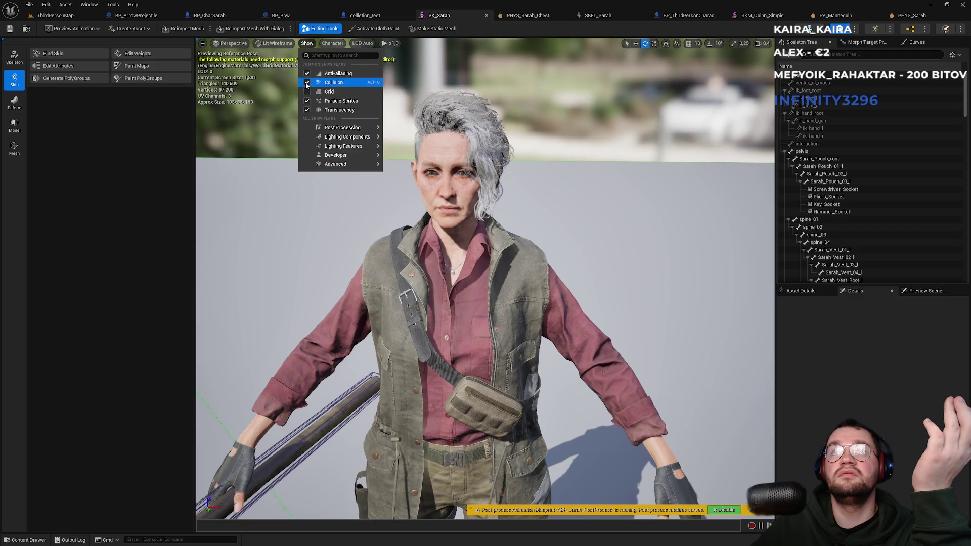
click(306, 83)
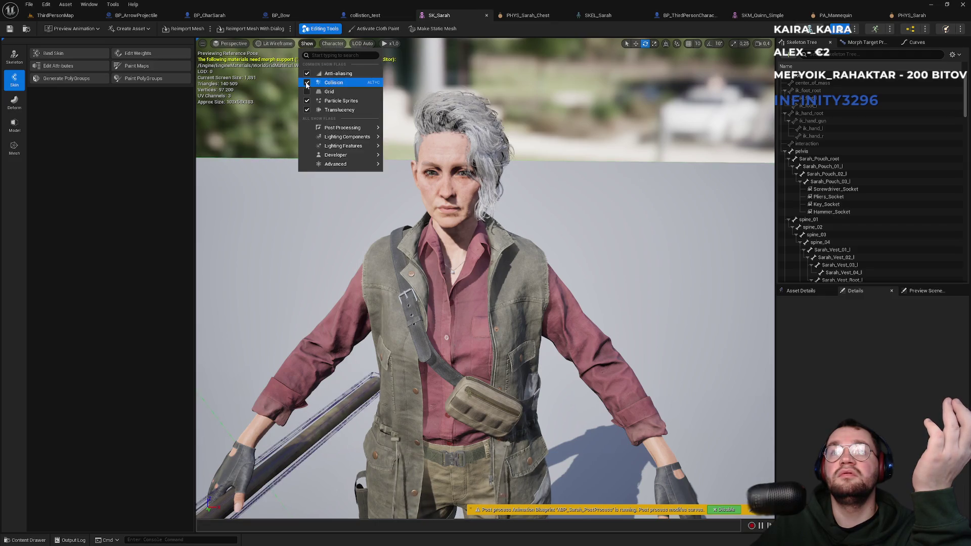
click(141, 115)
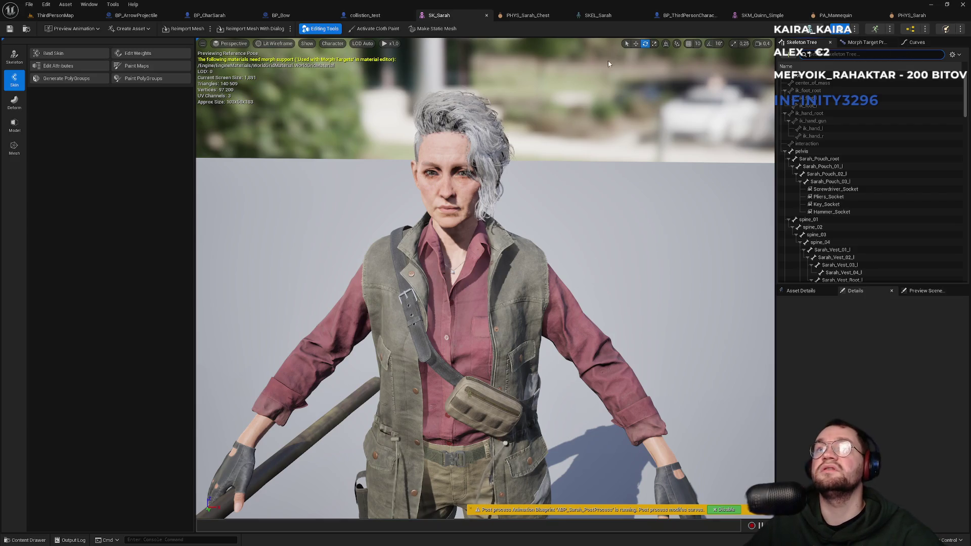
click(905, 16)
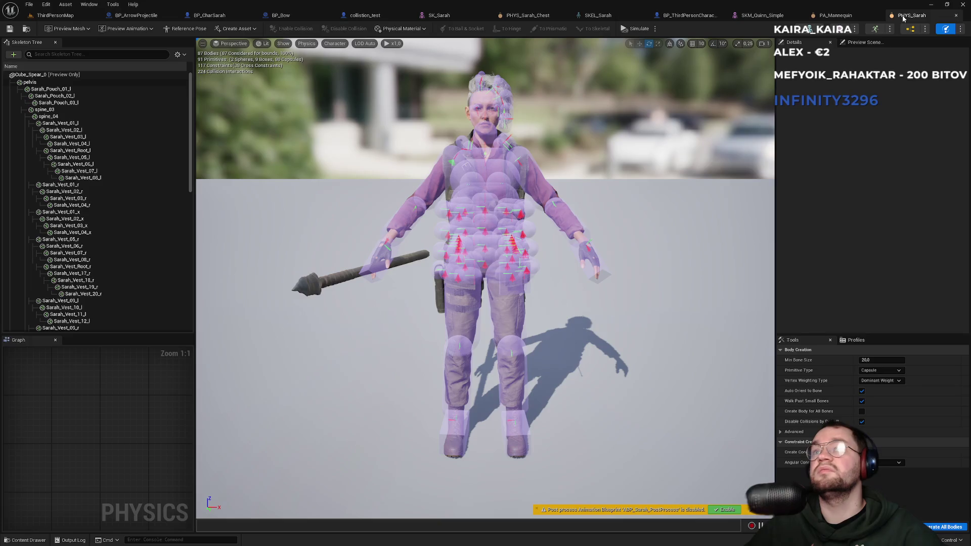
Select the Sarah_Vest_03_l body and filter its properties by 'collision'
mouse_move(486, 278)
mouse_down()
mouse_move(445, 218)
mouse_move(475, 283)
mouse_move(465, 294)
mouse_move(483, 271)
mouse_up()
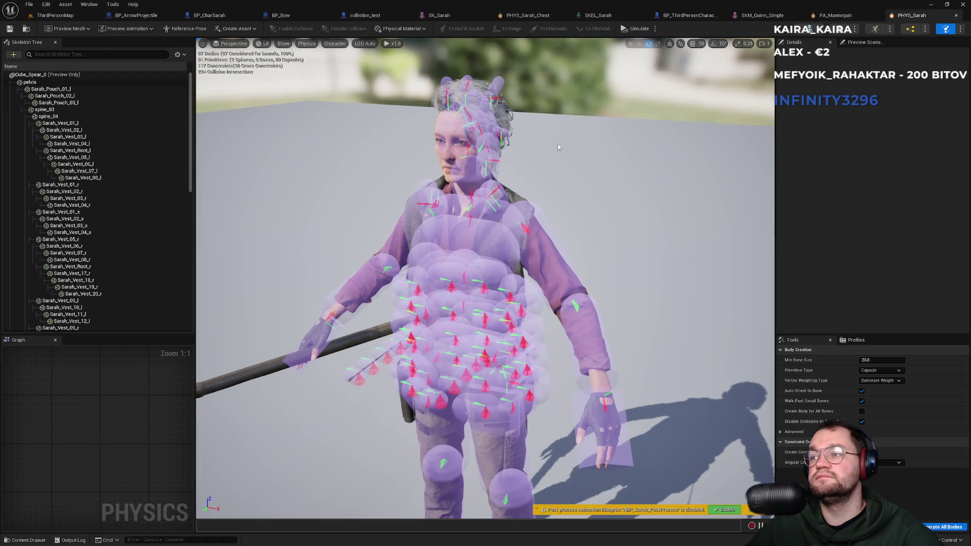
click(71, 137)
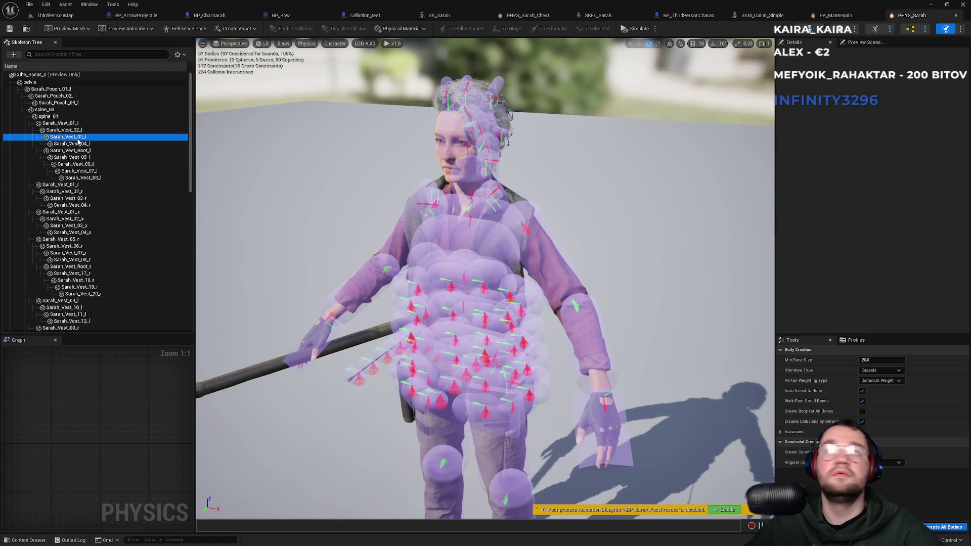
click(832, 56)
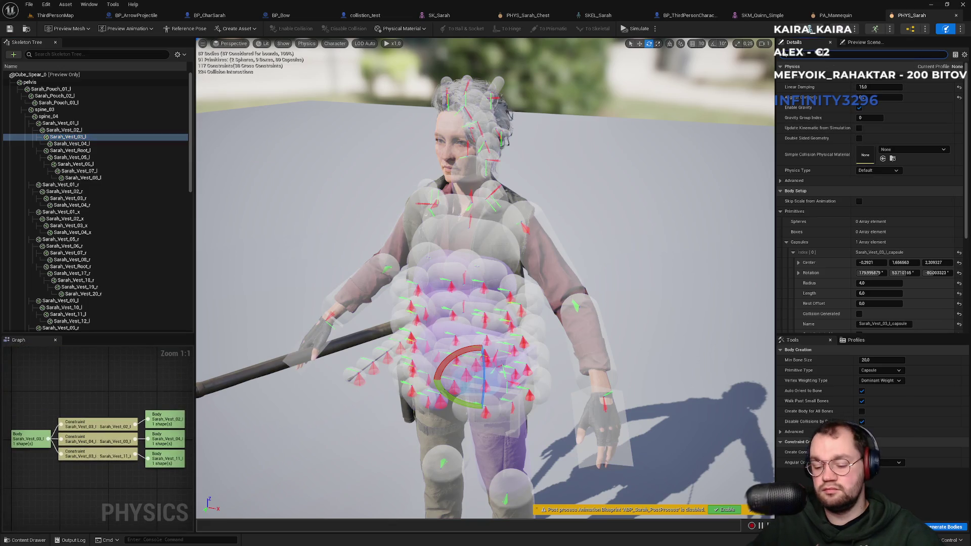
text(collision)
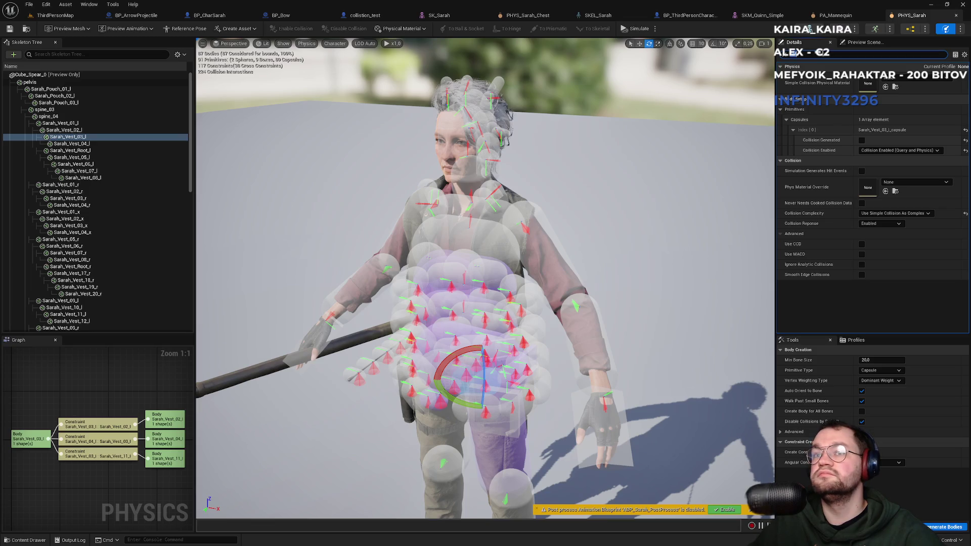
Clear the property search and go back to the ThirdPersonMap level by way of PHYS_Sarah_Chest
key(Escape)
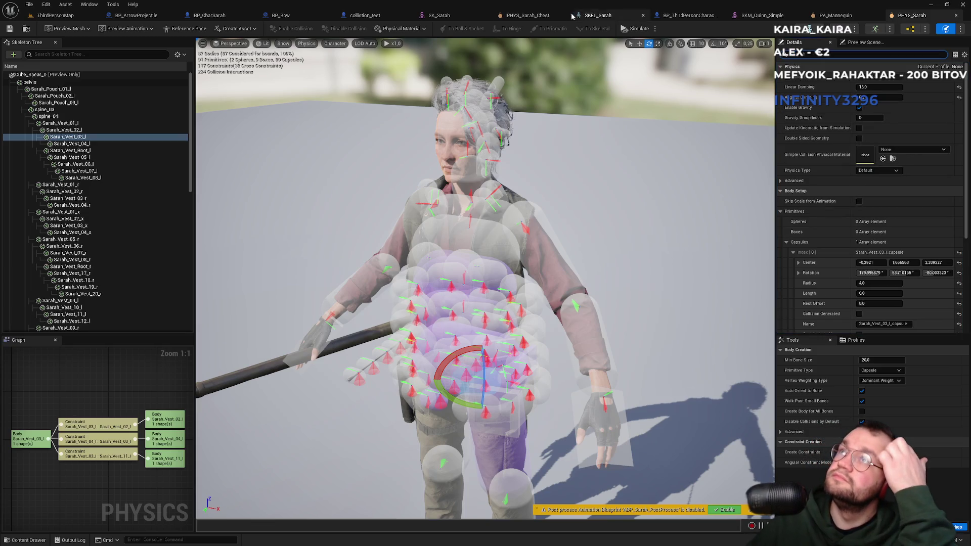
click(525, 16)
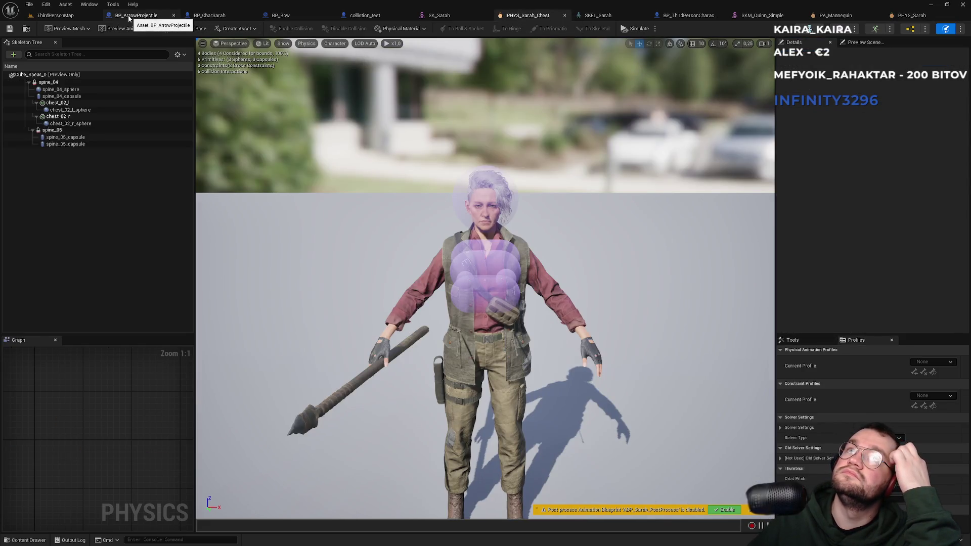
click(65, 17)
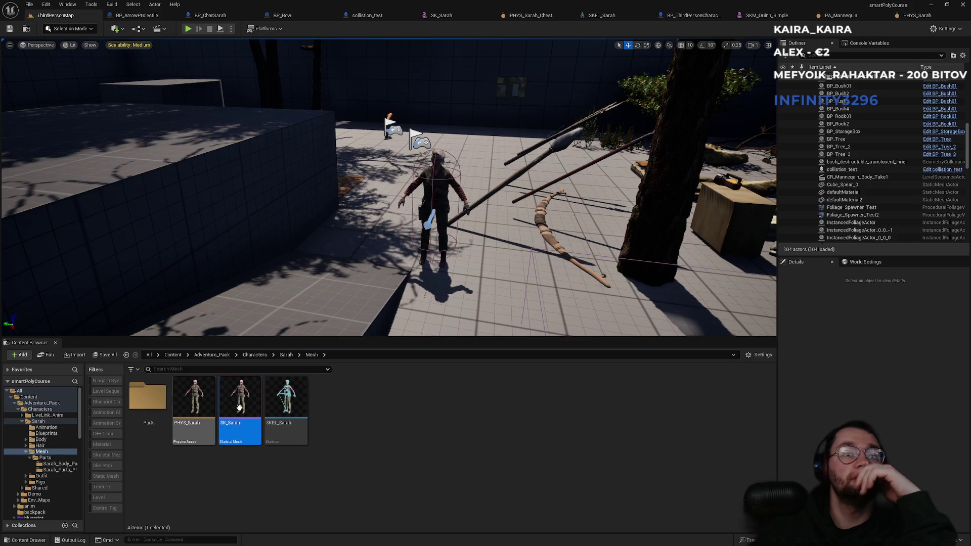
From the collision_test blueprint, locate and open the SK_Sarah skeletal mesh
click(343, 461)
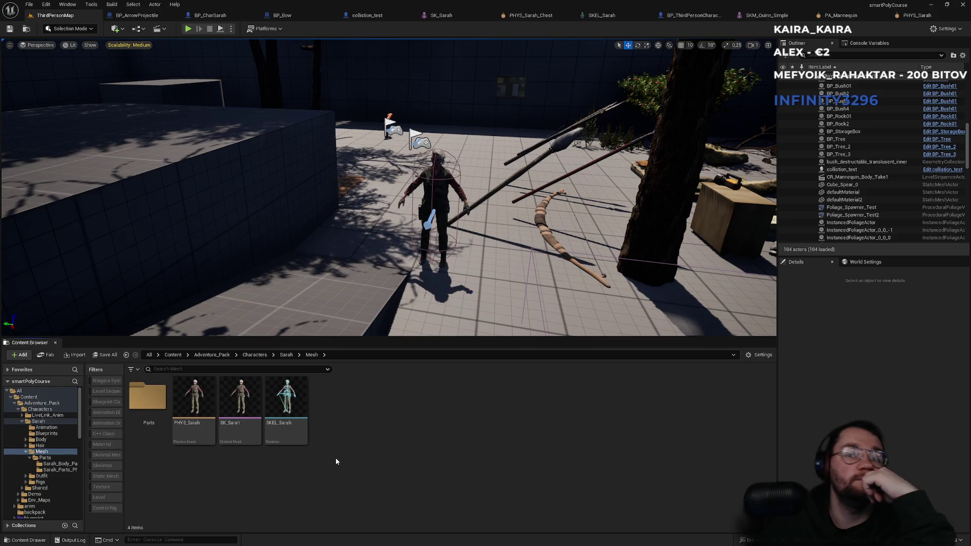
click(367, 16)
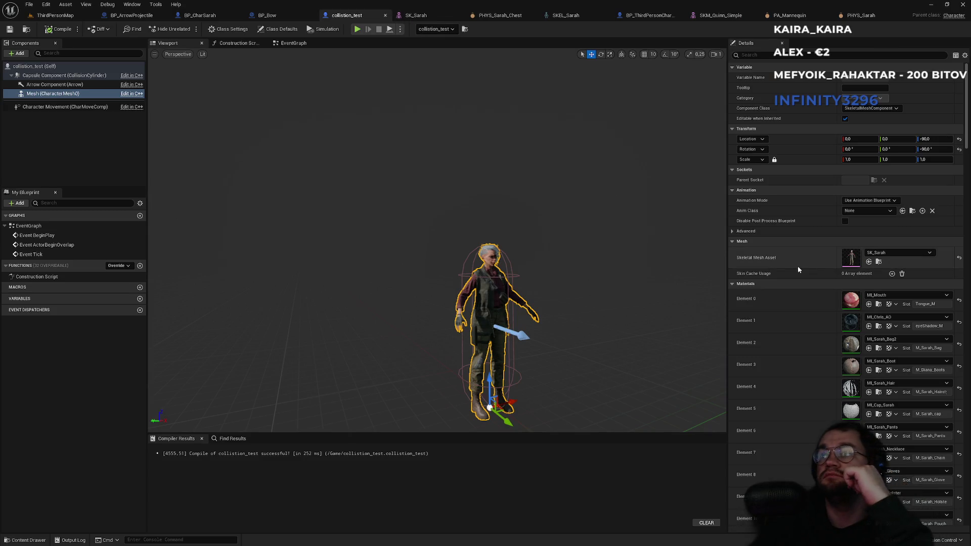
click(879, 262)
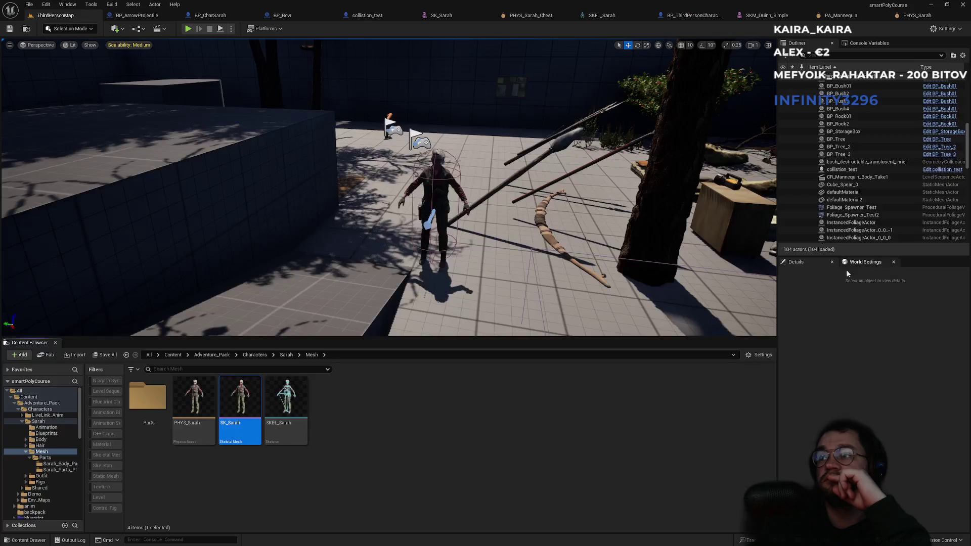
double_click(240, 427)
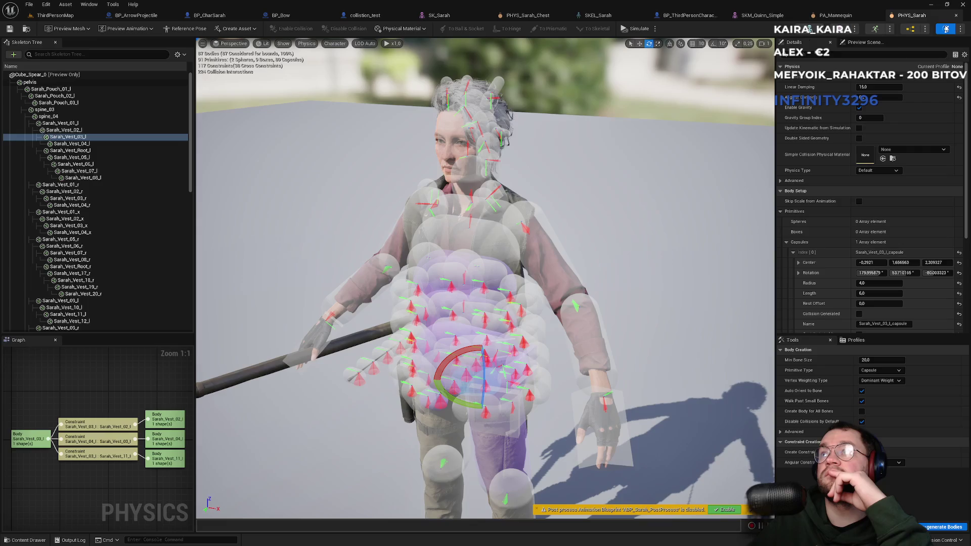
Close the PHYS_Sarah and PHYS_Sarah_Chest physics asset editors, back to SK_Sarah
click(911, 16)
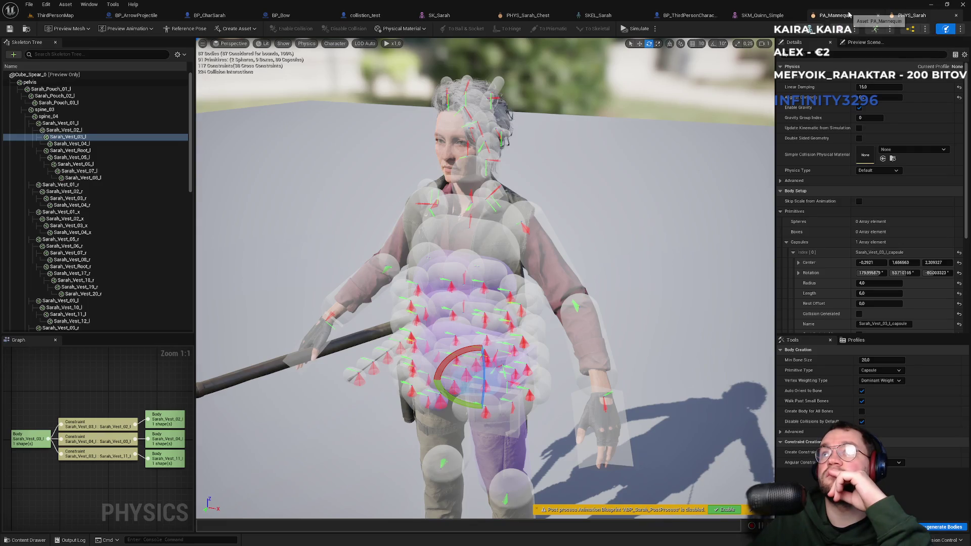
middle_click(886, 15)
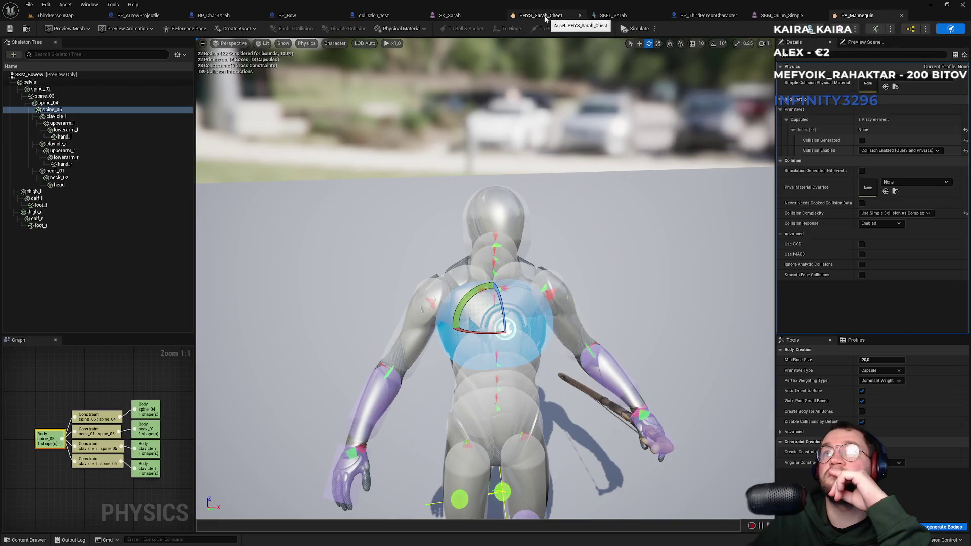
click(545, 18)
click(451, 18)
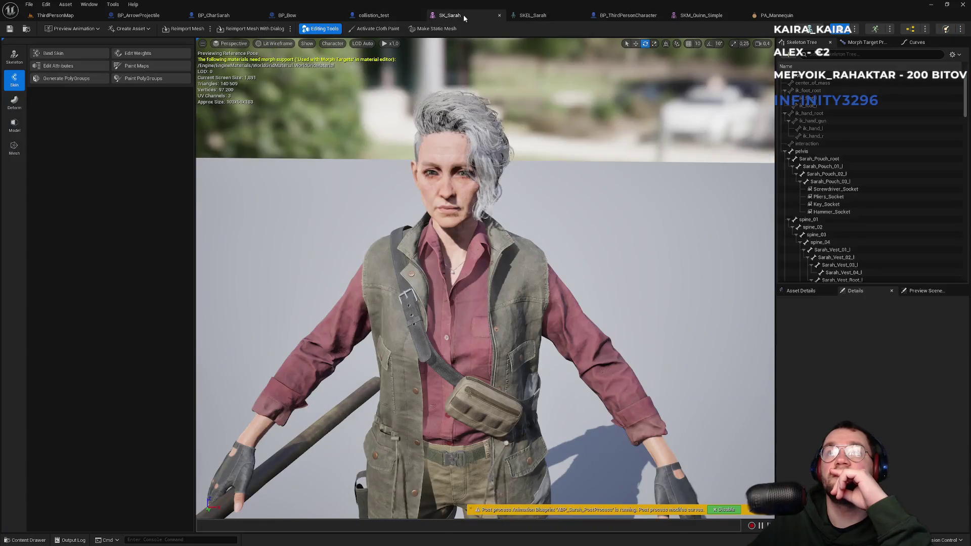
Review the physics assets listed for SK_Sarah, then return to the ThirdPersonMap level
click(959, 29)
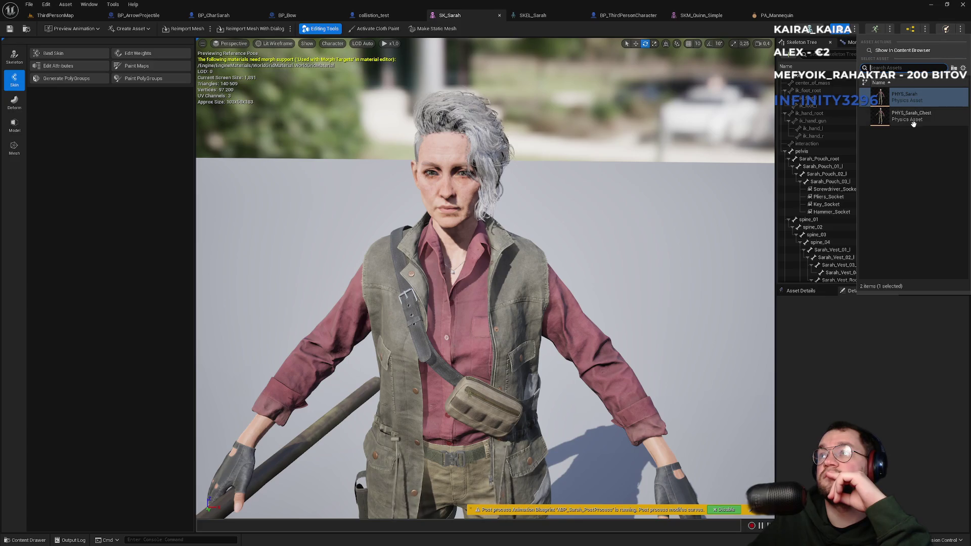
click(898, 10)
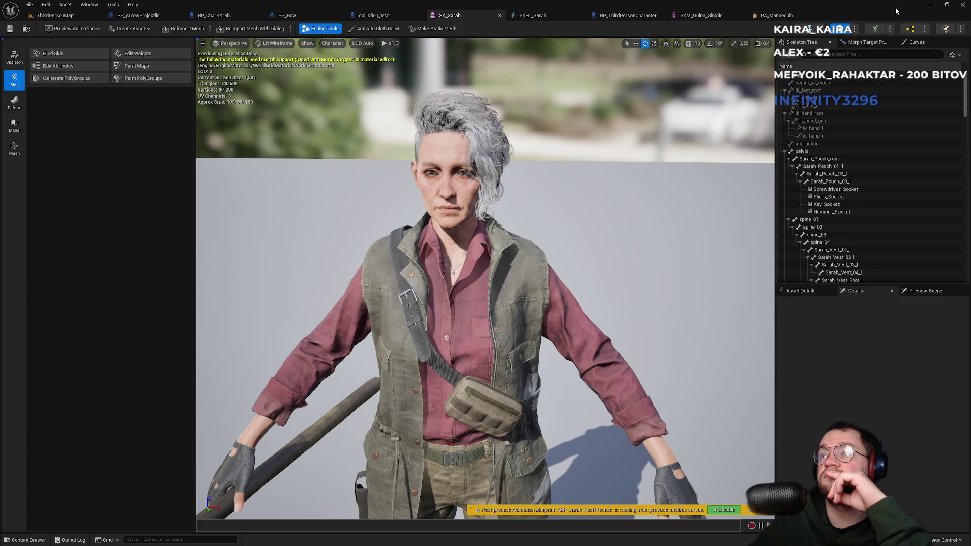
click(53, 15)
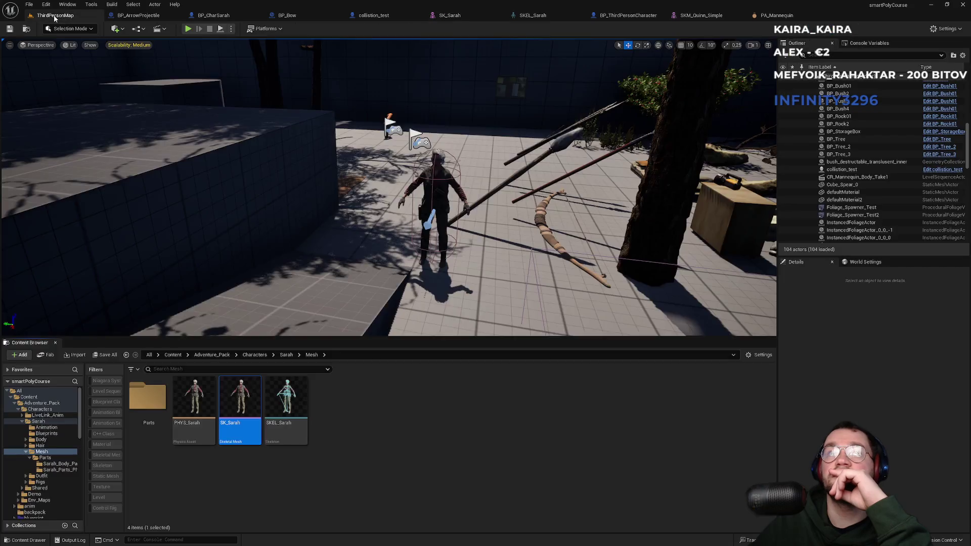
right_click(253, 441)
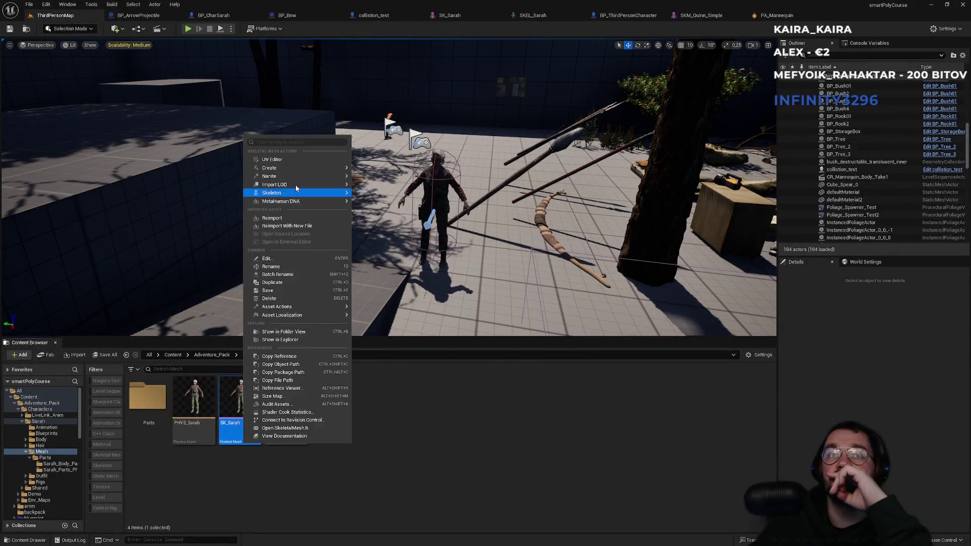
Open SK_Sarah via Asset Actions > Edit Selection in Property Matrix
mouse_move(296, 176)
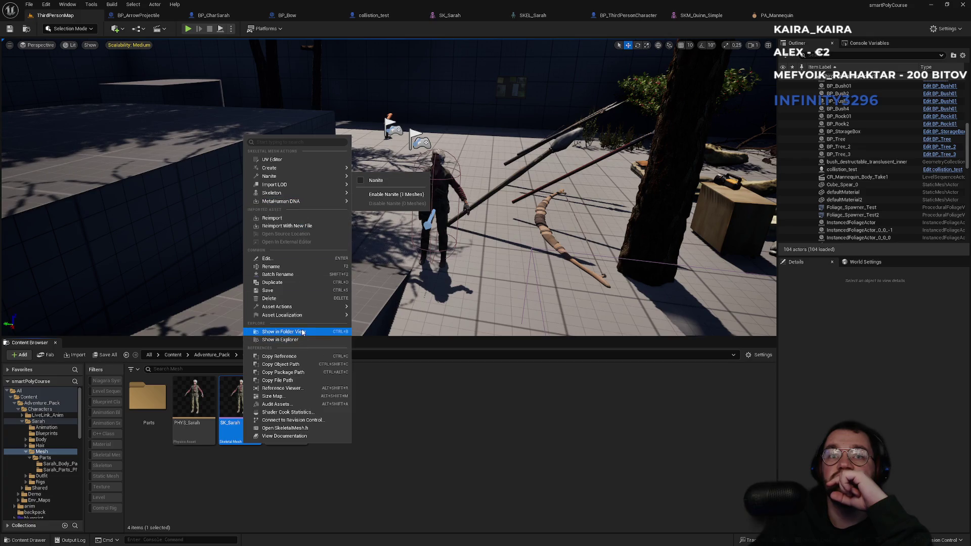
mouse_move(301, 309)
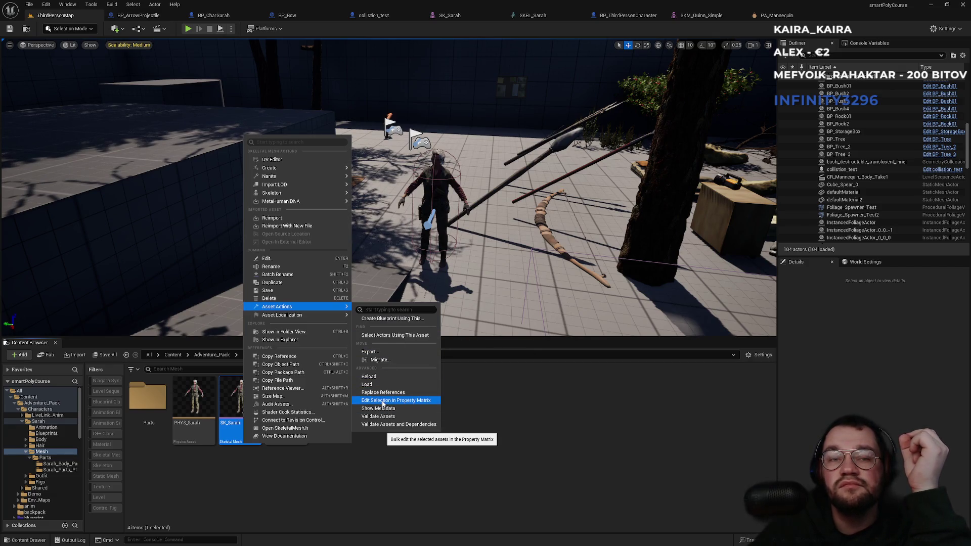
click(383, 402)
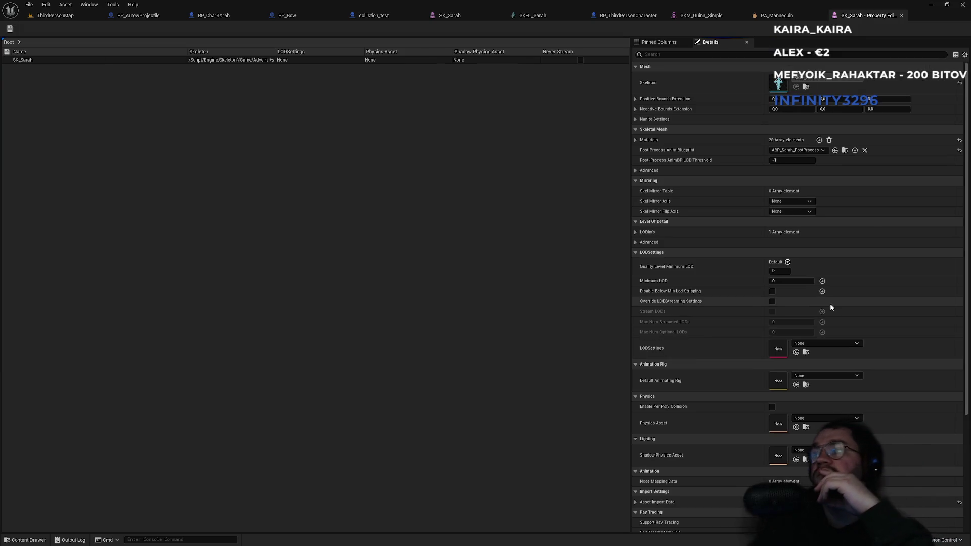
Browse SK_Sarah's Physics Asset choices, briefly checking the asset back in the level
scroll(840, 268, down, 5)
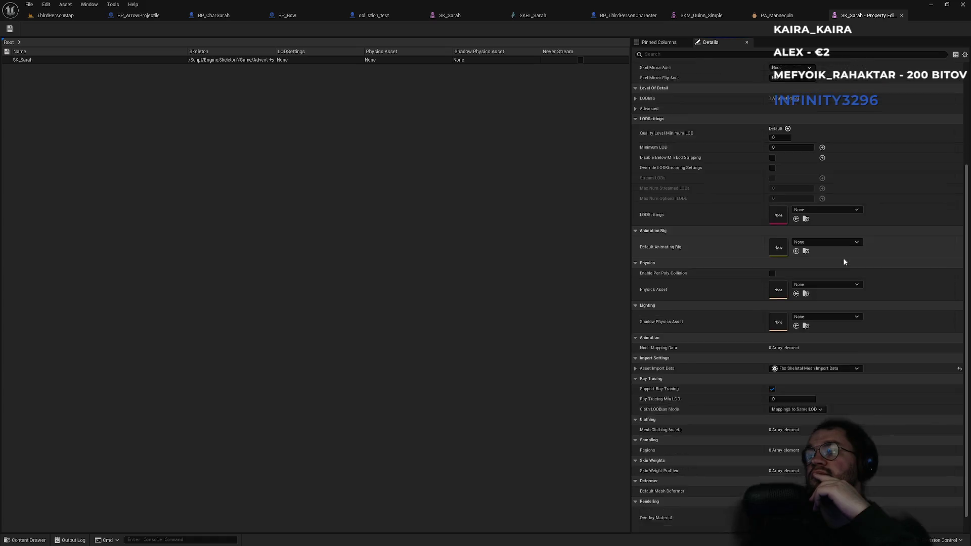
scroll(845, 265, down, 1)
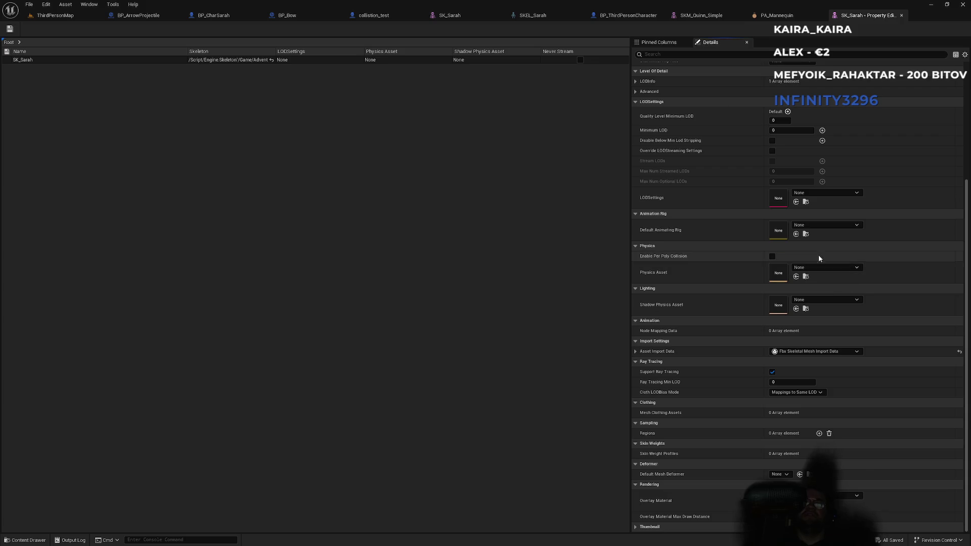
click(826, 268)
scroll(856, 392, down, 5)
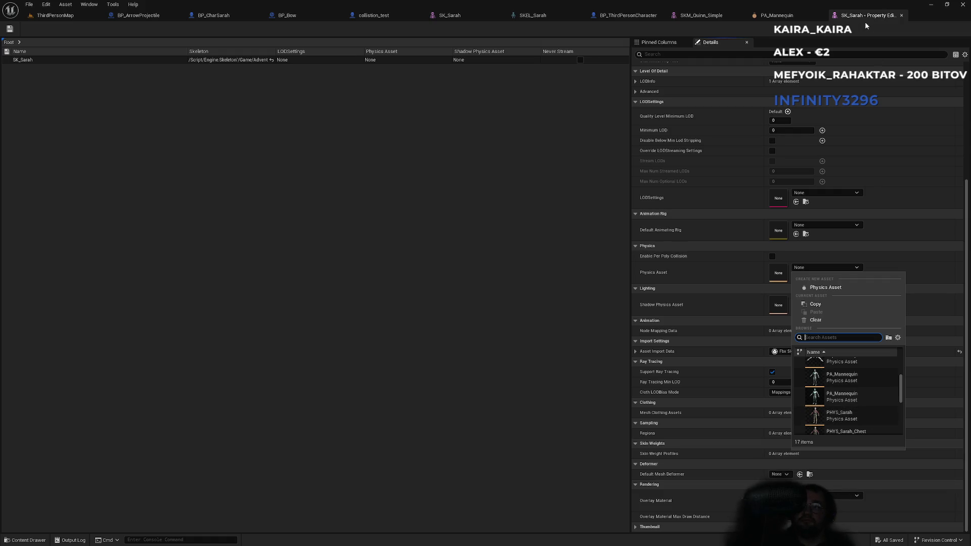
click(60, 15)
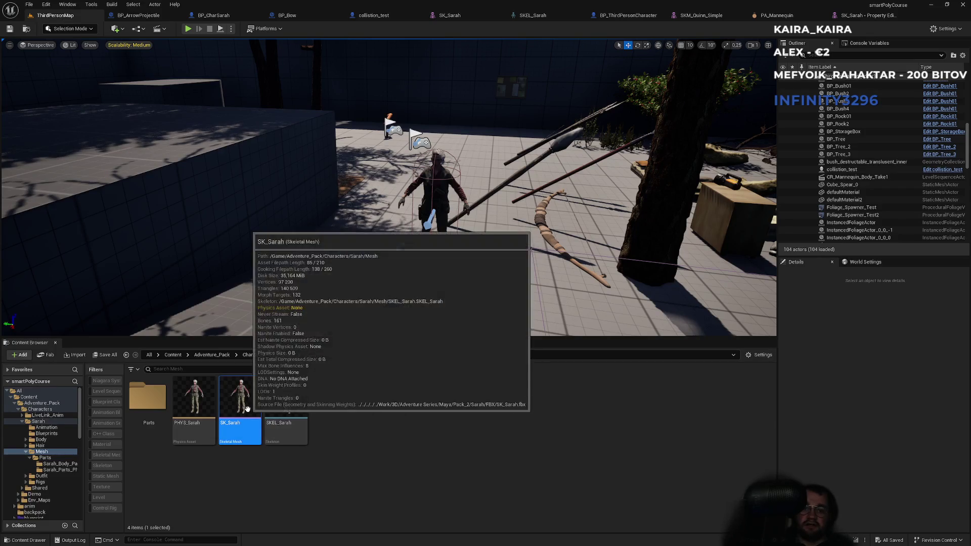
click(851, 16)
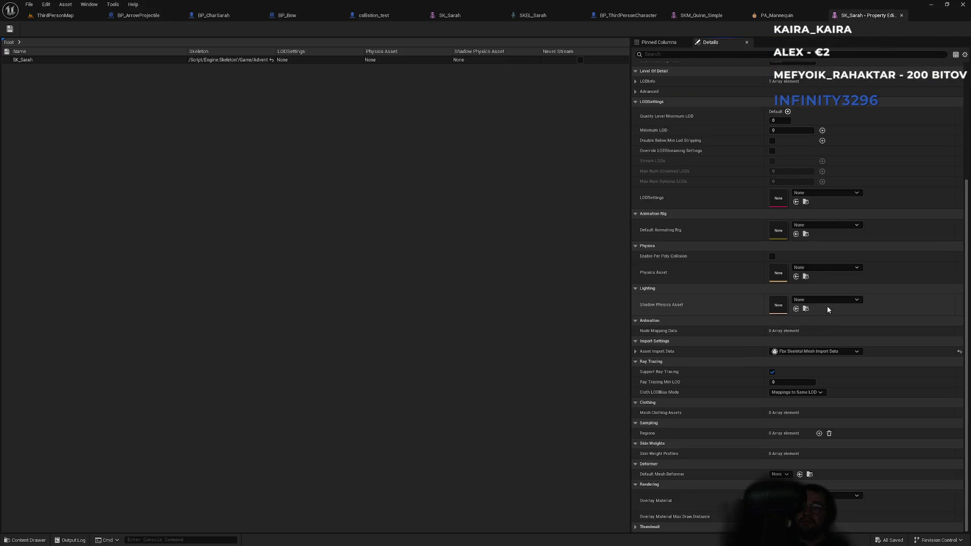
Set SK_Sarah's Physics Asset to PHYS_Sarah, save with Ctrl+S, and close the property matrix
click(833, 272)
scroll(843, 399, down, 3)
scroll(843, 400, down, 1)
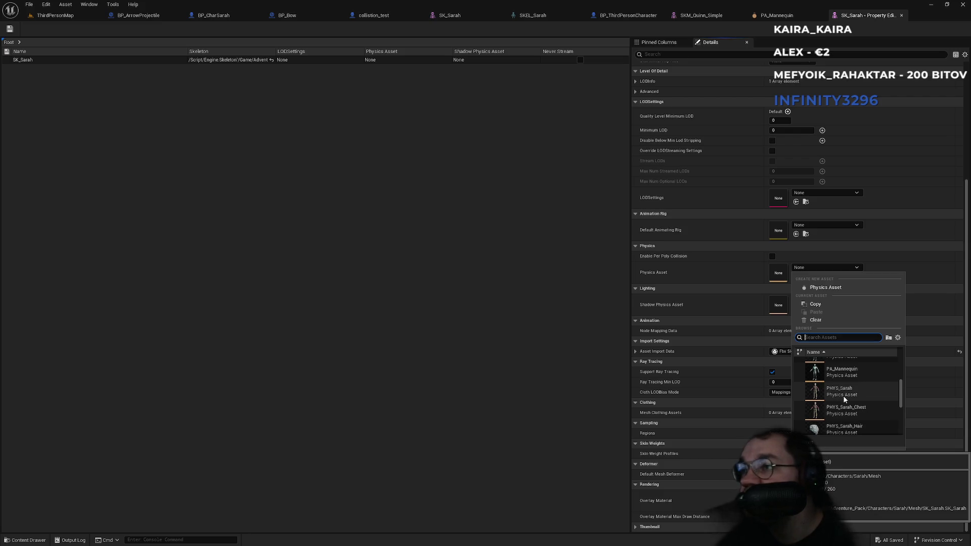
click(843, 395)
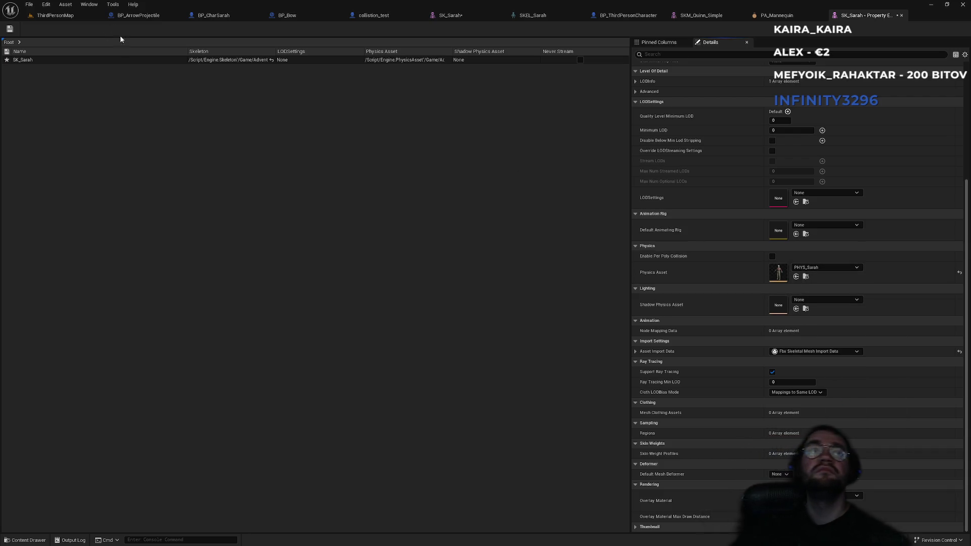
key(ctrl+s)
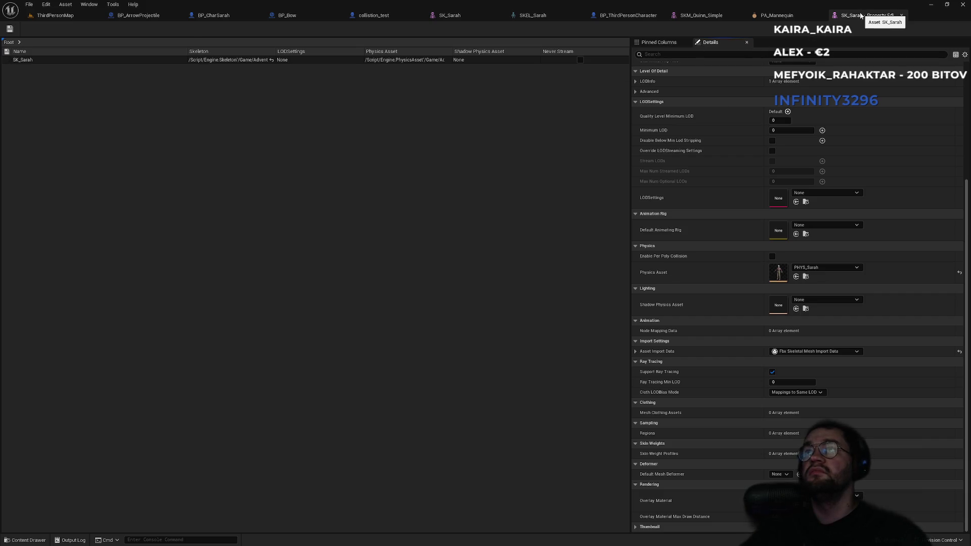
click(902, 15)
click(536, 15)
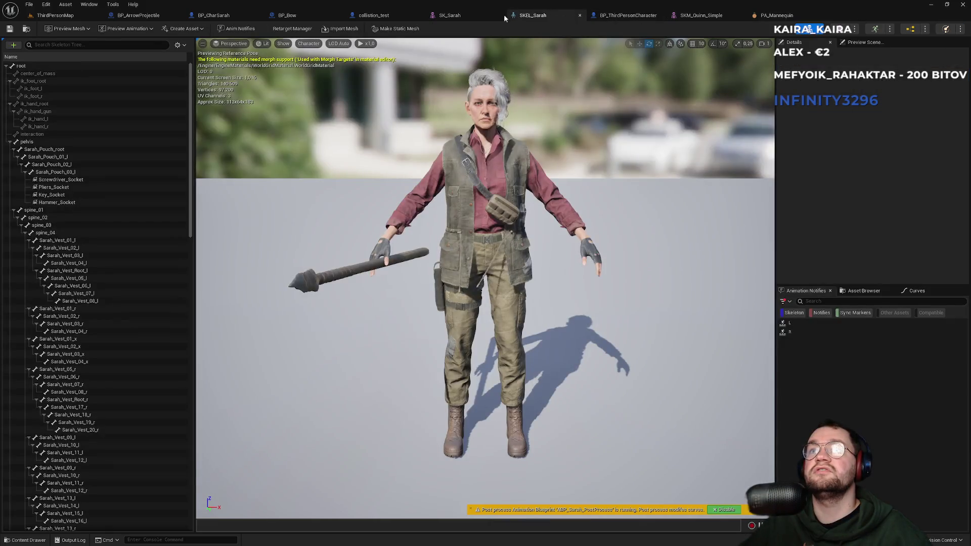
Turn on Show > Collision in the SKEL_Sarah preview to reveal the staff's collision shape
click(299, 42)
click(282, 45)
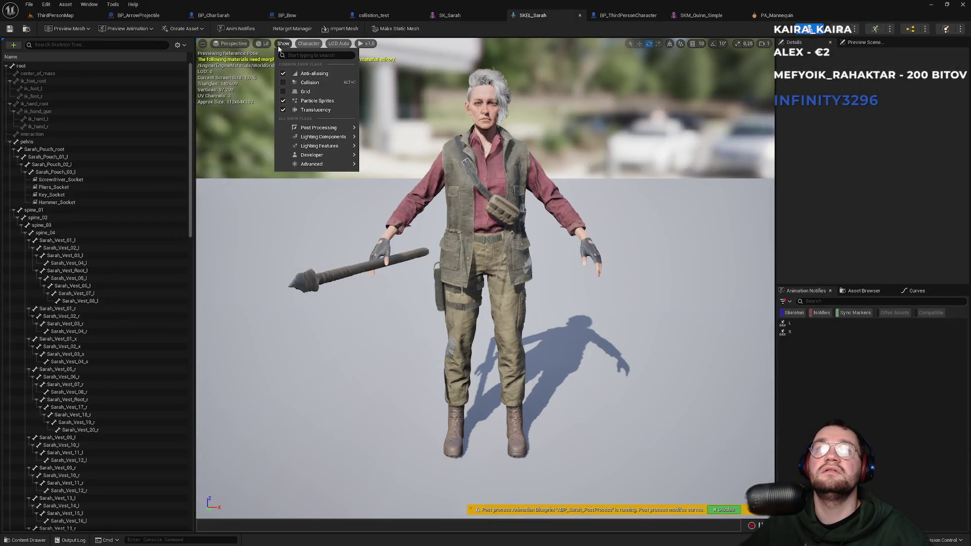
click(282, 83)
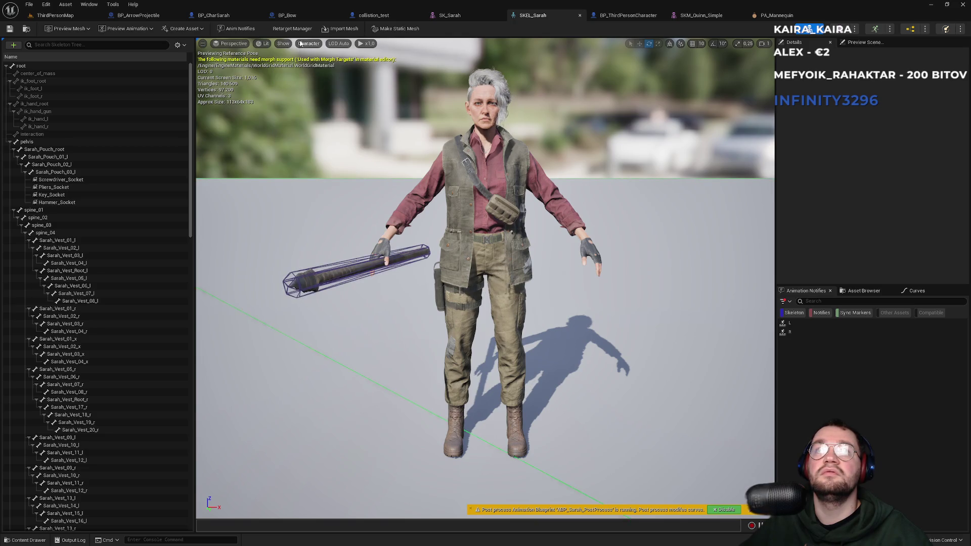
click(283, 44)
click(283, 83)
click(283, 83)
click(283, 83)
click(284, 83)
Toggle collision display on and off in SK_Sarah, then return to ThirdPersonMap
click(464, 15)
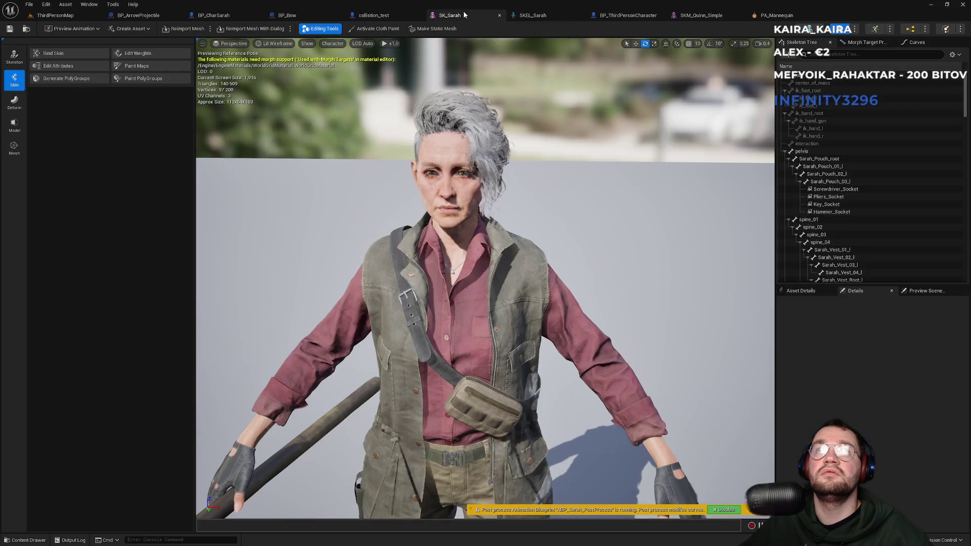
click(307, 44)
click(307, 83)
click(307, 83)
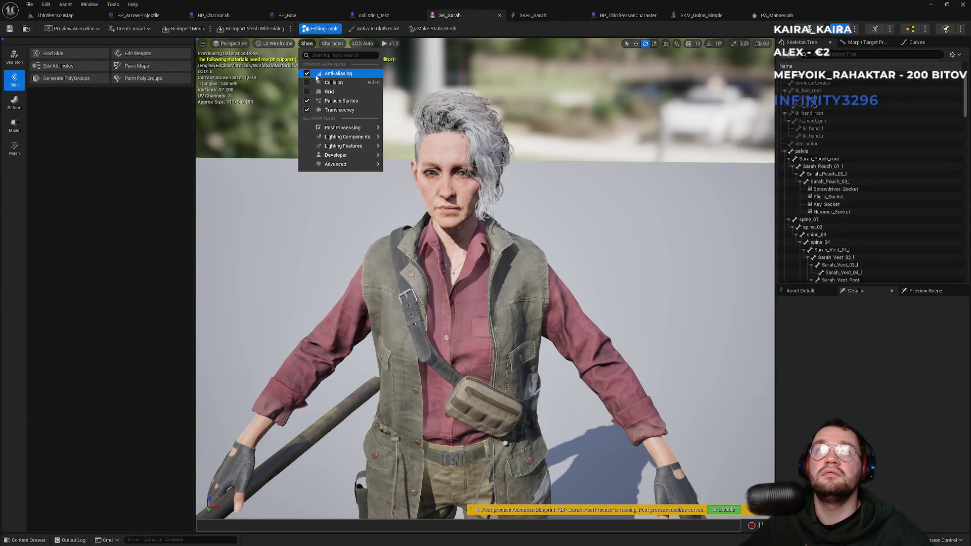
click(78, 16)
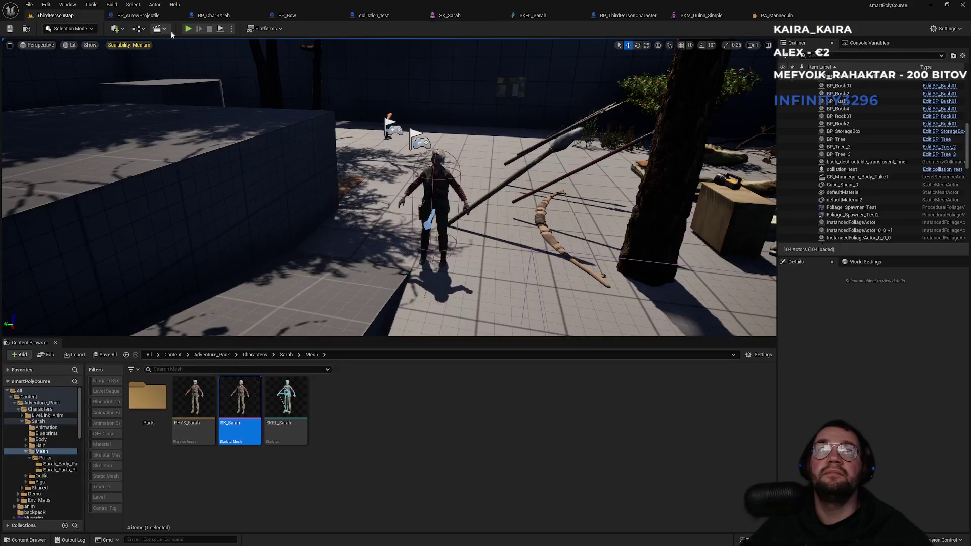
key(alt+p)
key(F11)
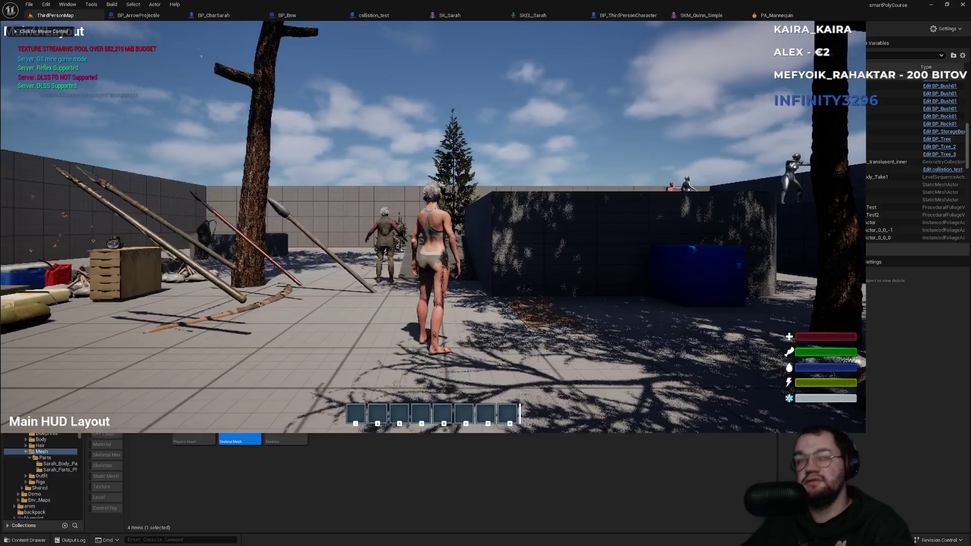
key(super)
click(412, 130)
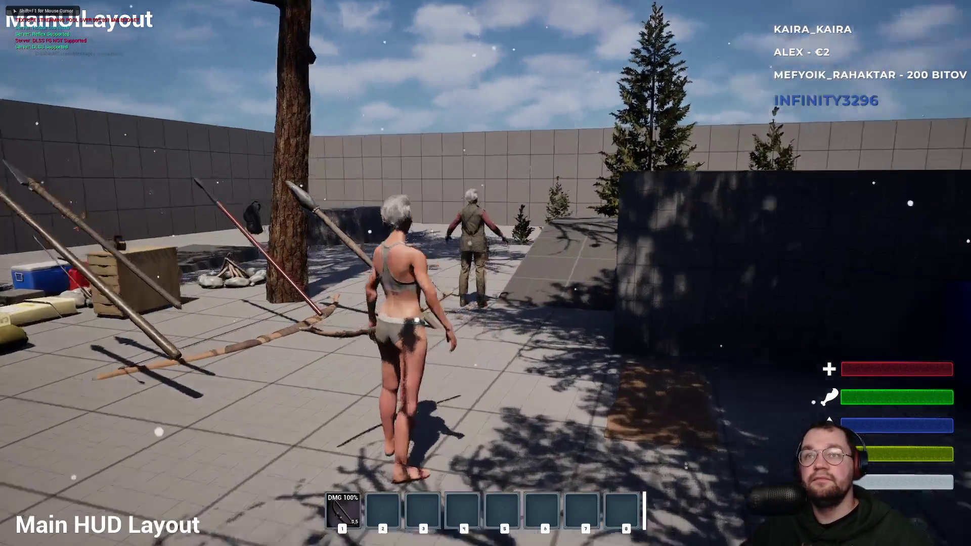
right_click(486, 273)
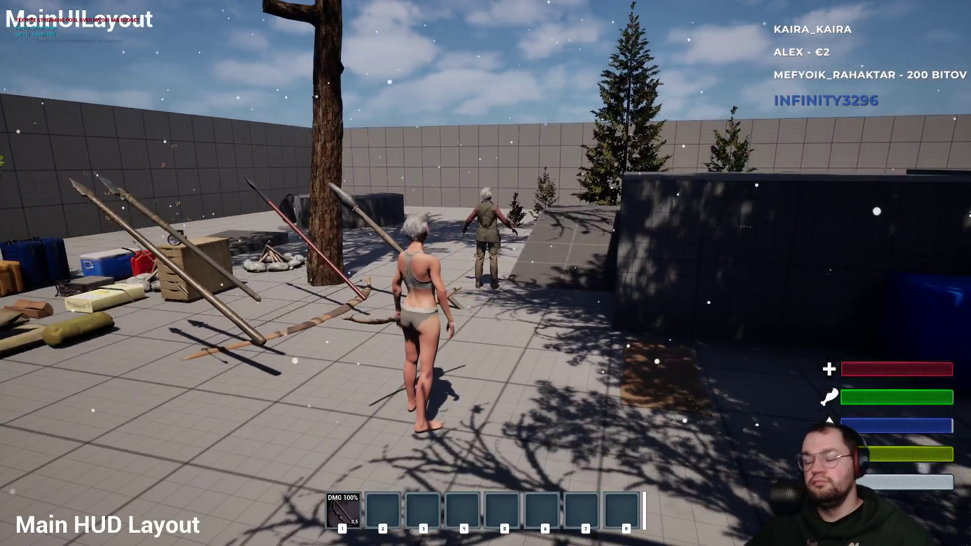
key(Escape)
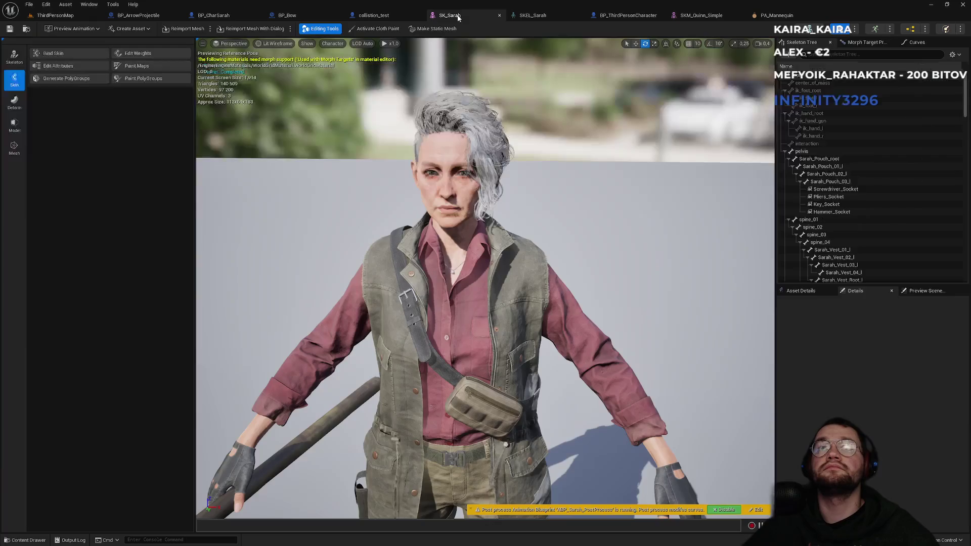
In the SK_Sarah preview, switch collision display on and back off
click(455, 16)
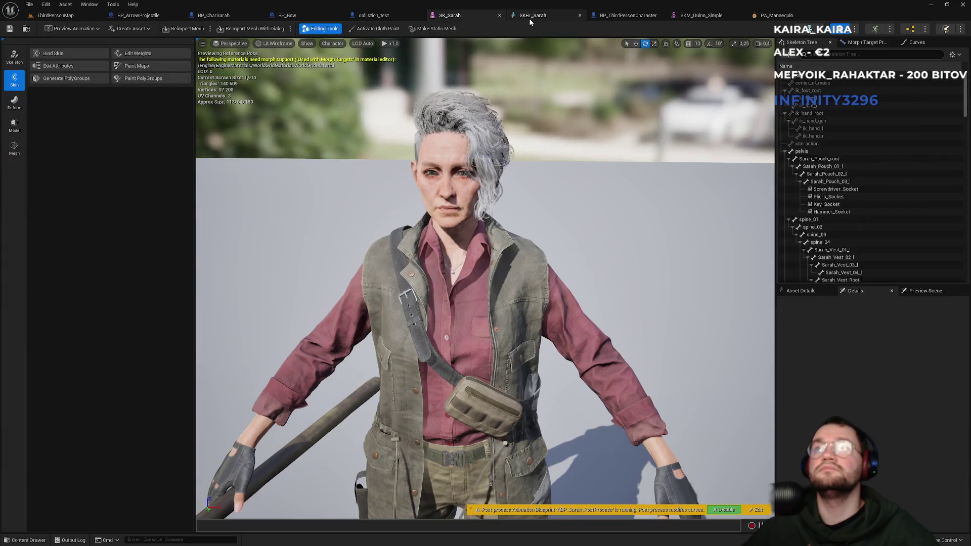
click(305, 45)
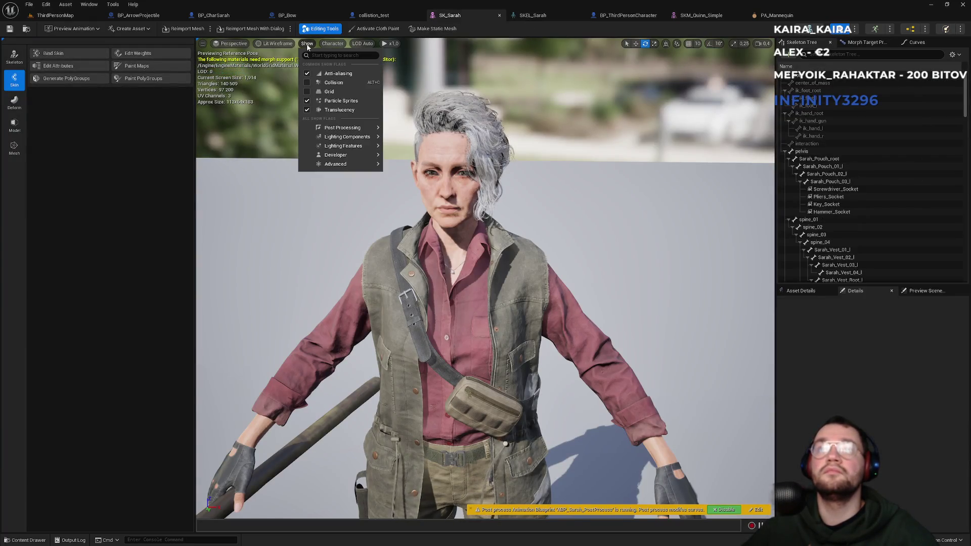
click(308, 84)
click(306, 82)
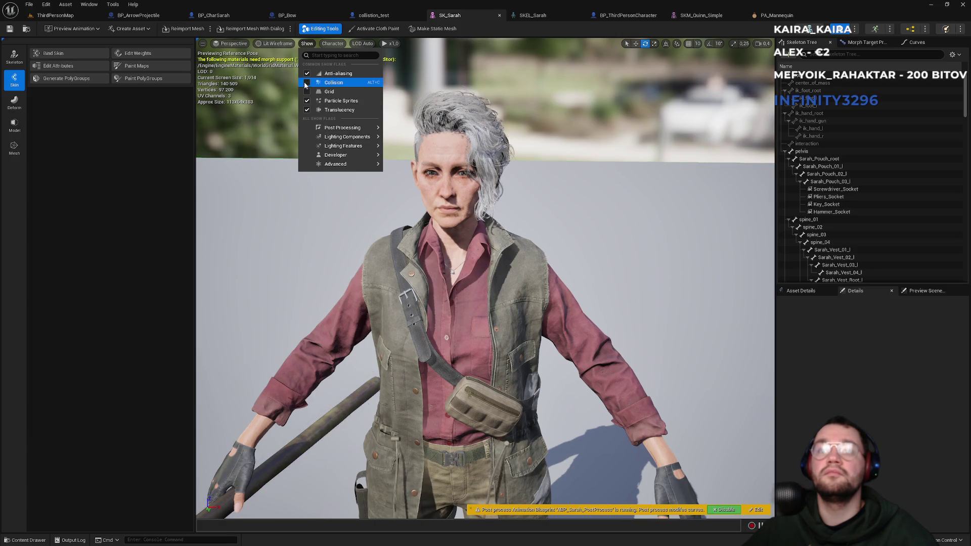
Show the Mesh tools (Simplify, Remesh, Weld, Jacket) and bring up PHYS_Sarah
click(318, 29)
click(314, 31)
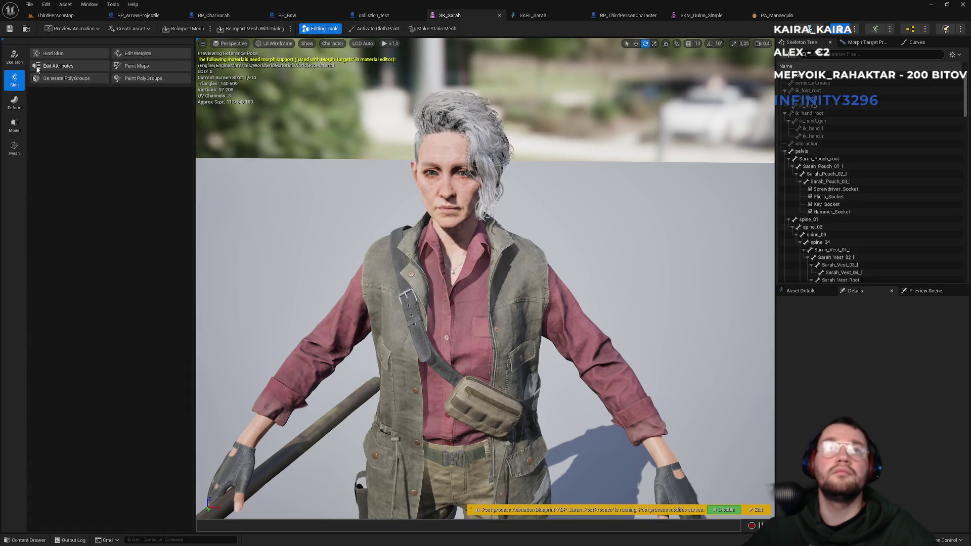
click(15, 153)
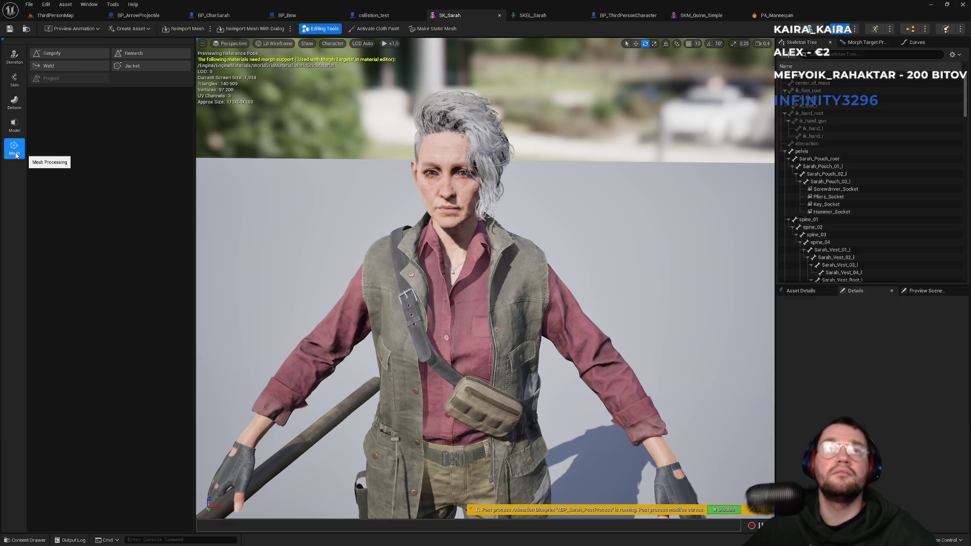
click(946, 30)
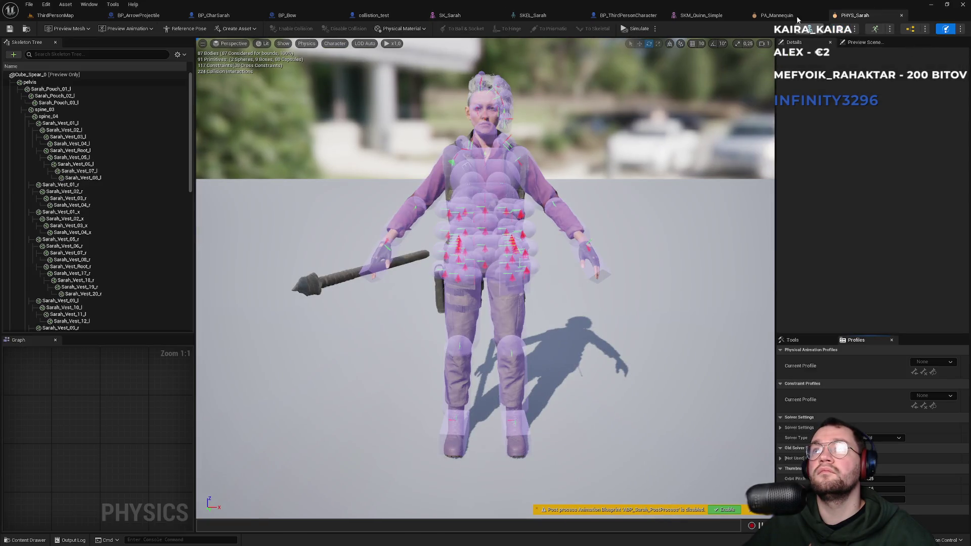
Switch to SKM_Quinn_Simple via PA_Mannequin and hide collision outlines in its preview
click(792, 16)
click(693, 16)
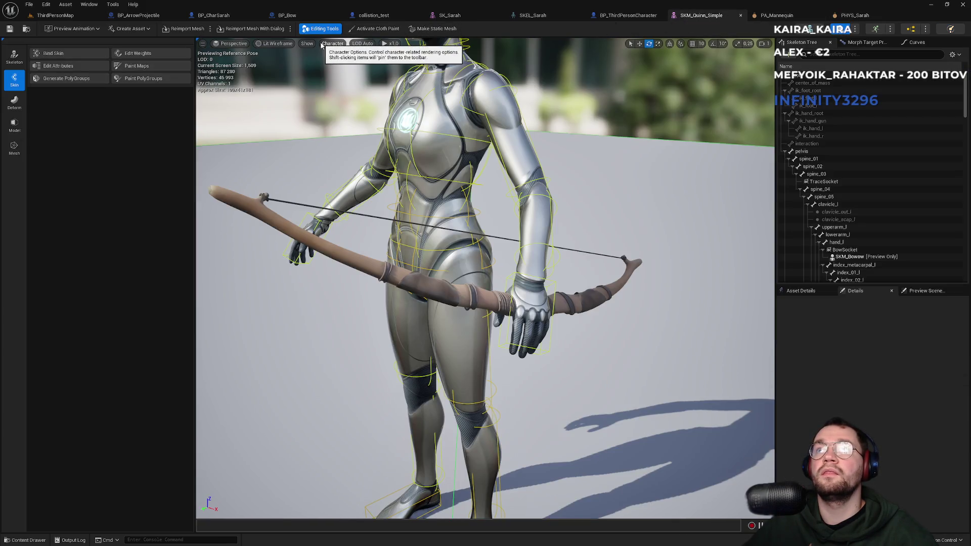
click(302, 45)
click(307, 83)
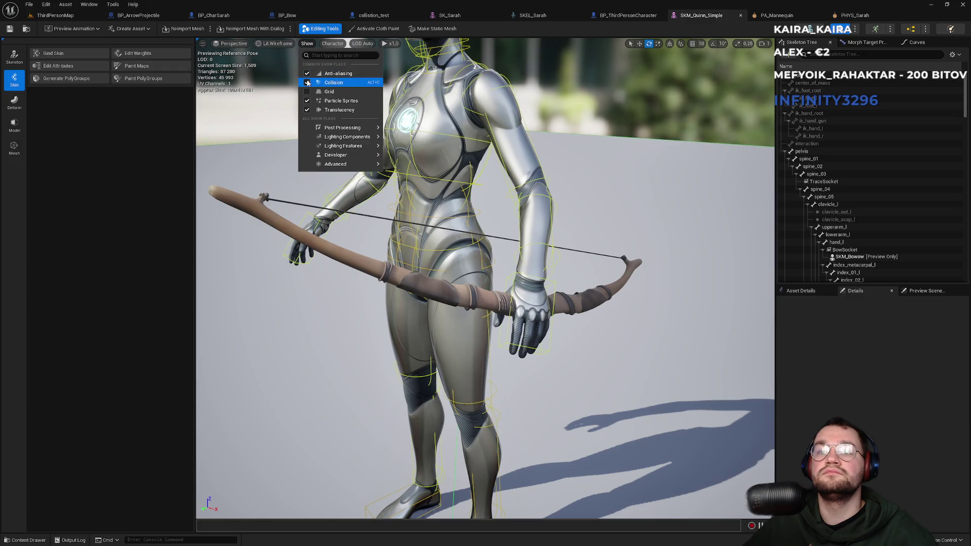
click(307, 83)
click(331, 4)
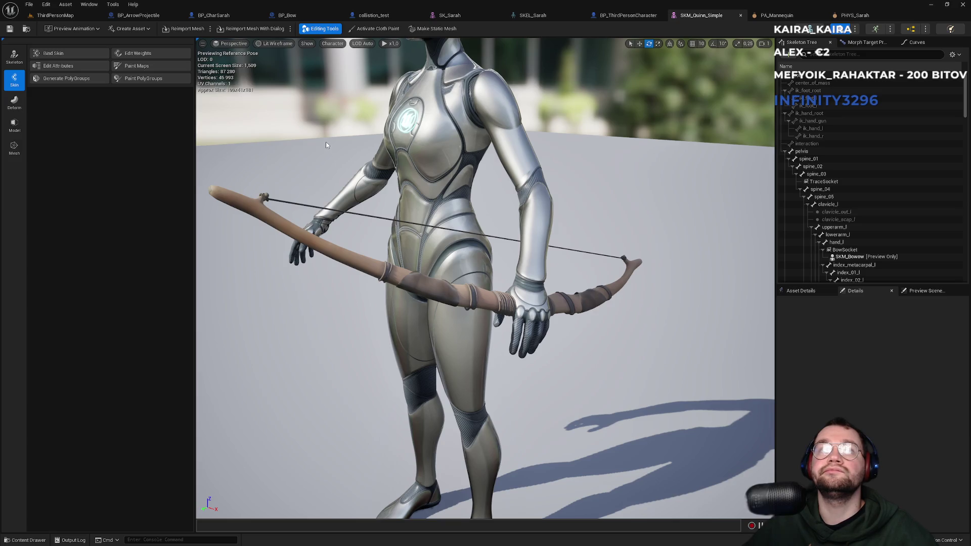
Glance at the Create Asset list, then return to ThirdPersonMap via PHYS_Sarah
click(152, 30)
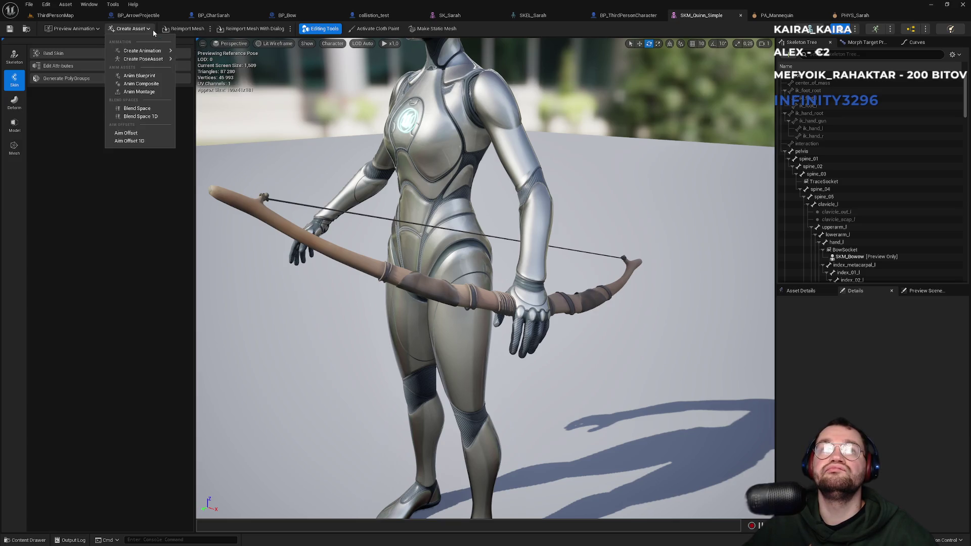
click(150, 29)
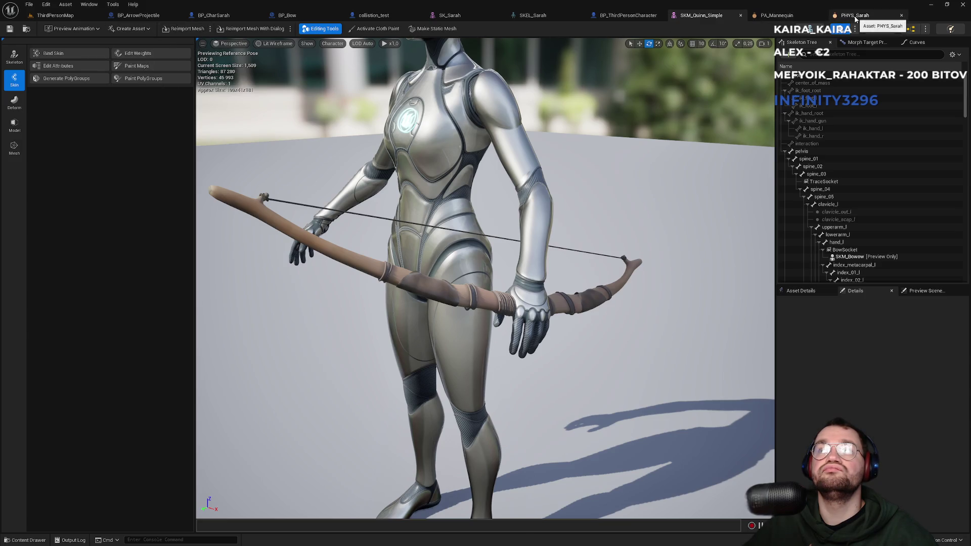
click(839, 16)
click(51, 15)
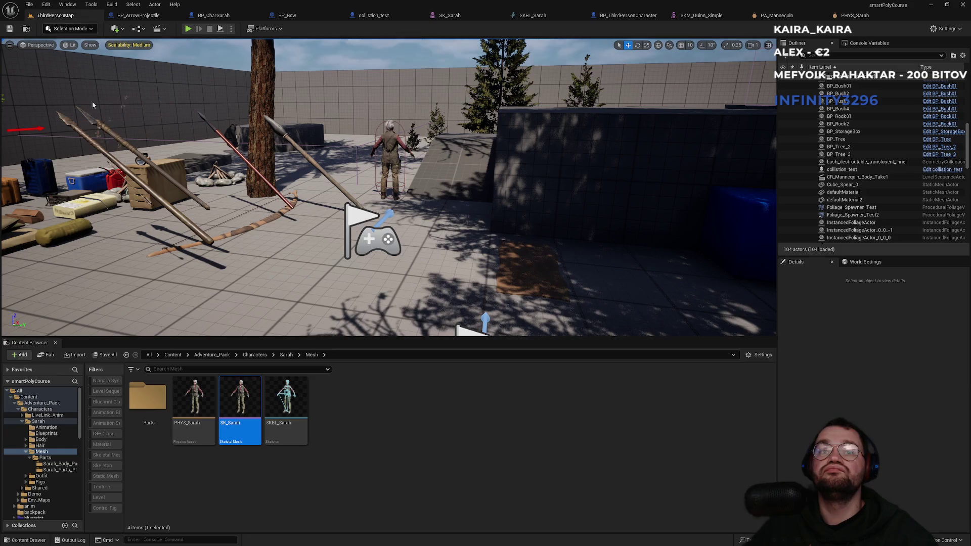
Open PHYS_Sarah briefly, then browse the Sarah_Parts_Physics and Sarah_Body_Parts folders
click(205, 432)
double_click(208, 438)
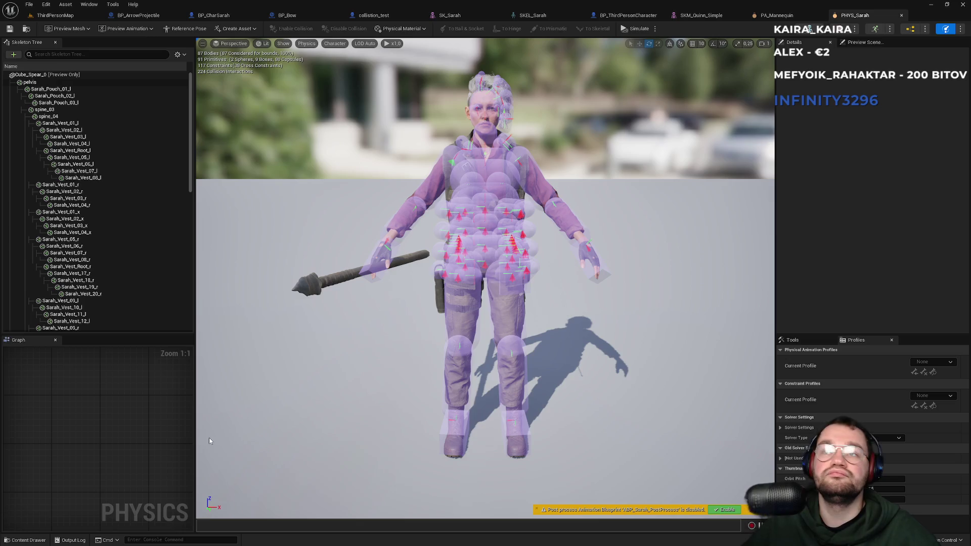
click(67, 18)
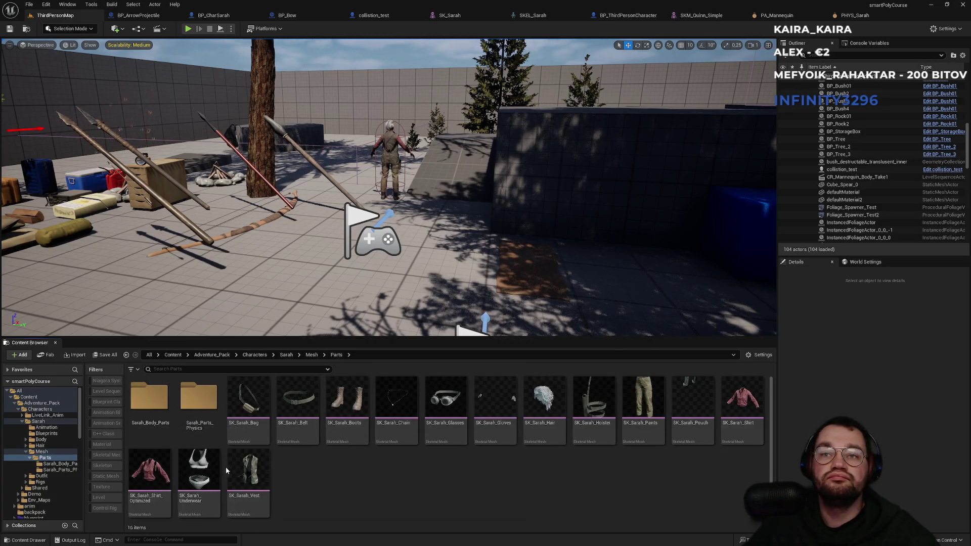
double_click(186, 441)
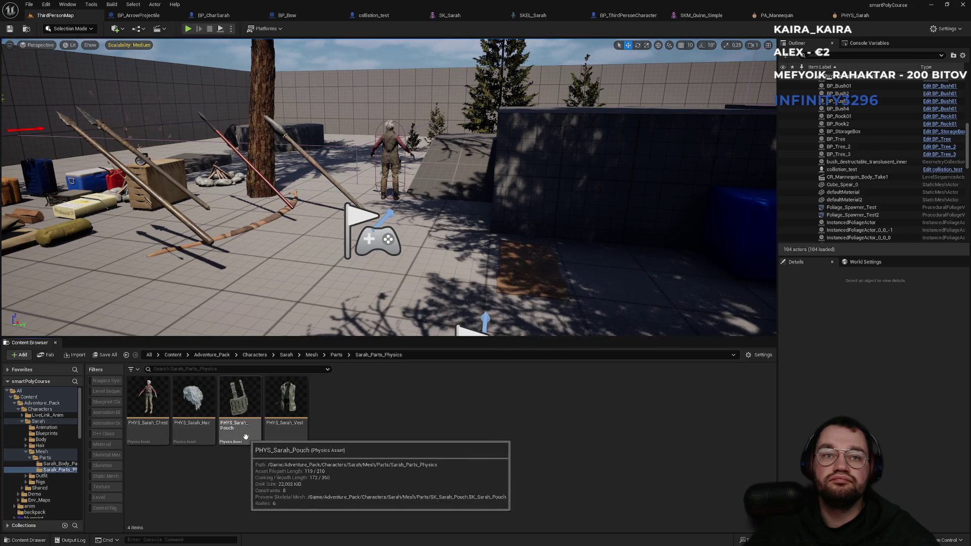
click(336, 355)
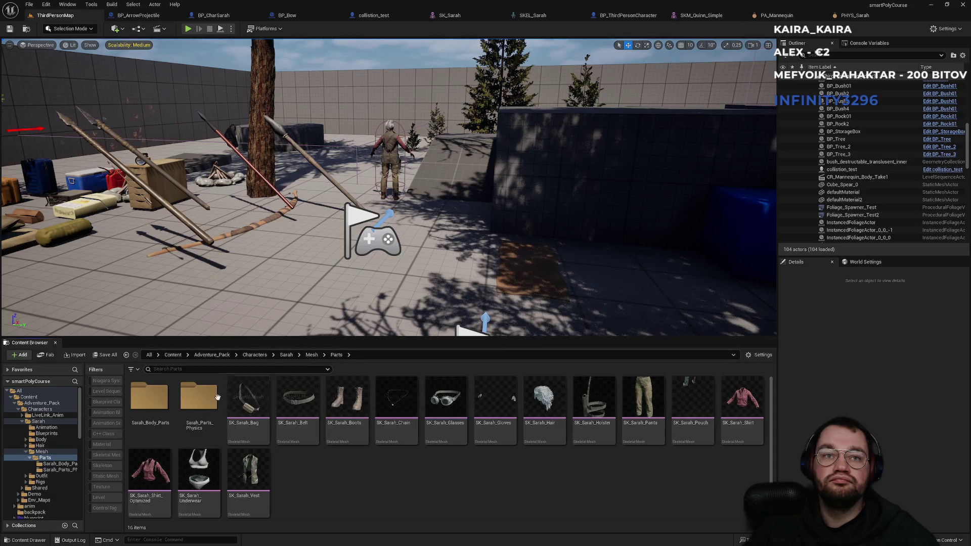
double_click(154, 435)
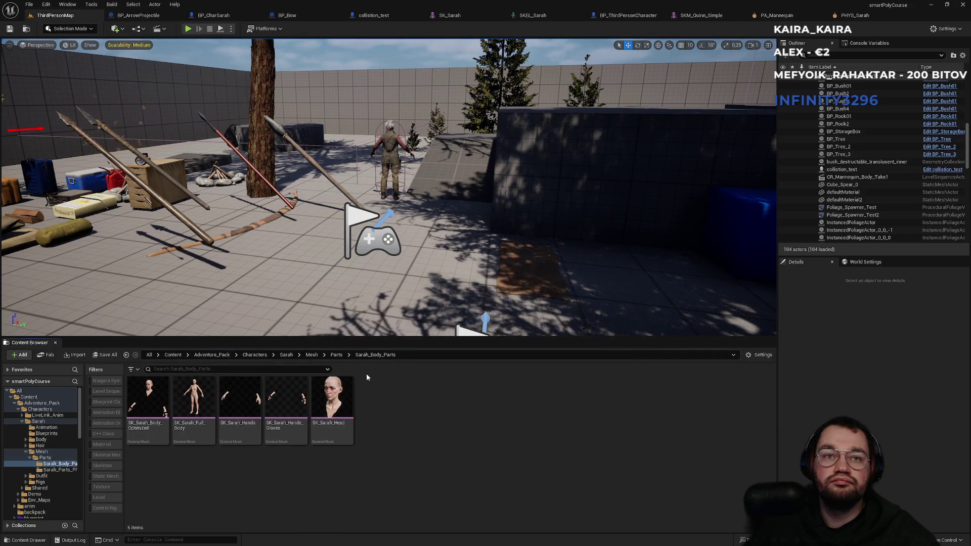
click(293, 355)
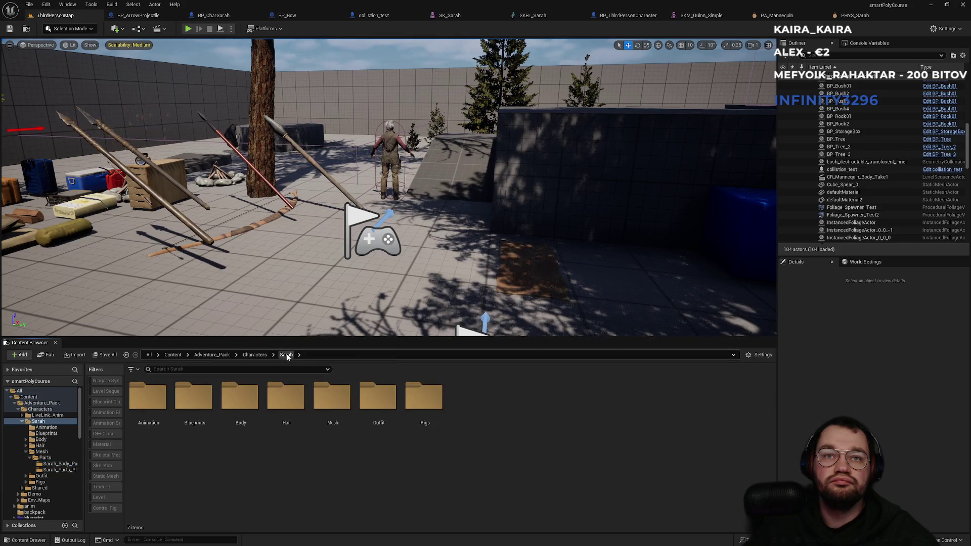
Look through Sarah's Hair folder and its Materials subfolder
double_click(282, 407)
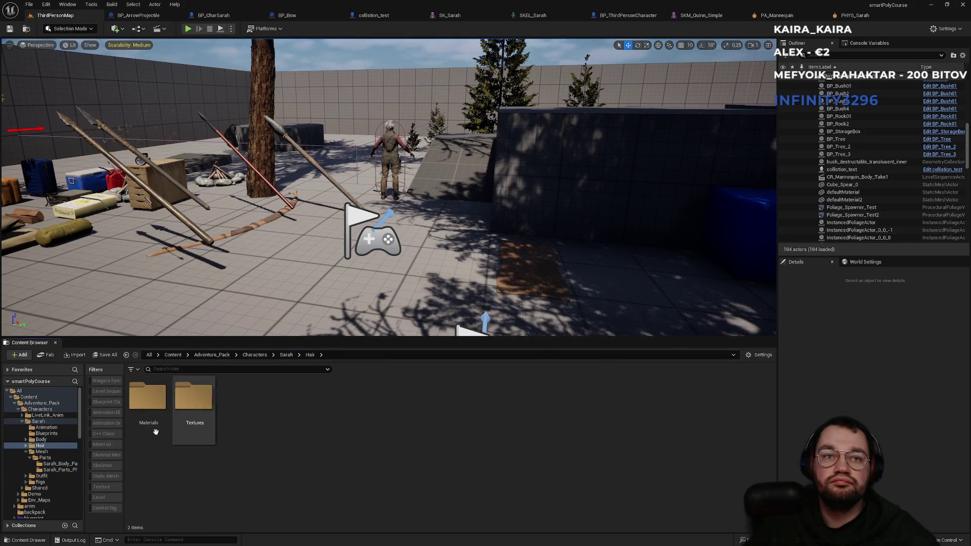
double_click(162, 425)
click(310, 356)
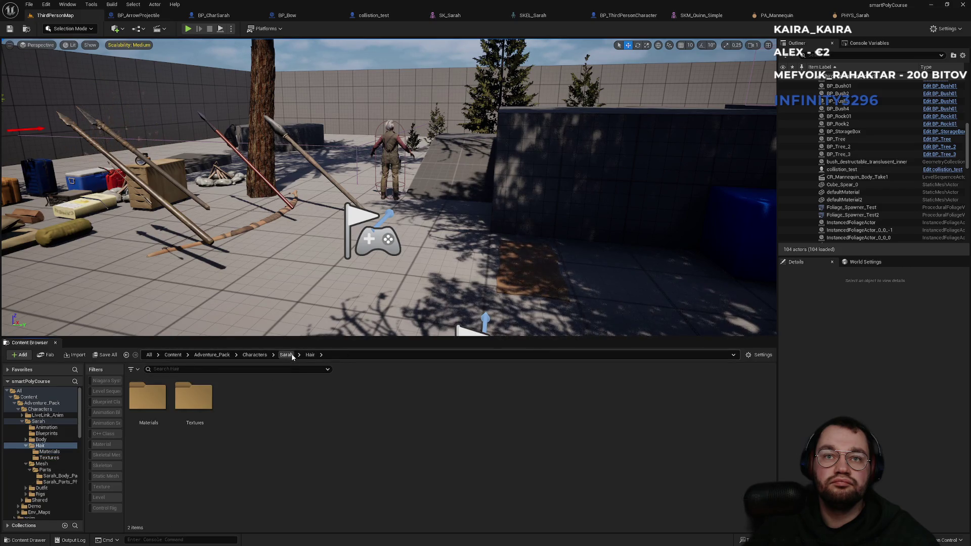
click(292, 354)
Browse Sarah's Body folders: Horror Materials and Textures, then Original
double_click(228, 433)
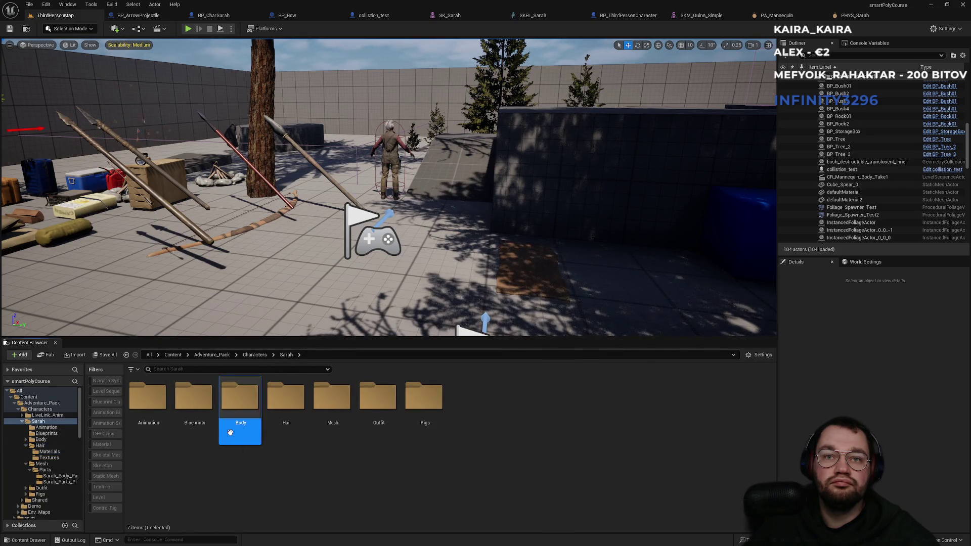
double_click(175, 434)
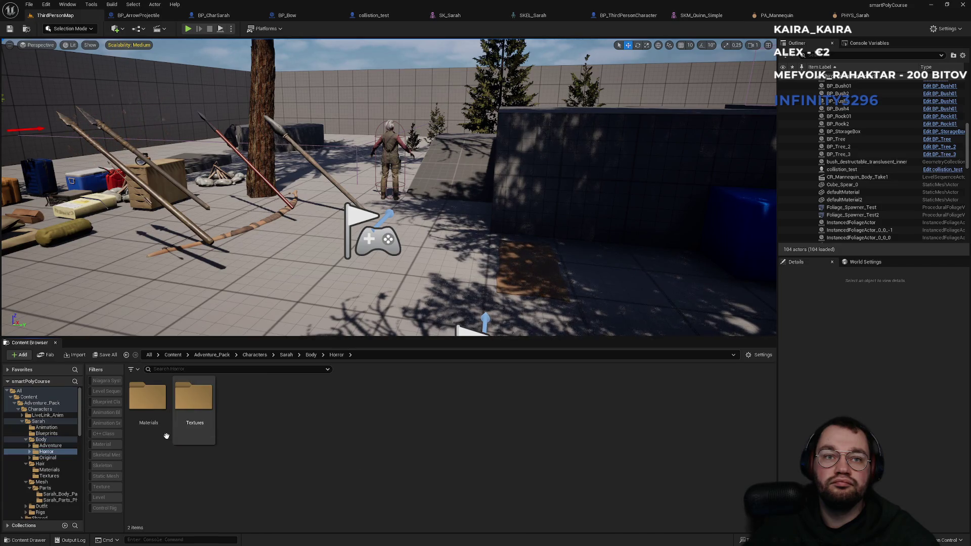
double_click(161, 436)
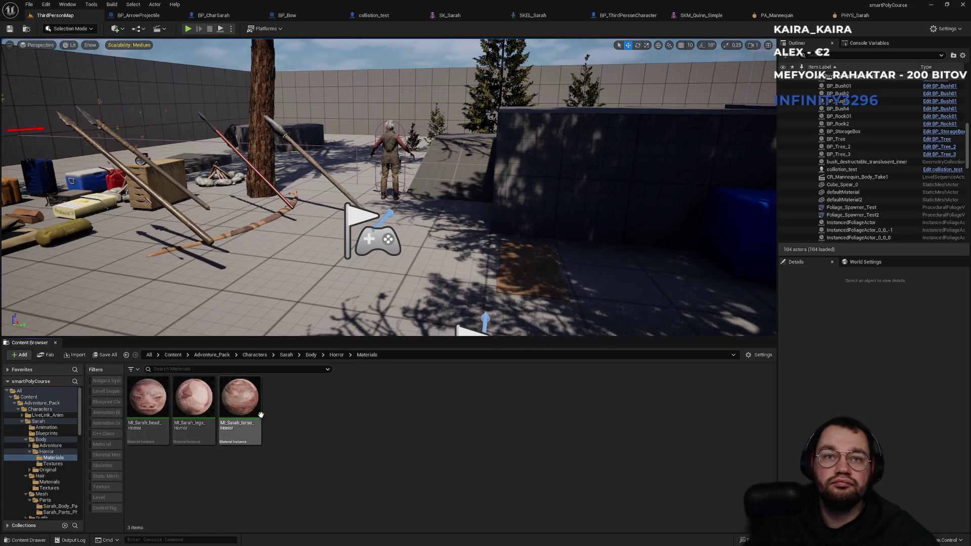
click(337, 355)
double_click(194, 402)
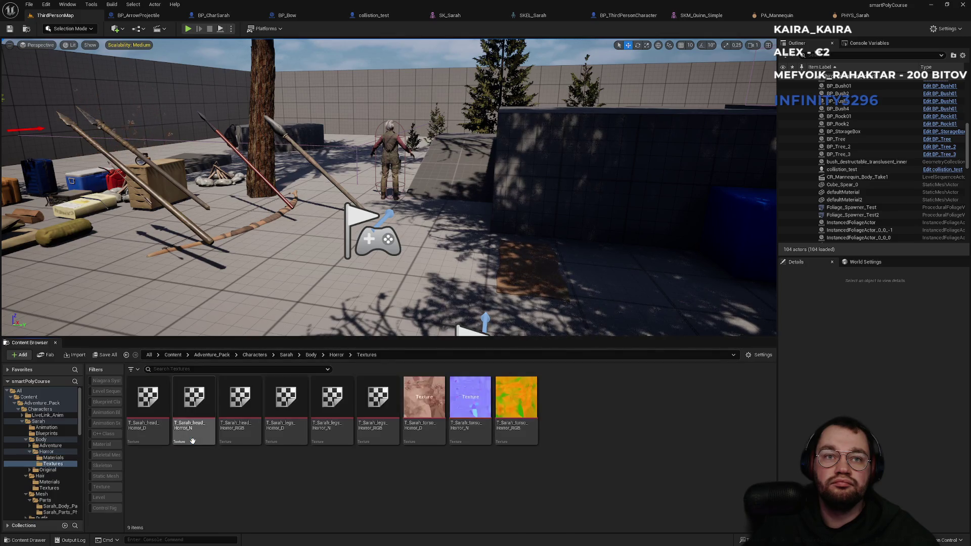
click(335, 356)
click(310, 355)
double_click(243, 426)
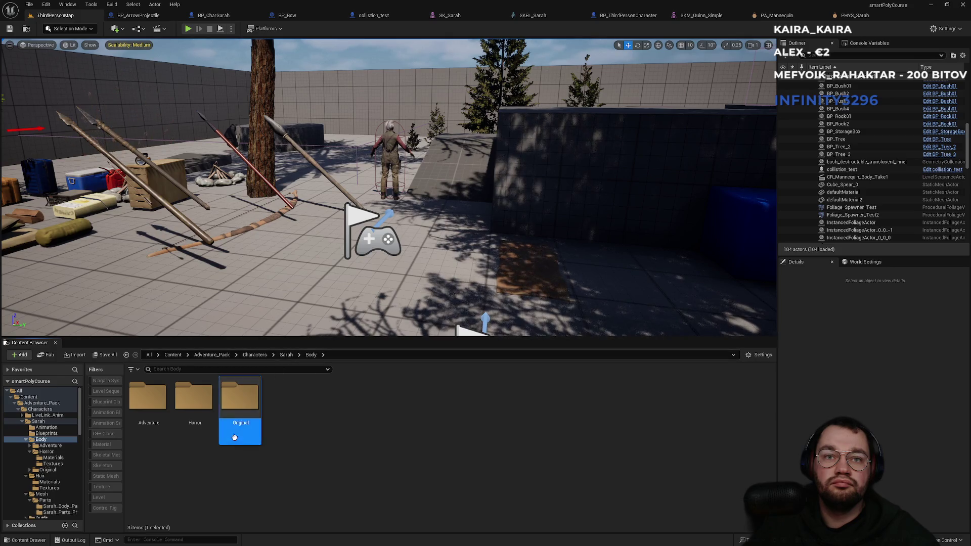
click(256, 355)
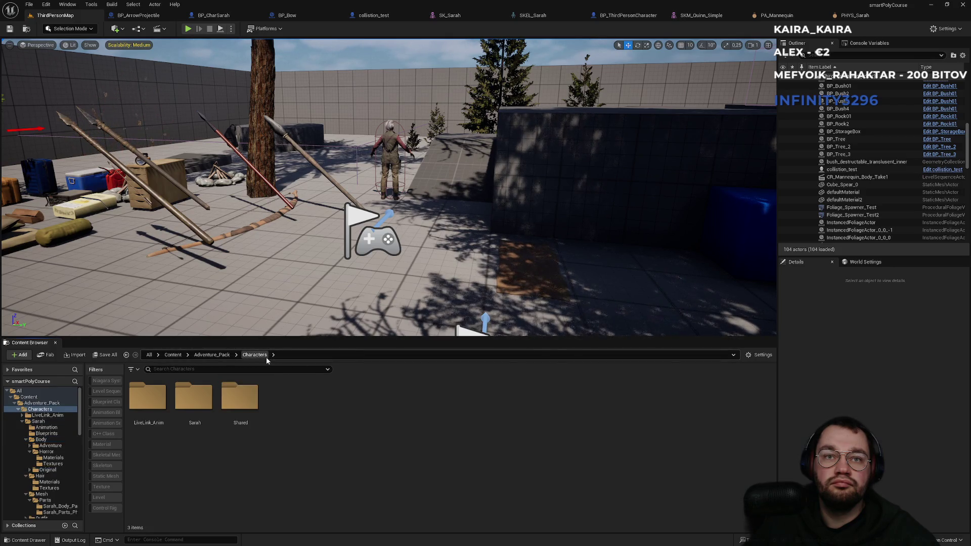
Check Sarah's Rigs and Animation folders, then open her Mesh folder
double_click(200, 433)
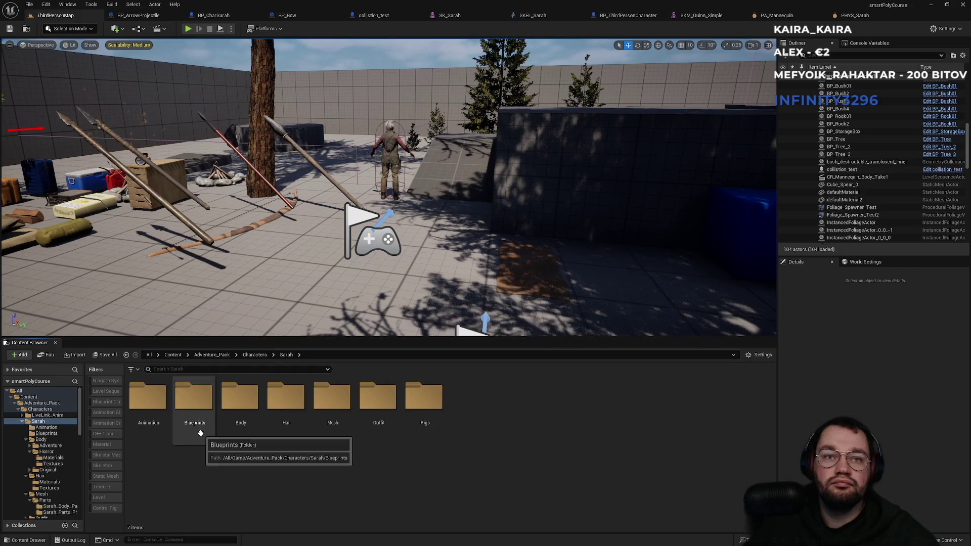
double_click(420, 423)
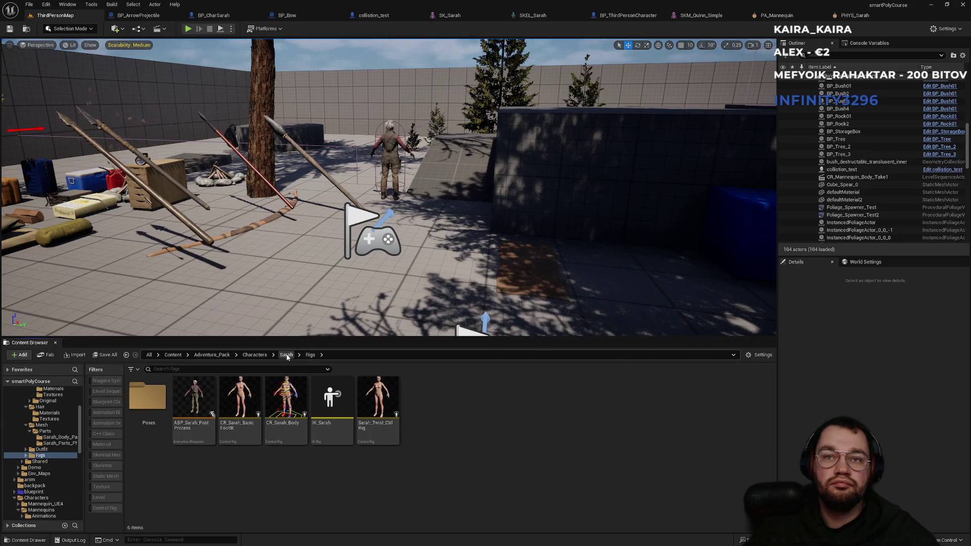
click(286, 355)
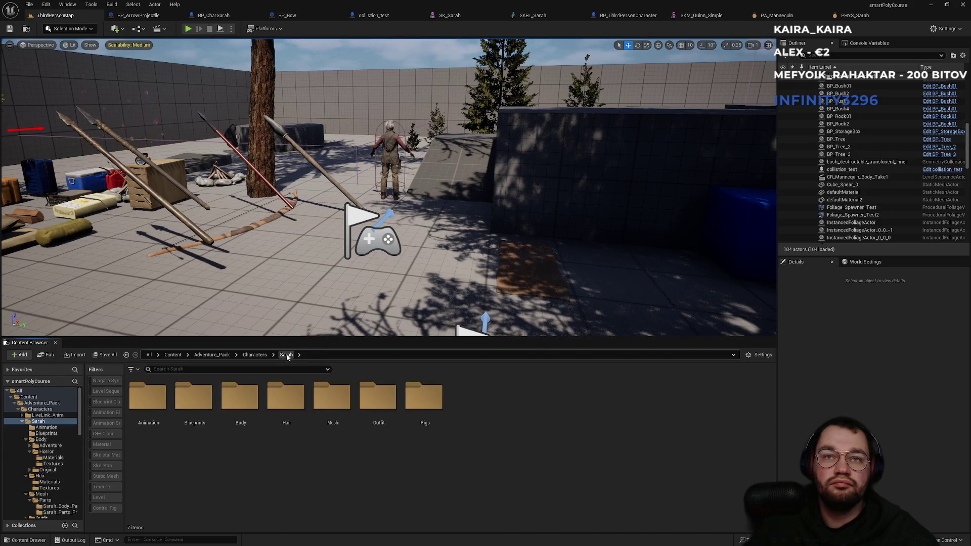
double_click(154, 428)
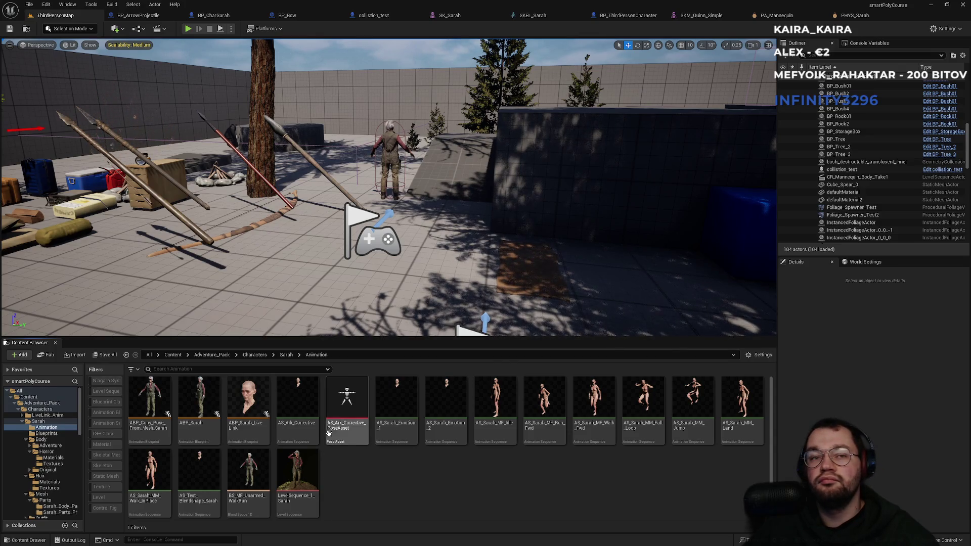
click(286, 355)
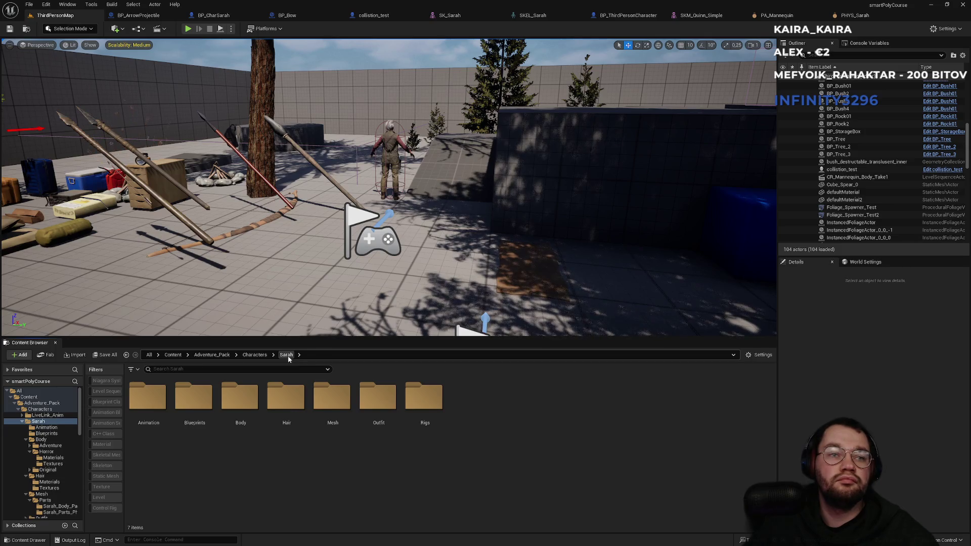
double_click(329, 404)
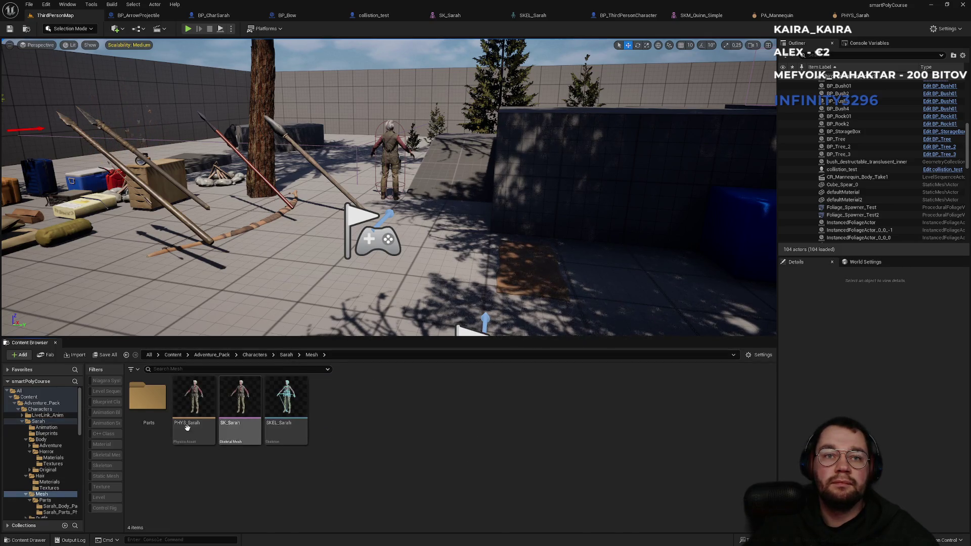
click(286, 442)
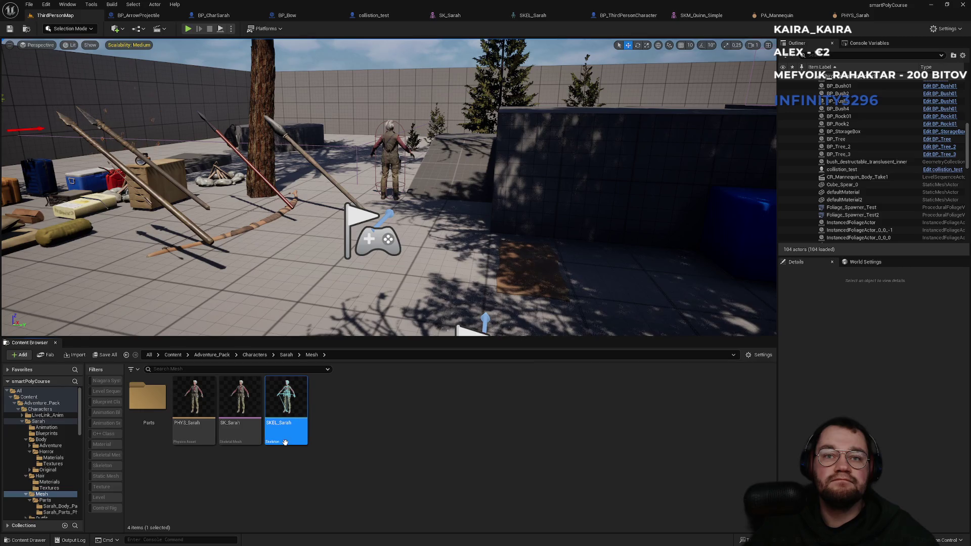
Open SKEL_Sarah in the skeleton editor and look through the preview's Character and Show menus
double_click(285, 442)
click(309, 43)
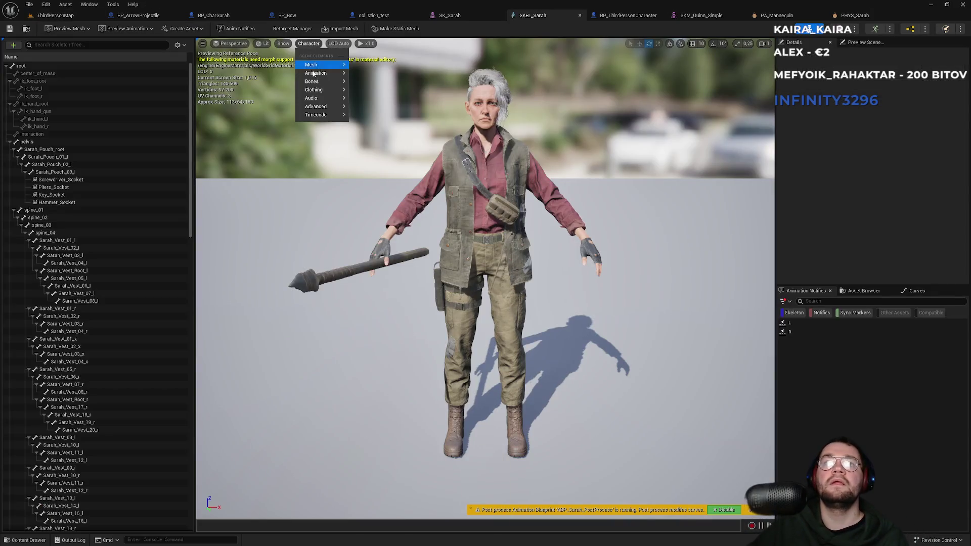
mouse_move(331, 97)
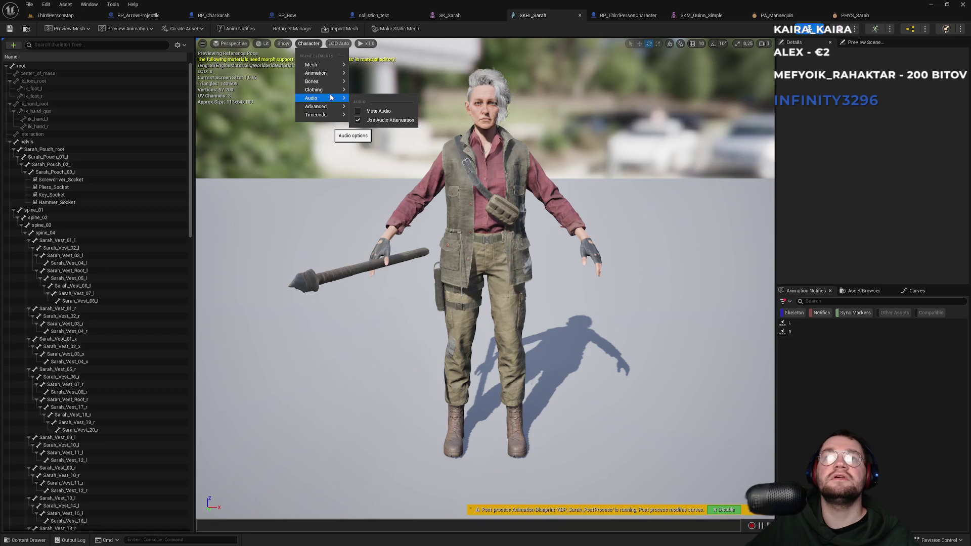
click(283, 45)
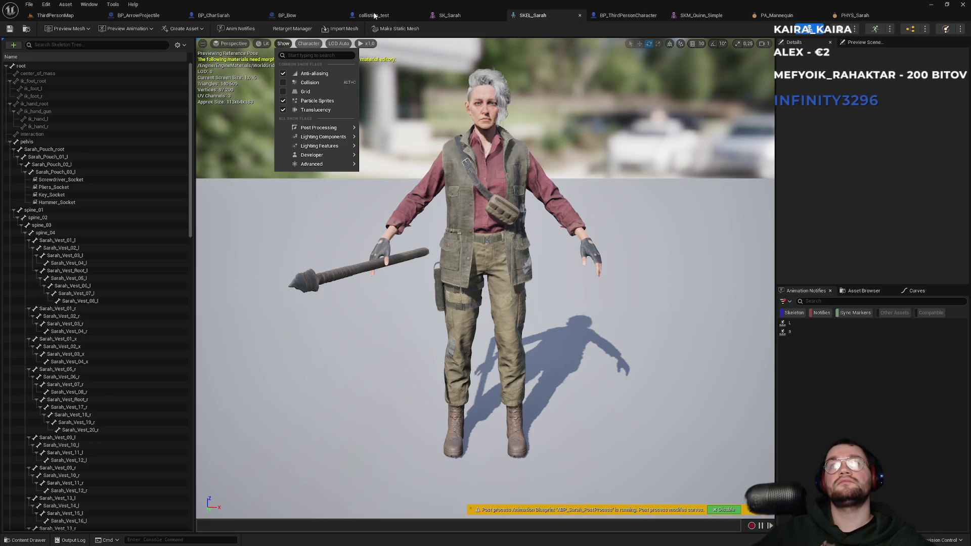
key(super)
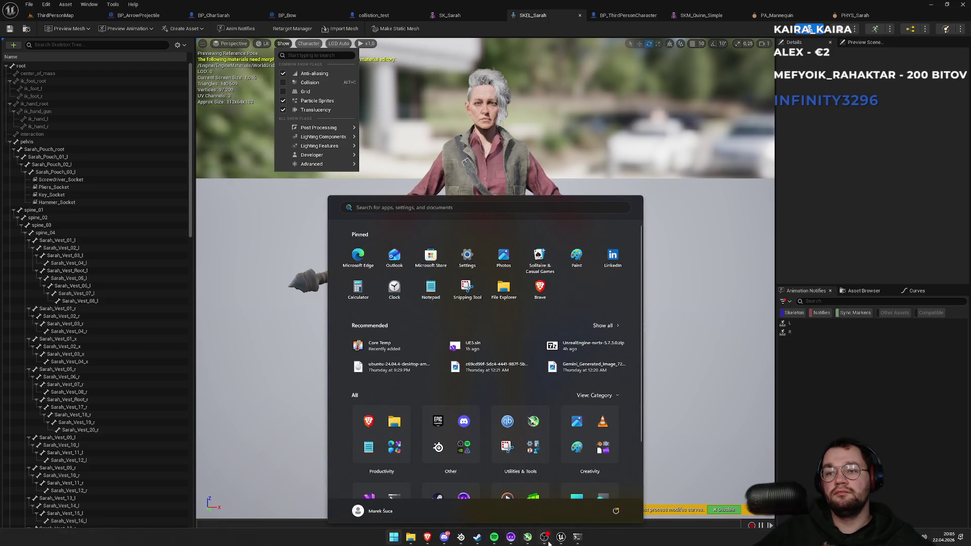
key(super)
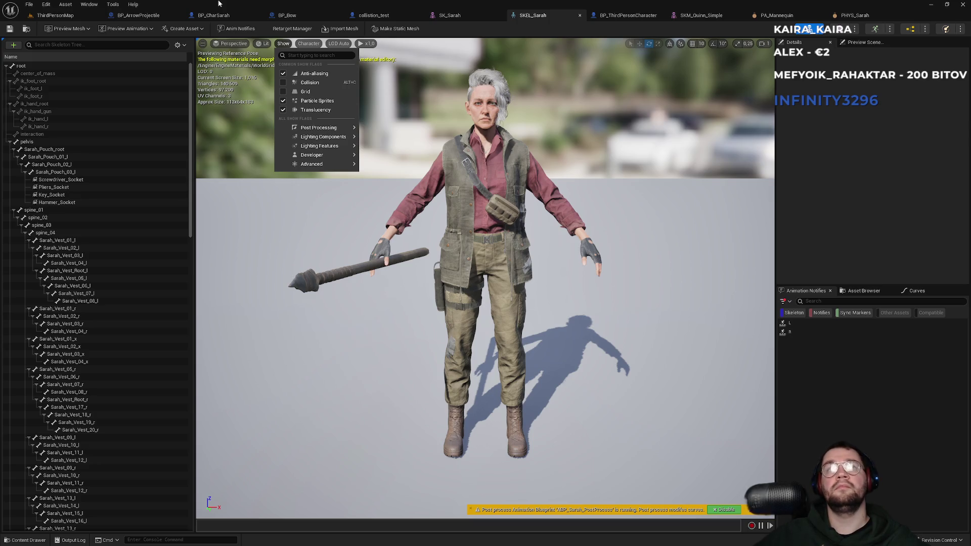
key(super)
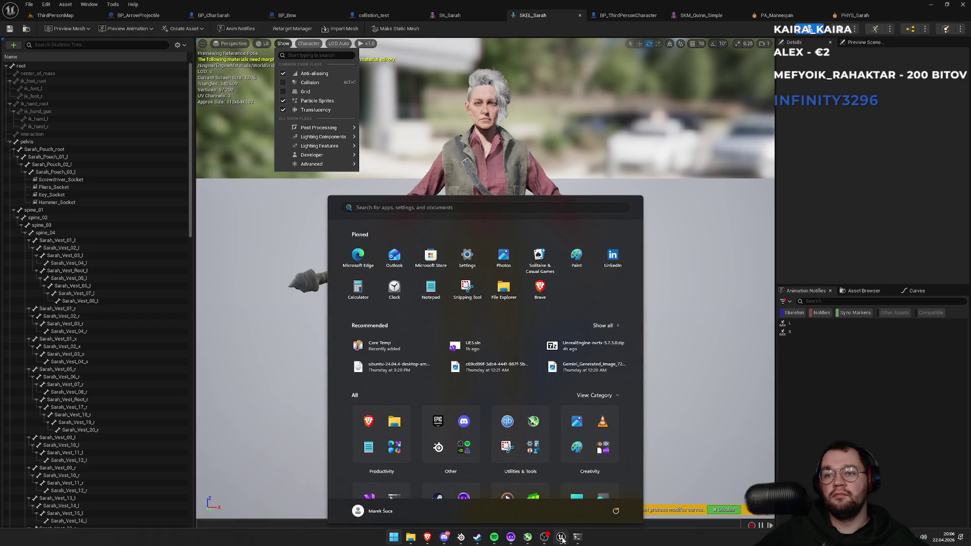
click(562, 537)
key(super)
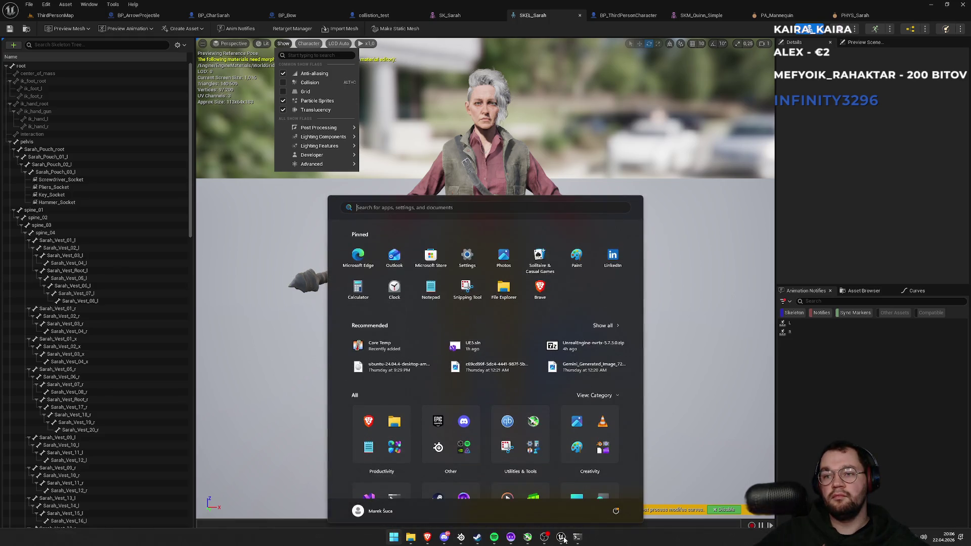
click(561, 537)
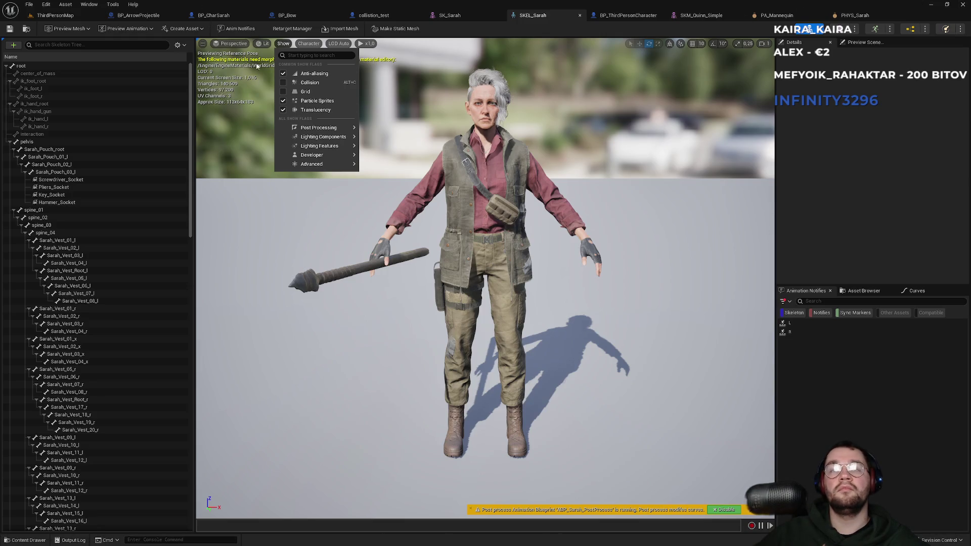
key(ctrl+shift+Escape)
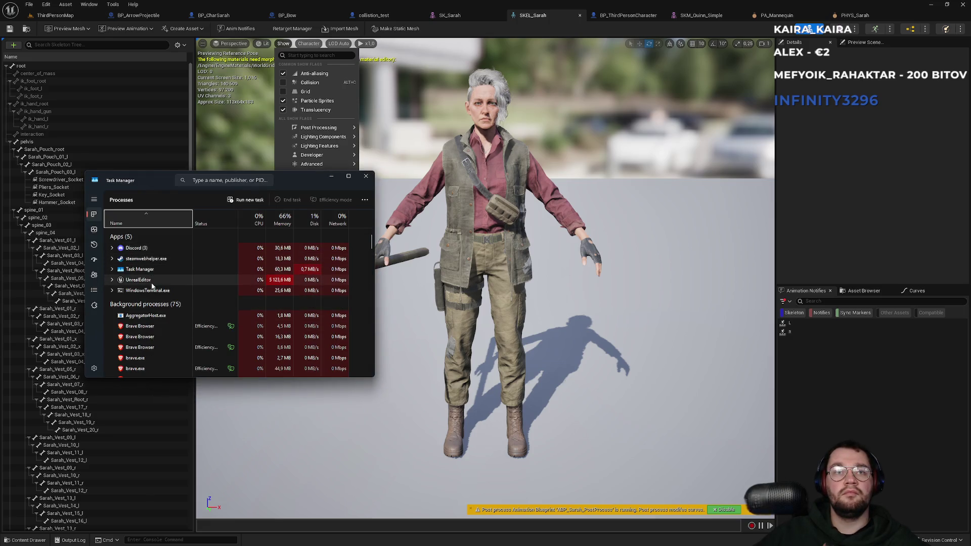
End the frozen UnrealEditor task in Task Manager, close it, and show the Epic Games Launcher
click(170, 285)
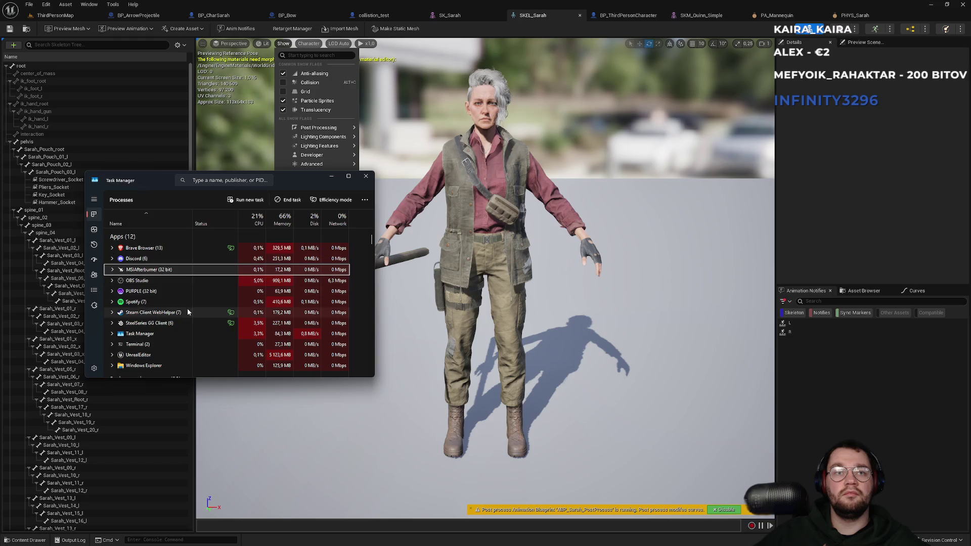
right_click(147, 358)
click(182, 372)
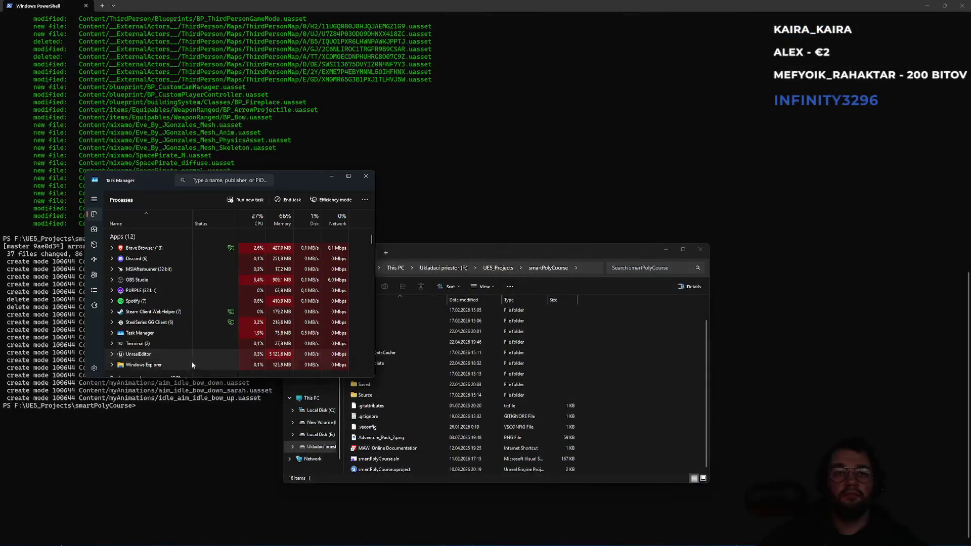
click(366, 177)
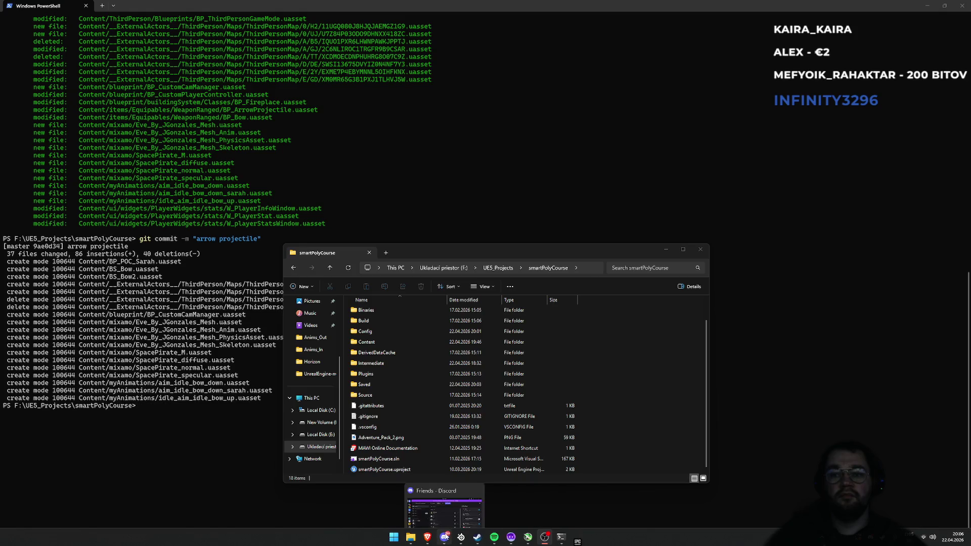
click(576, 540)
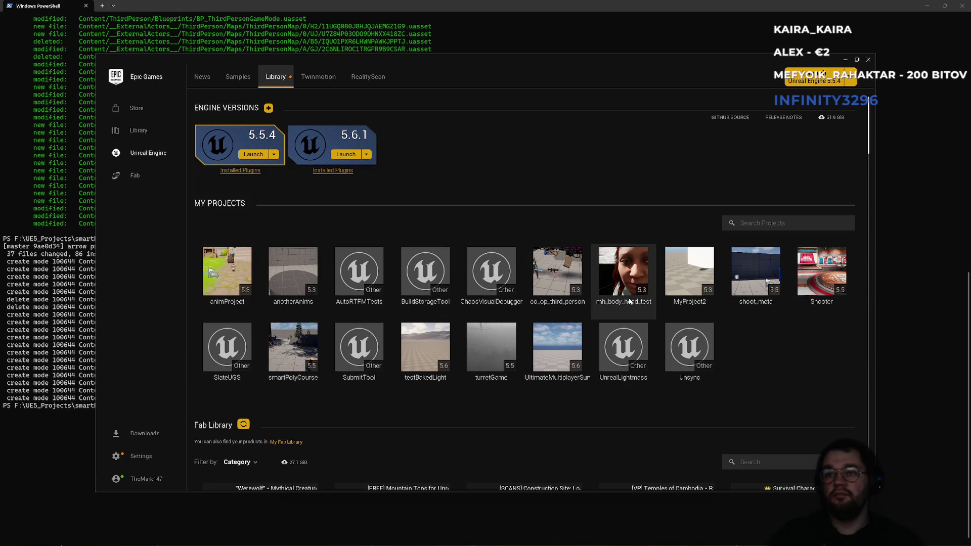
Relaunch the smartPolyCourse project from the launcher and rerun git status in PowerShell
double_click(295, 384)
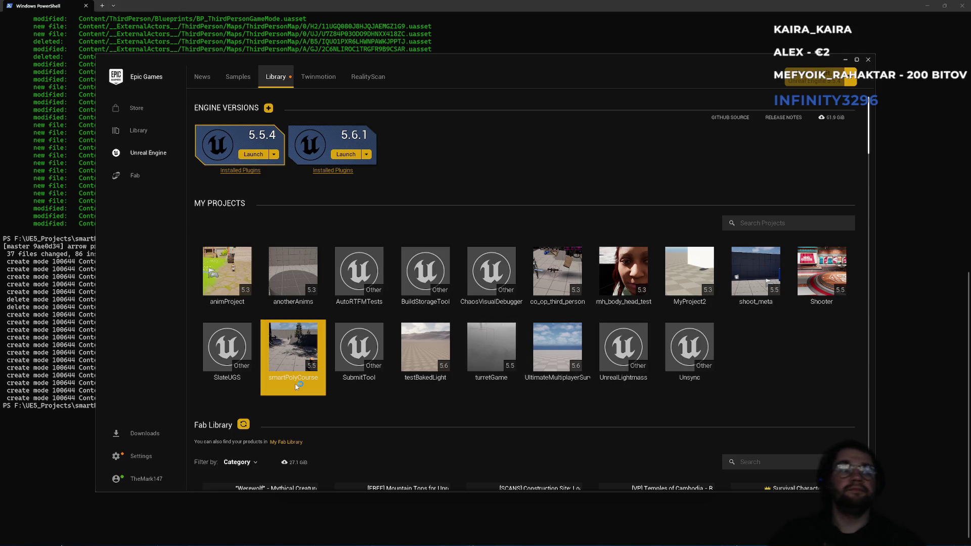
key(Up)
key(Up)
key(Return)
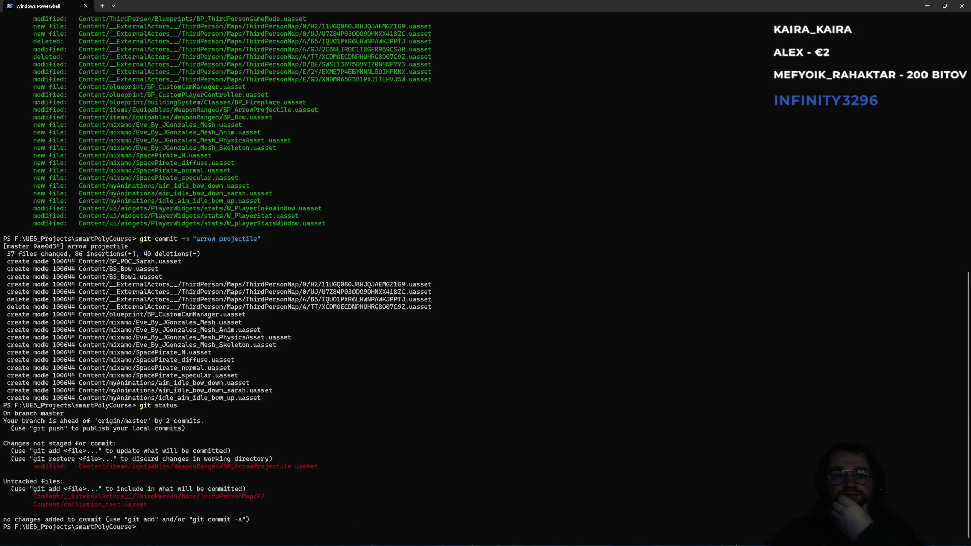
Read the git status (BP_ArrowProjectile modified, collision_test untracked), then return to the Unreal Editor
mouse_move(369, 542)
mouse_move(440, 540)
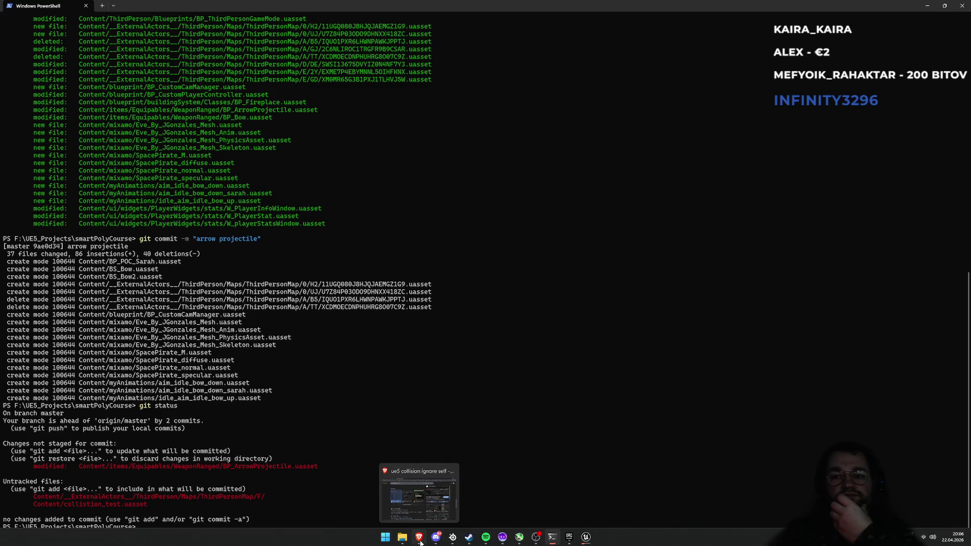
click(586, 543)
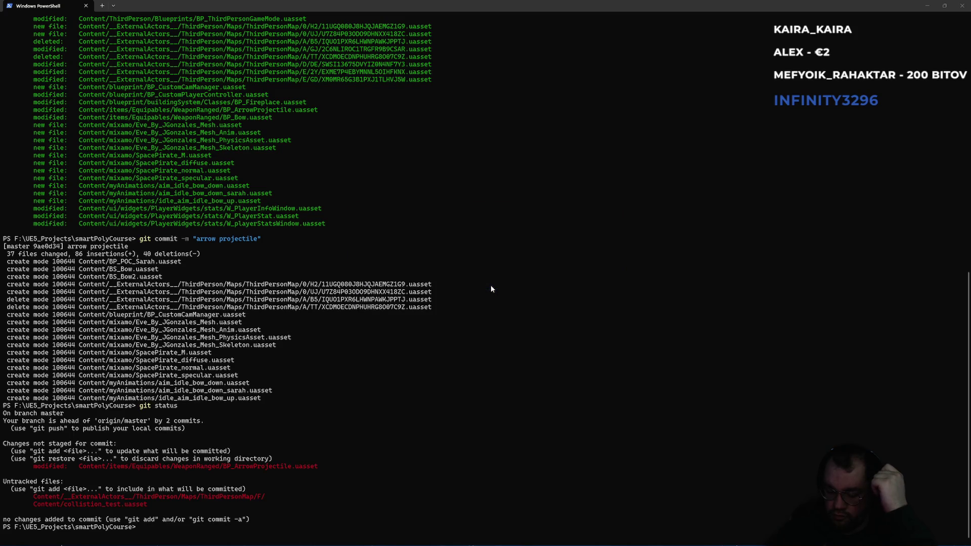
key(alt+Tab)
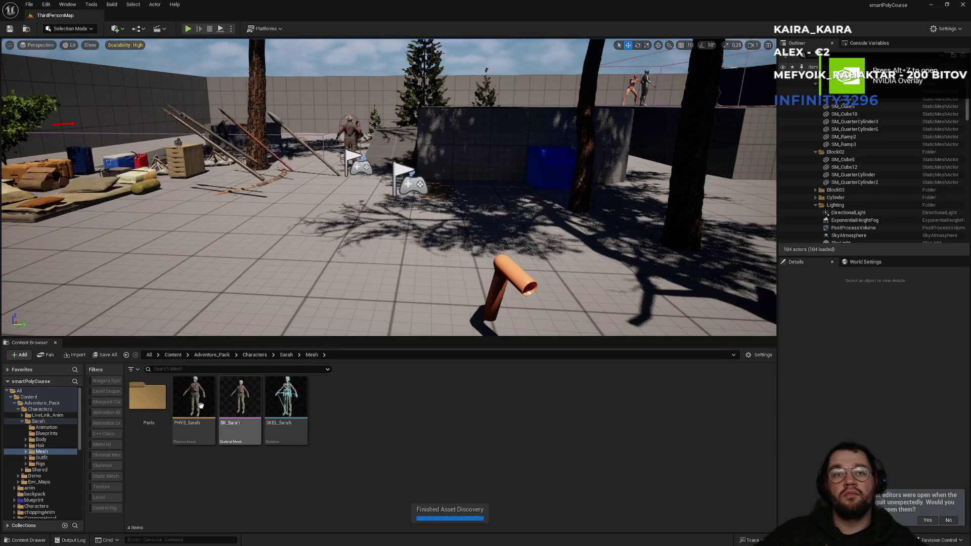
Open SKEL_Sarah and toggle its preview's collision bodies on and off
click(280, 404)
double_click(279, 404)
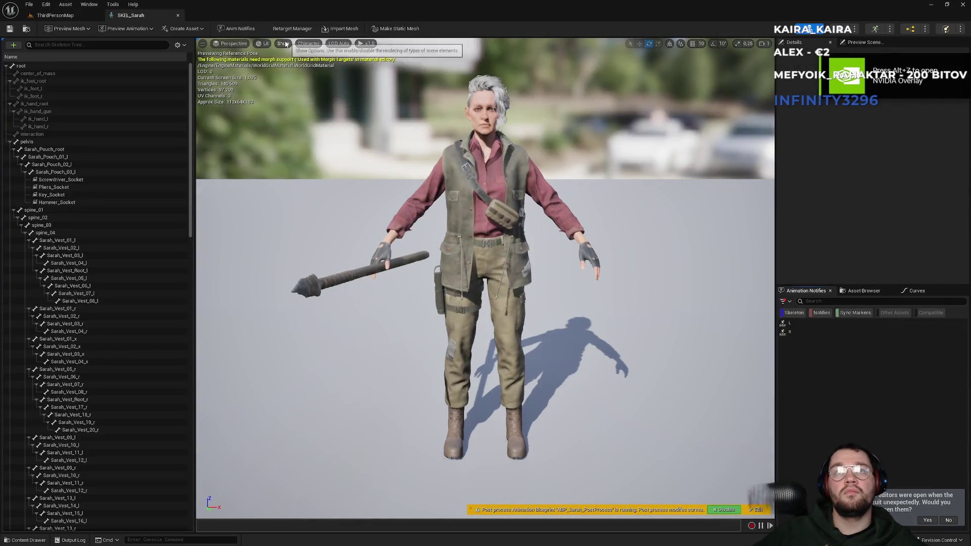
click(283, 43)
click(284, 83)
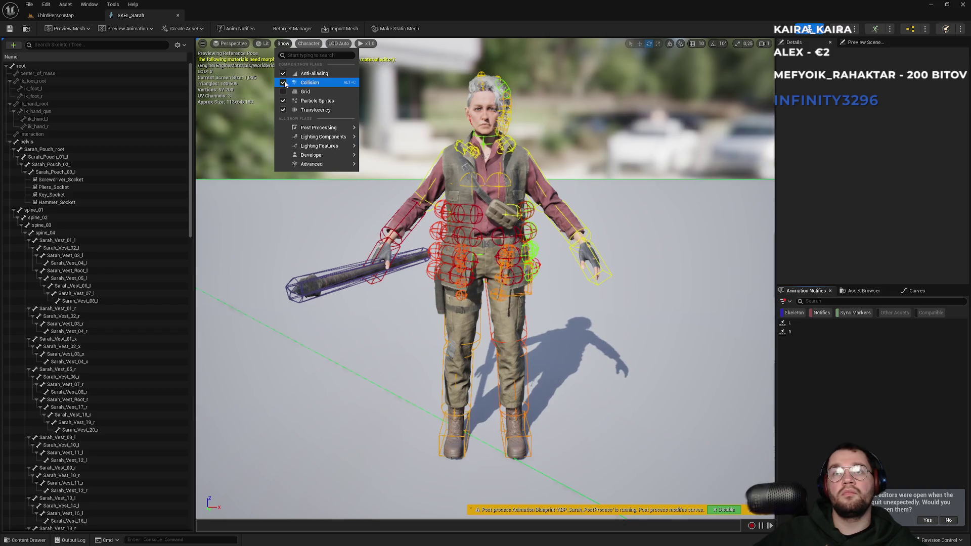
click(283, 82)
click(283, 83)
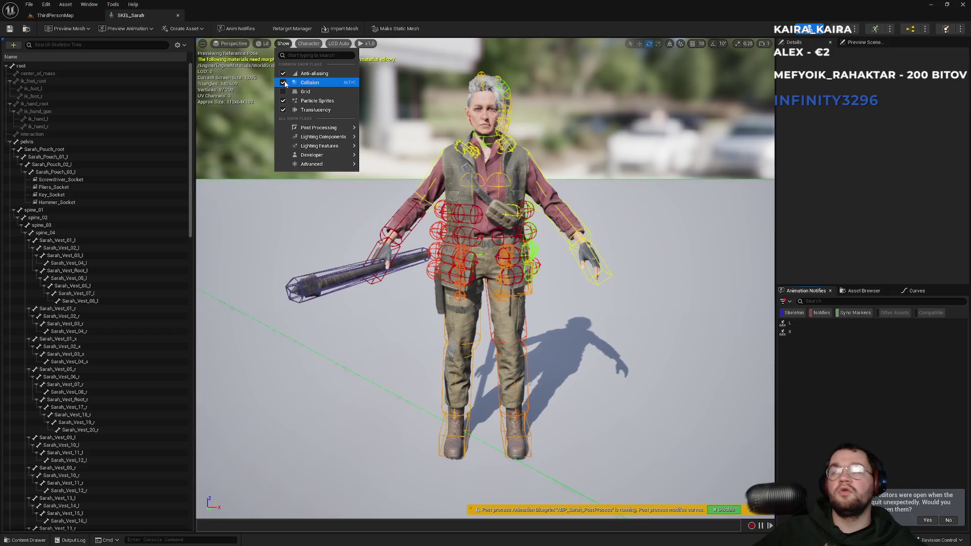
click(284, 83)
click(55, 15)
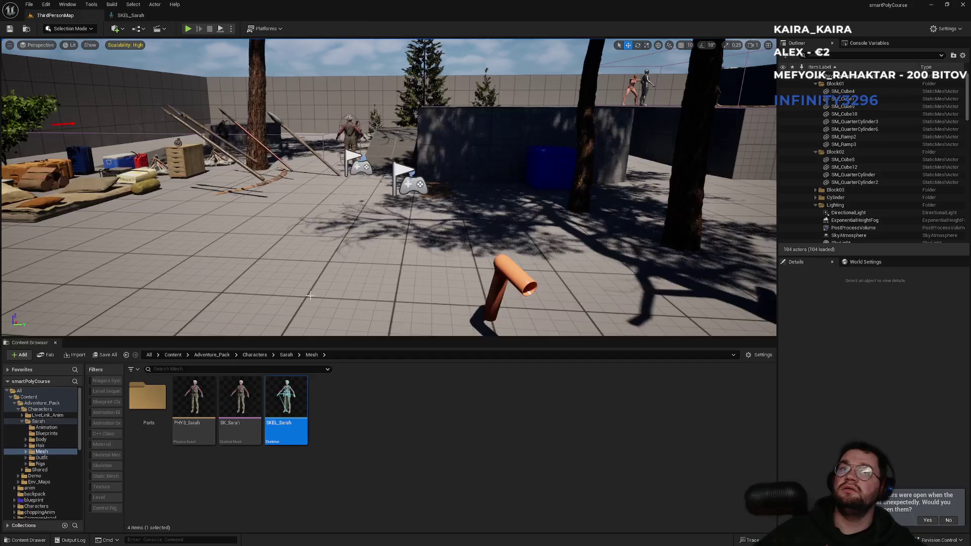
Show then hide SK_Sarah's collision bodies, close both editors, and return to the level
click(239, 403)
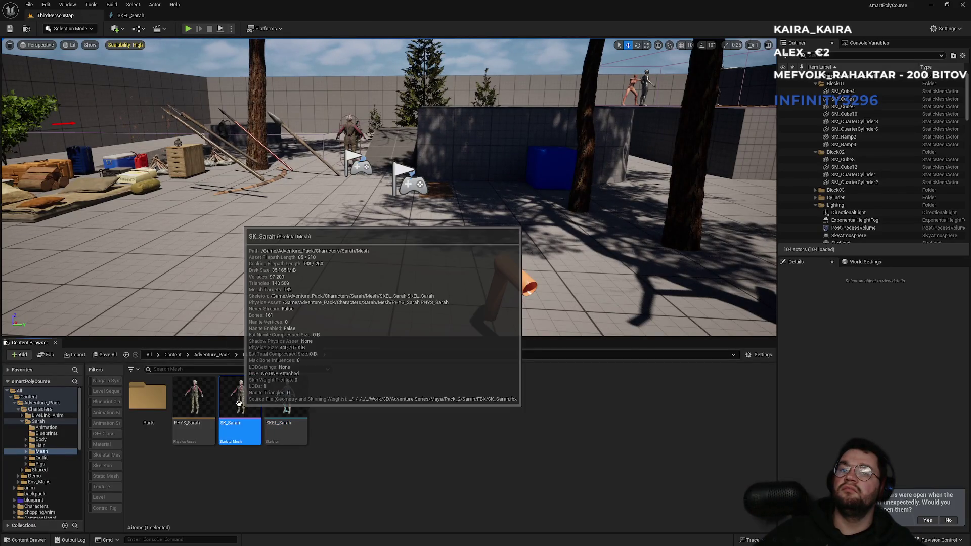
double_click(239, 402)
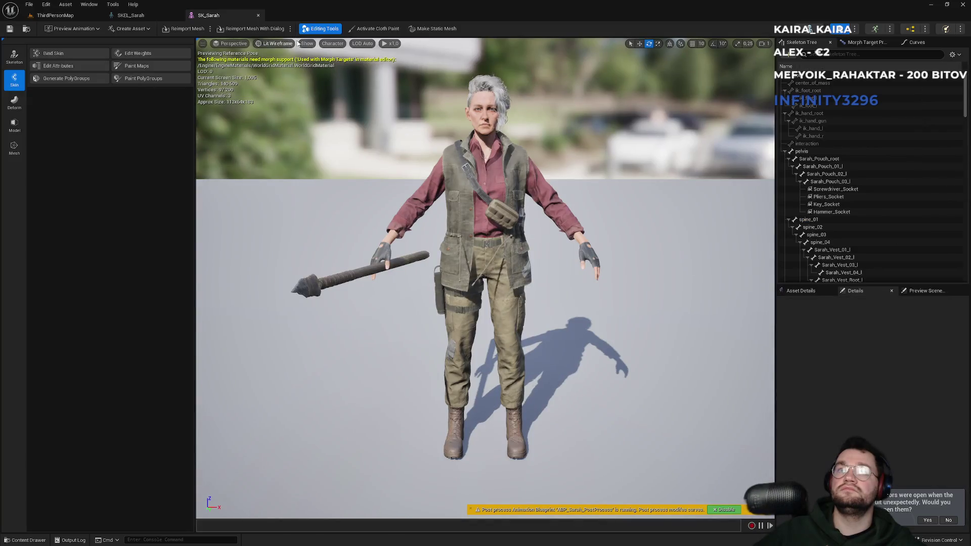
click(306, 44)
click(307, 83)
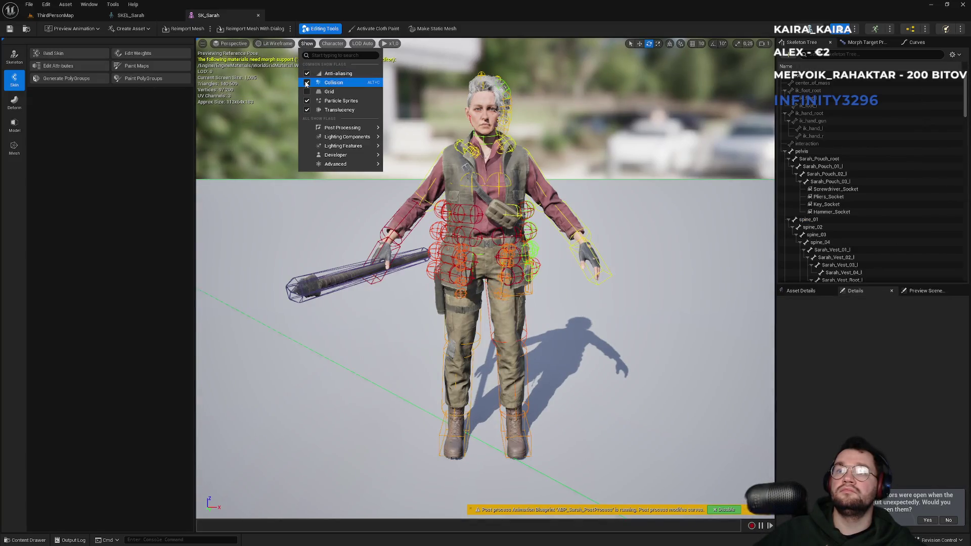
click(306, 83)
click(276, 43)
click(273, 57)
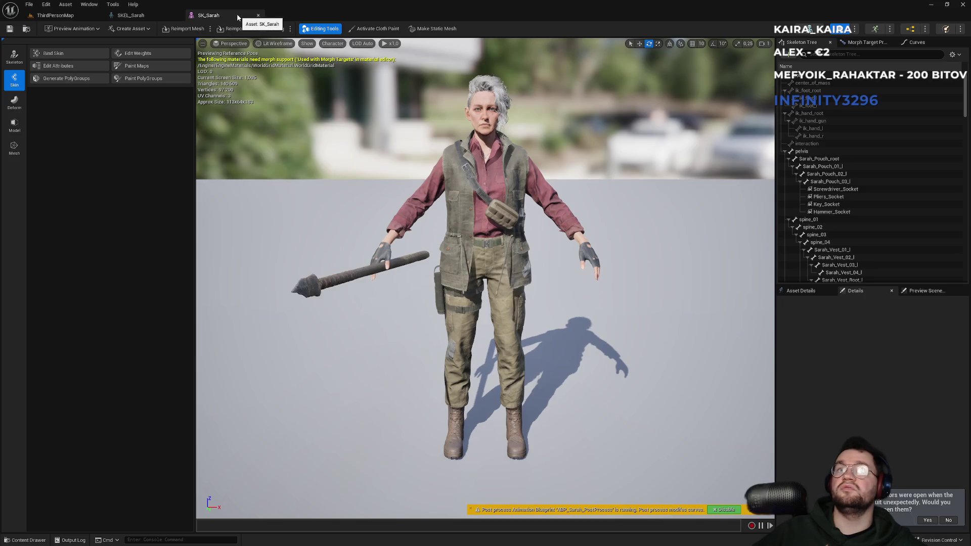
middle_click(191, 18)
middle_click(173, 17)
mouse_move(483, 304)
mouse_down()
mouse_move(470, 263)
mouse_move(483, 304)
mouse_up()
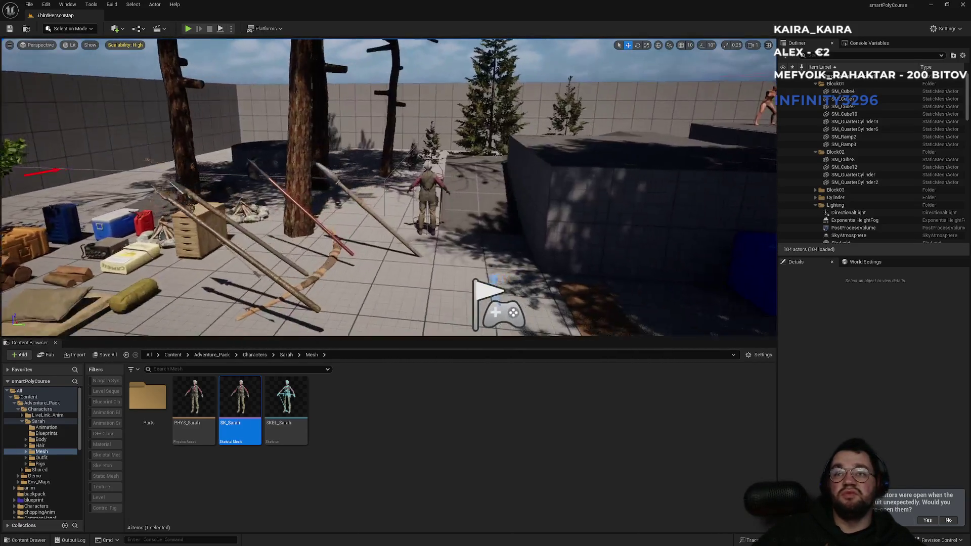
drag(455, 243, 438, 239)
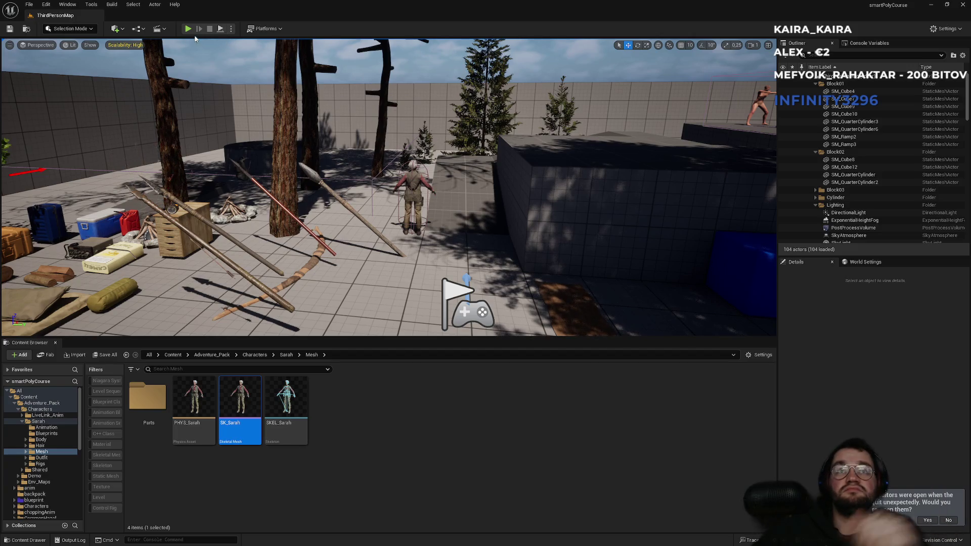
click(187, 30)
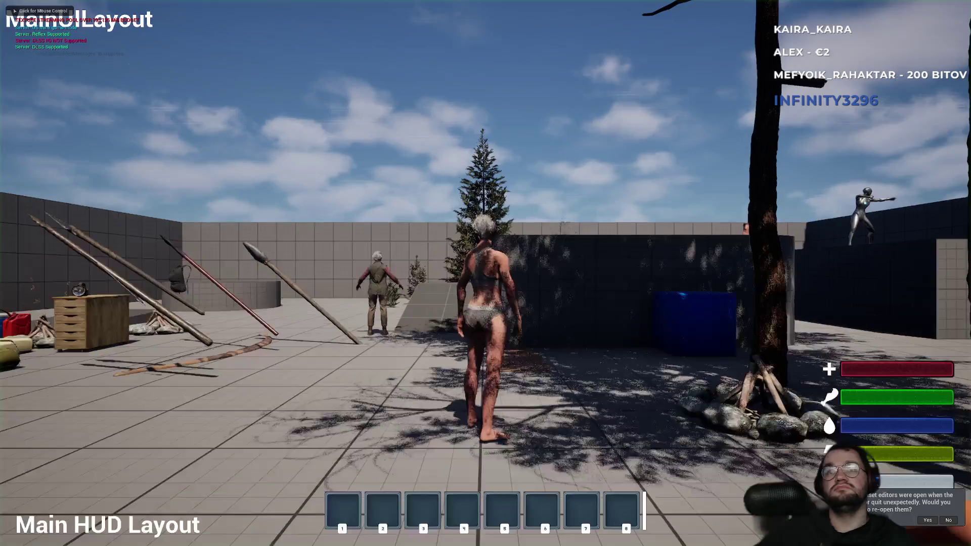
key(super)
click(447, 160)
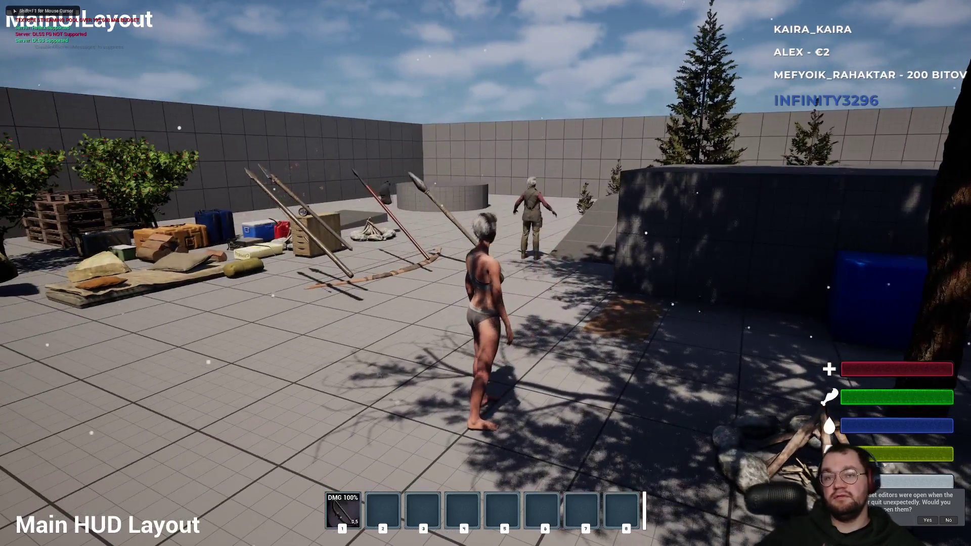
key(w)
right_click(486, 273)
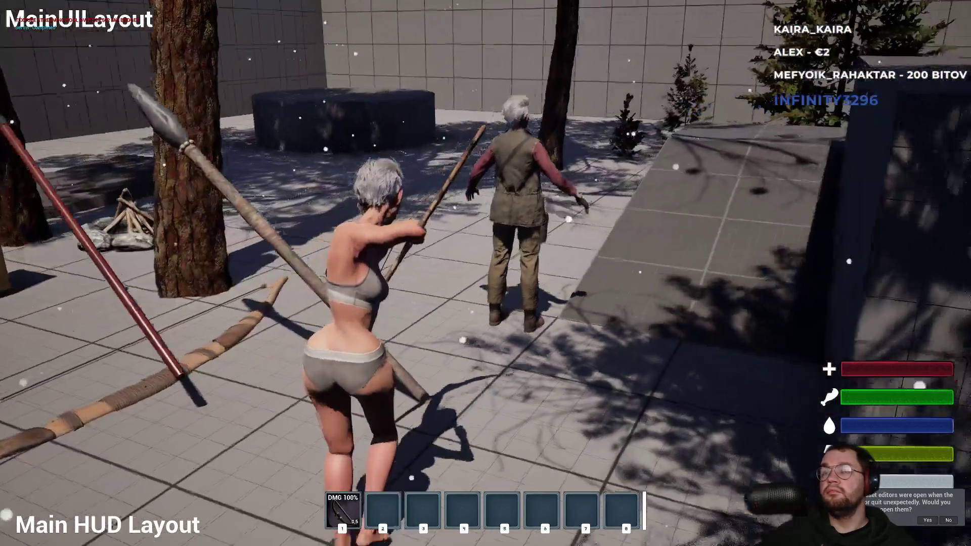
key(Escape)
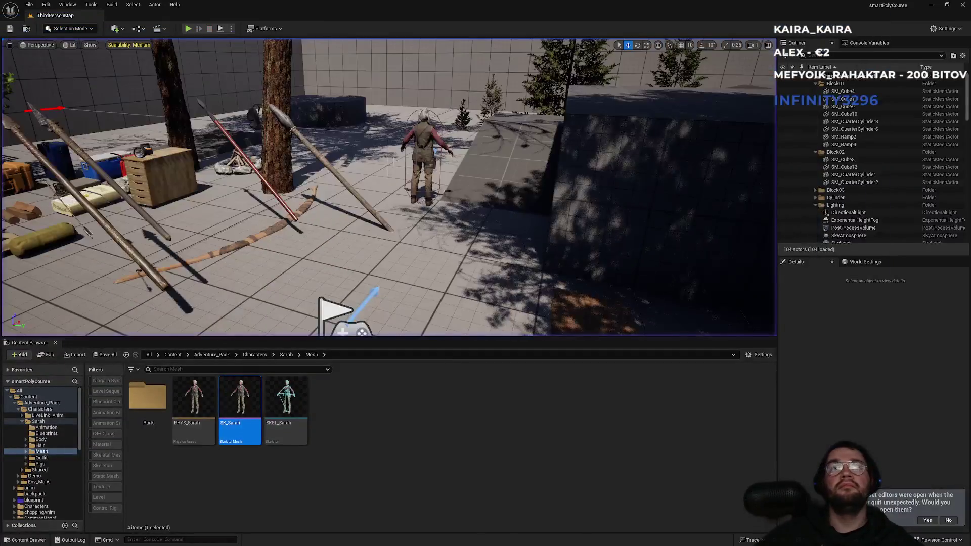
Open BP_ArrowProjectile from the Content folder and delete its Print String node
click(374, 432)
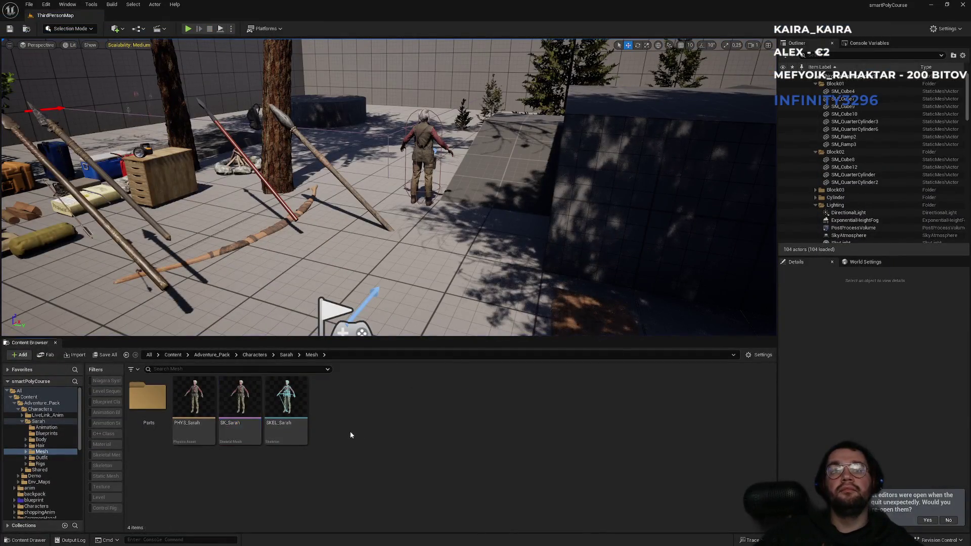
click(211, 355)
click(173, 355)
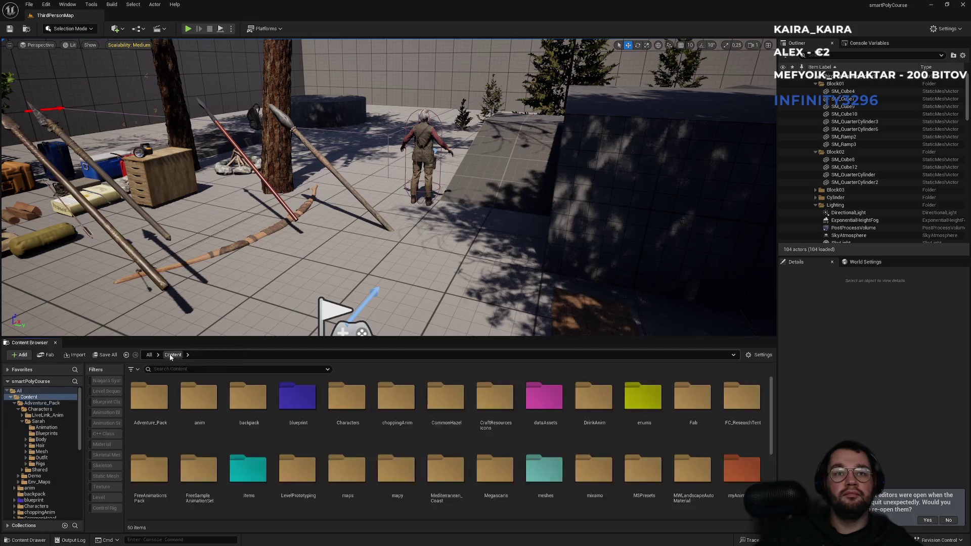
double_click(317, 430)
text(proje)
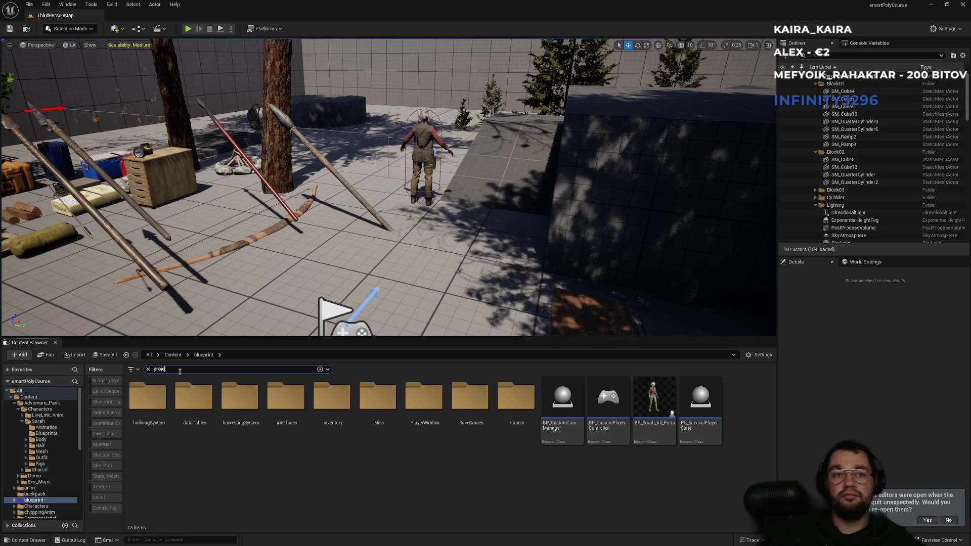
click(173, 354)
click(158, 410)
double_click(157, 410)
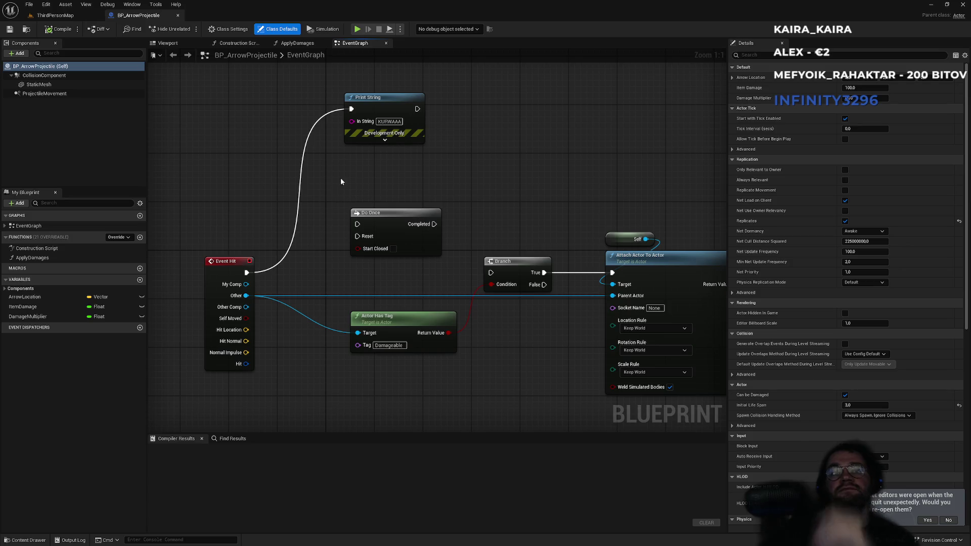
key(Delete)
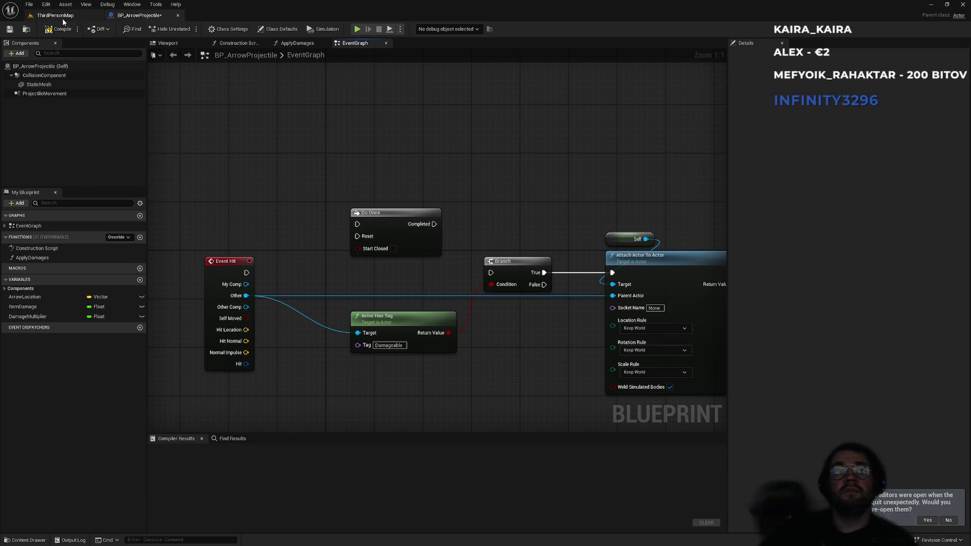
Open the collision_test blueprint and search its Mesh details for the tag
click(56, 15)
click(426, 156)
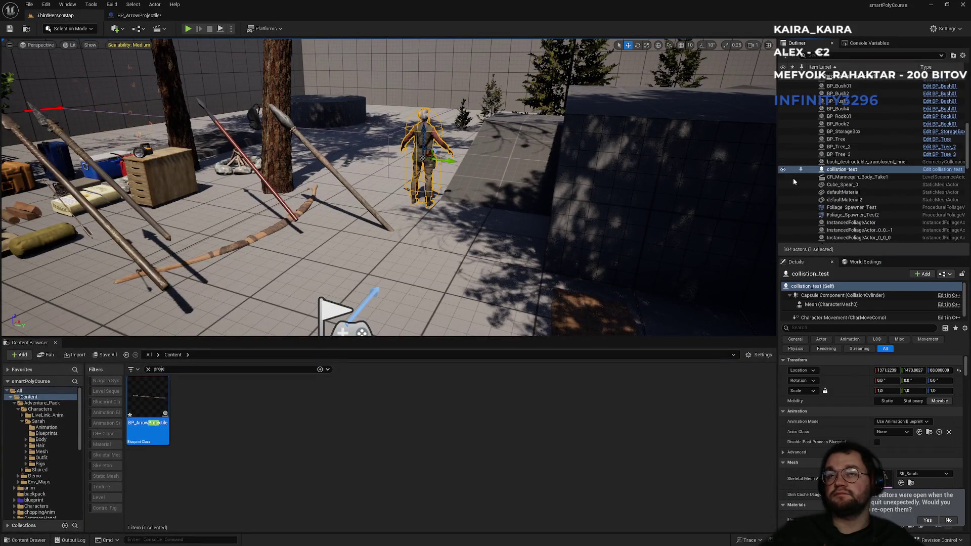
key(ctrl+e)
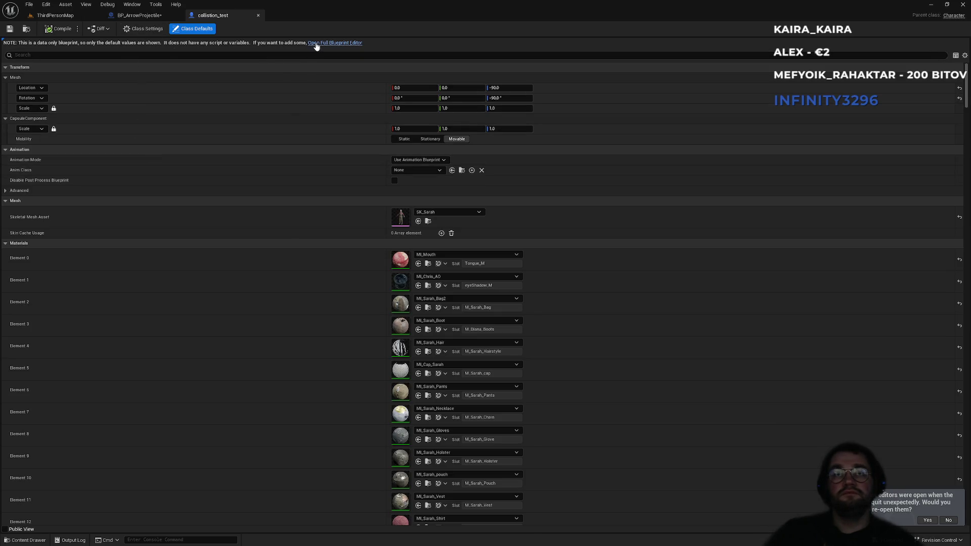
click(315, 45)
click(41, 93)
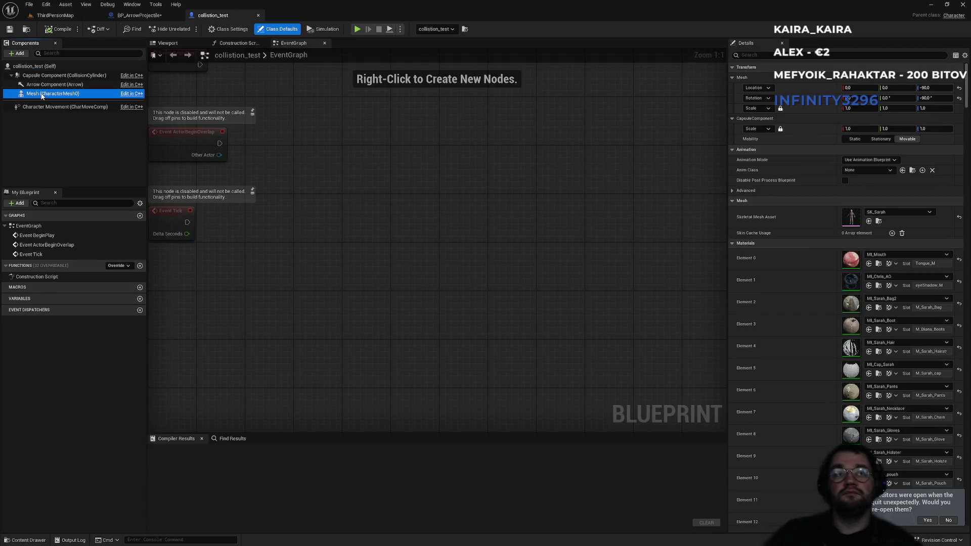
click(758, 55)
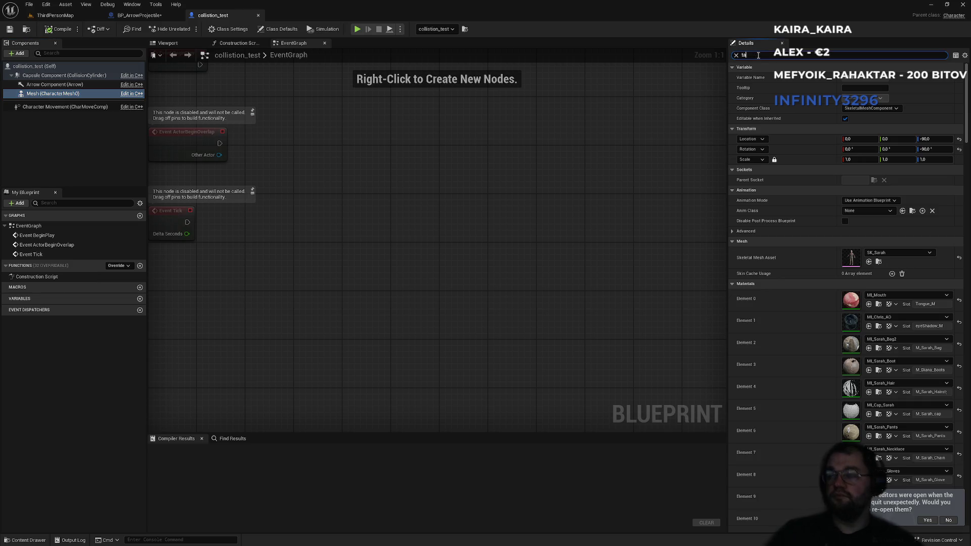
text(ag)
Restore Print String, wire Branch True to it, and connect Event Hit to the Branch
click(162, 15)
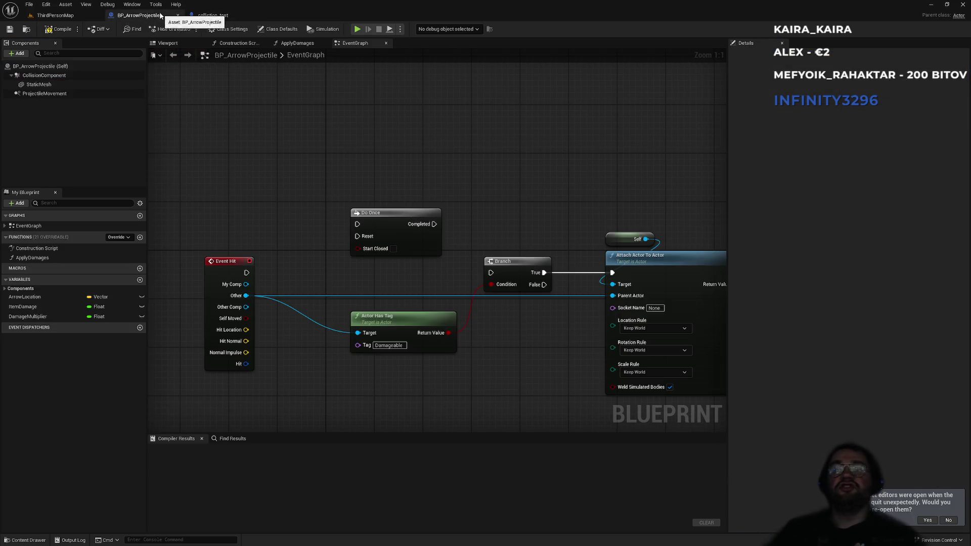
drag(245, 273, 358, 225)
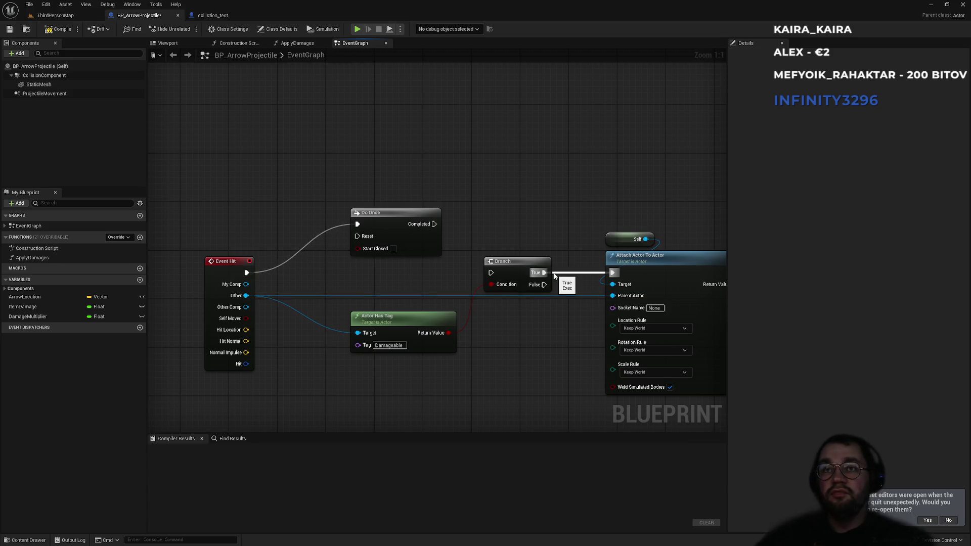
drag(555, 276, 546, 273)
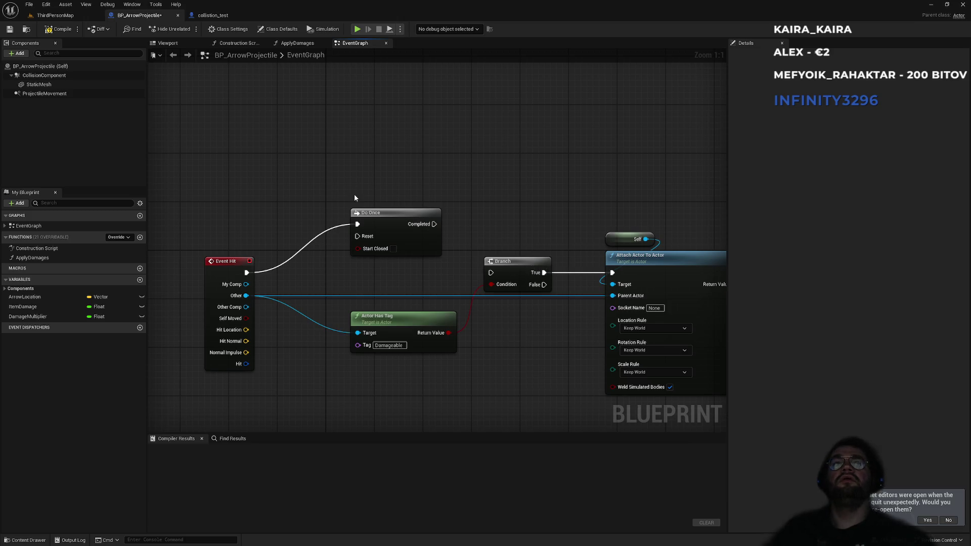
key(ctrl+z)
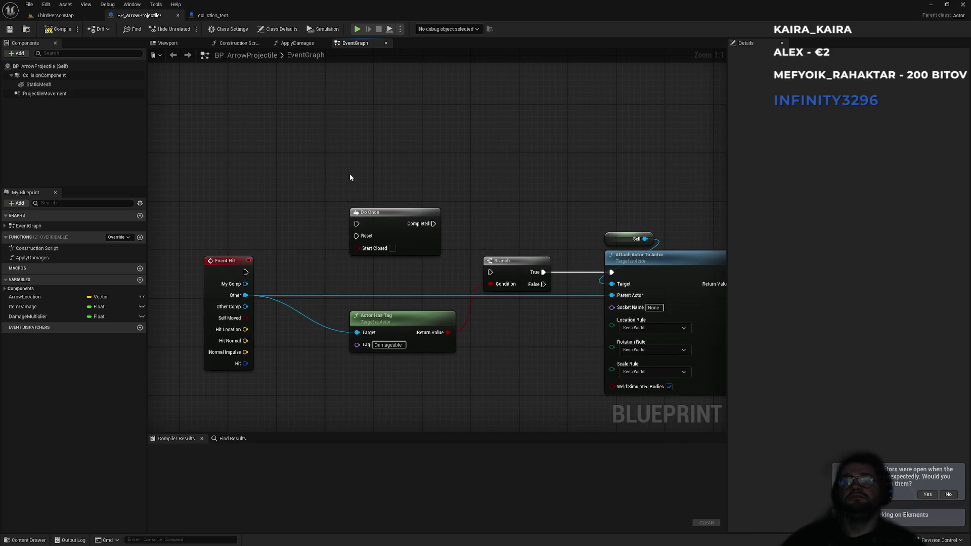
scroll(386, 168, down, 3)
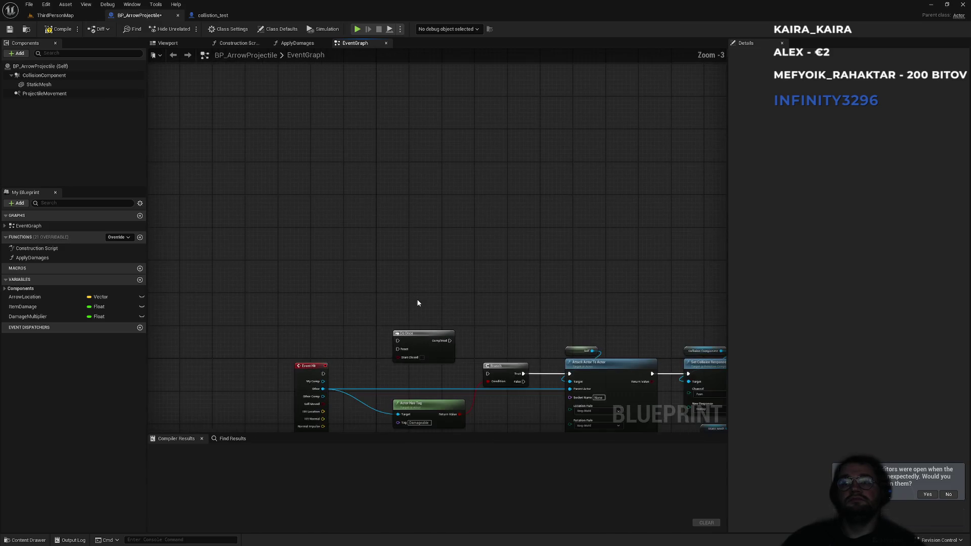
key(ctrl+z)
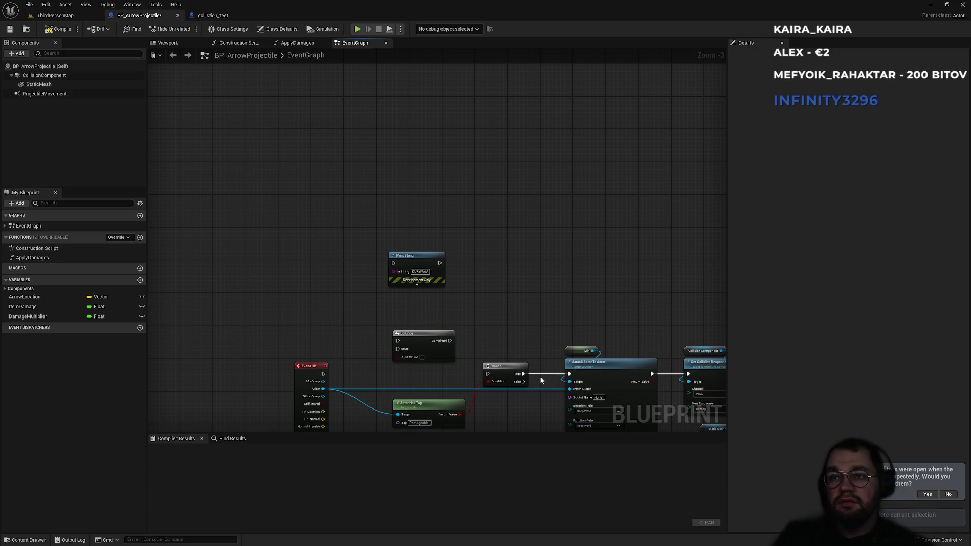
drag(524, 374, 394, 263)
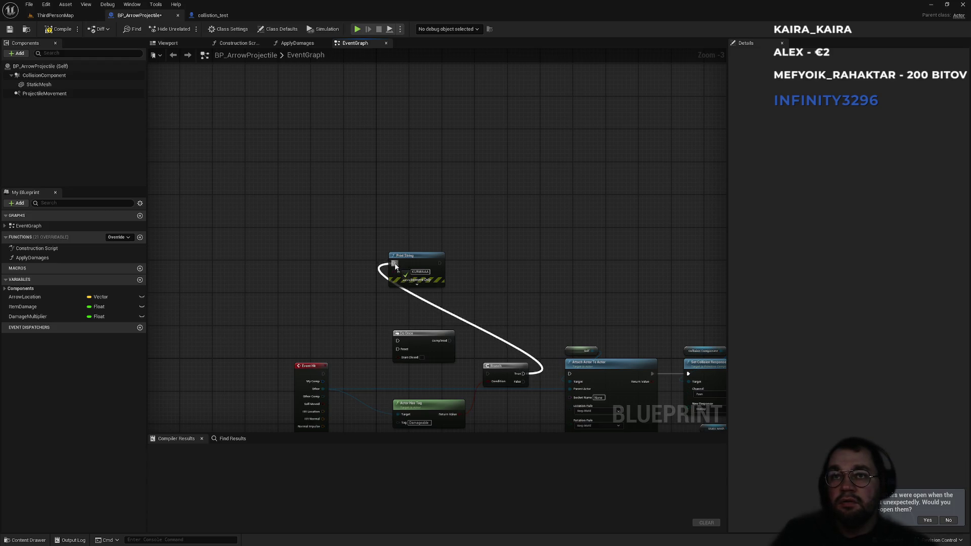
drag(487, 374, 323, 374)
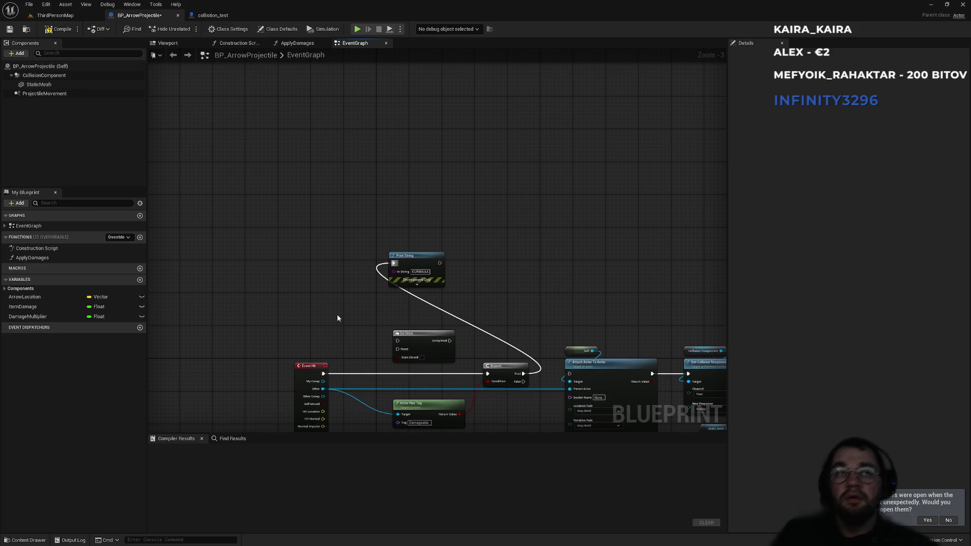
click(44, 76)
click(212, 15)
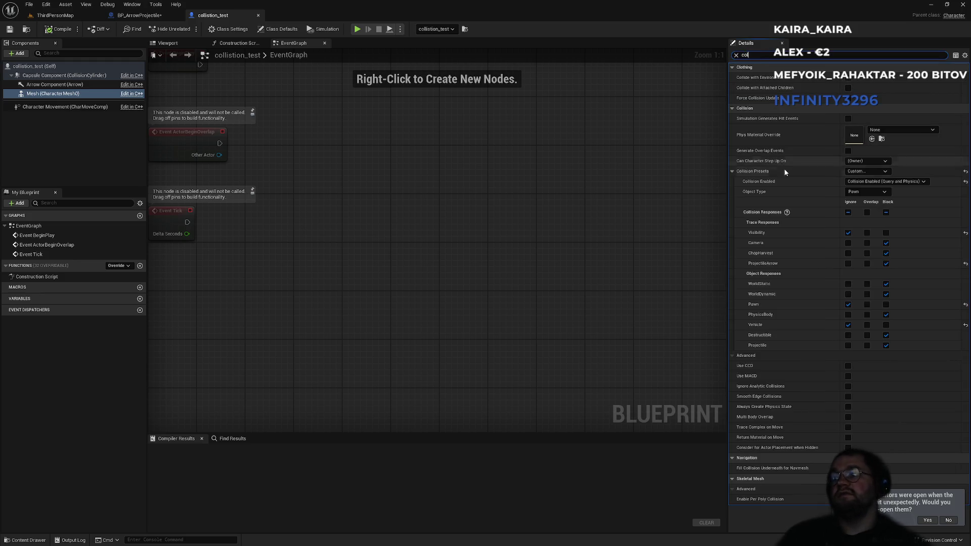
Toggle the Mesh's Projectile Block response off and on, then inspect the Capsule Component's collision
click(886, 345)
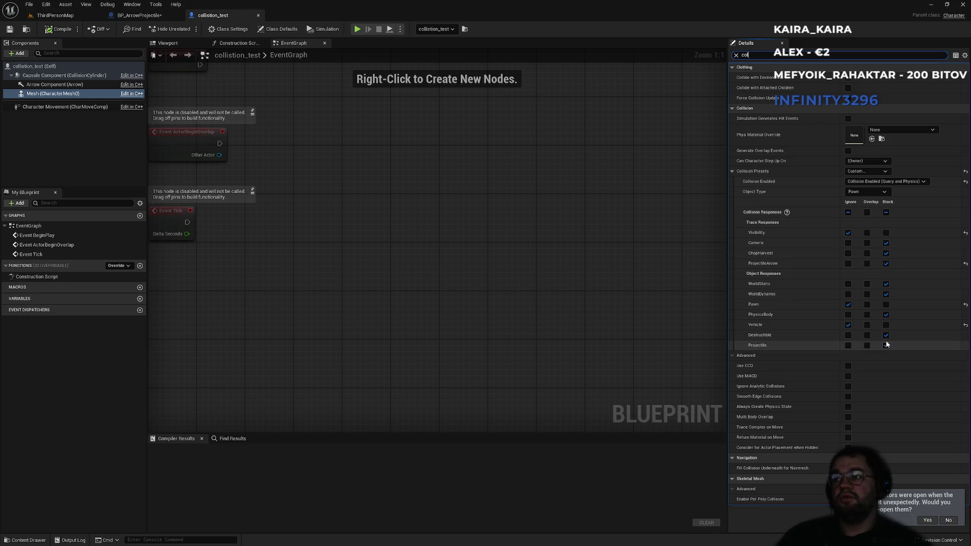
click(887, 345)
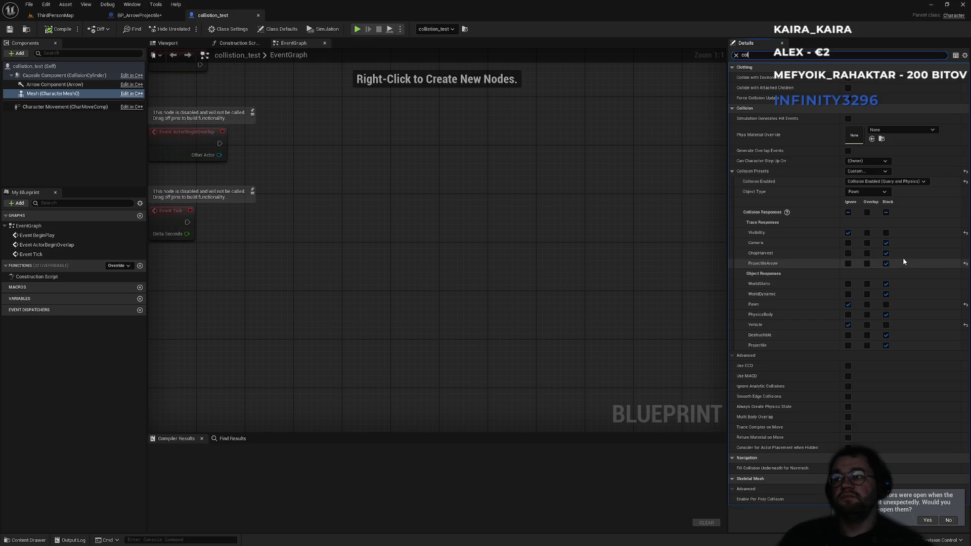
click(46, 76)
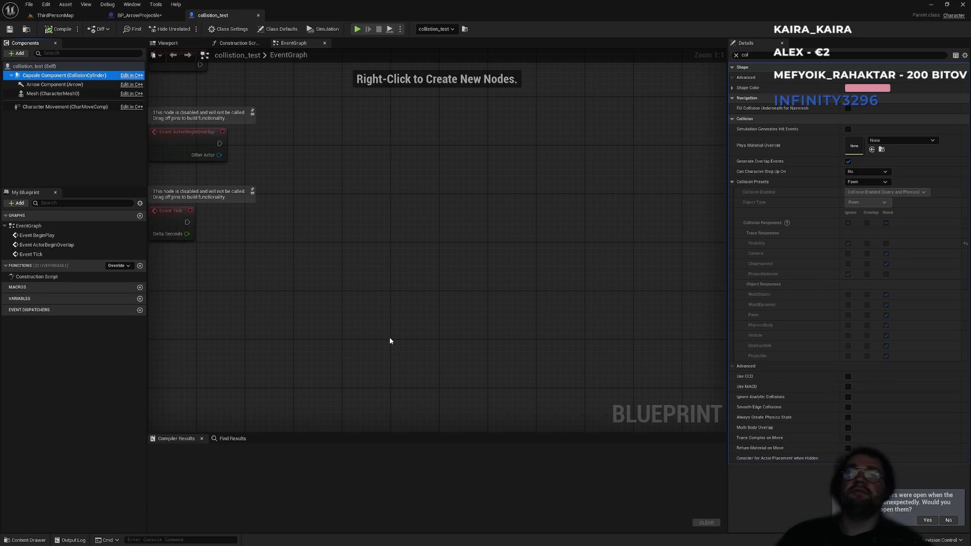
Return to the ThirdPersonMap level and start a play session
click(148, 18)
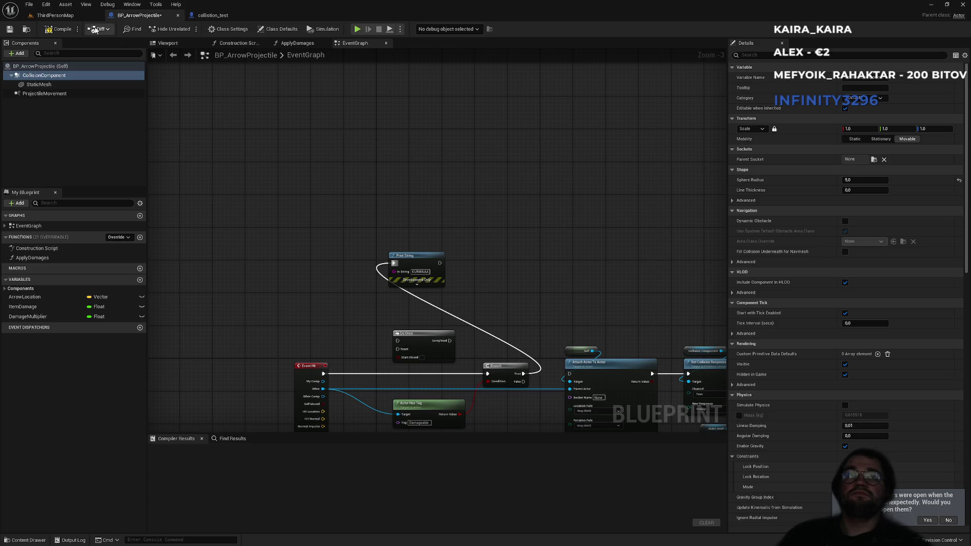
click(55, 15)
click(188, 29)
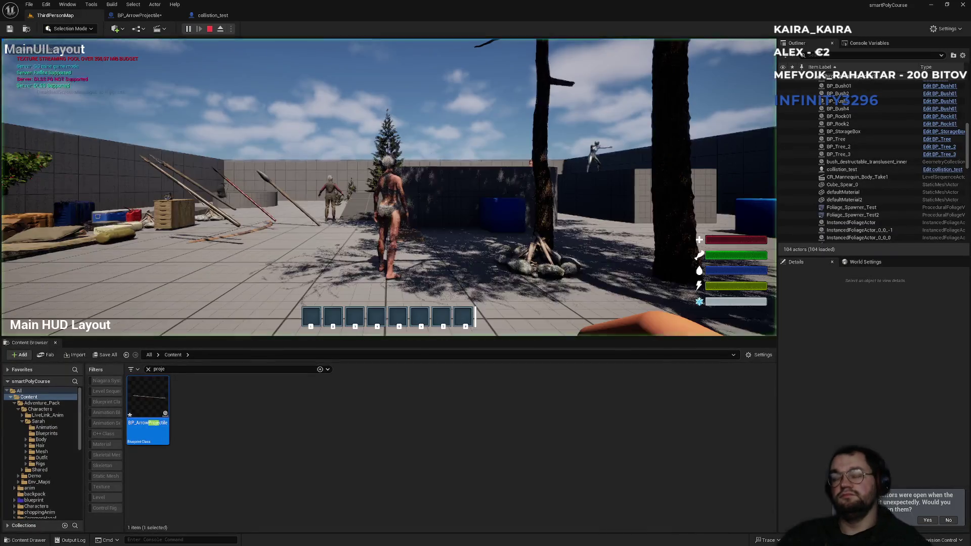
Play fullscreen, equip the bow with 1, shoot an arrow at the target character, then stop with Esc
key(F11)
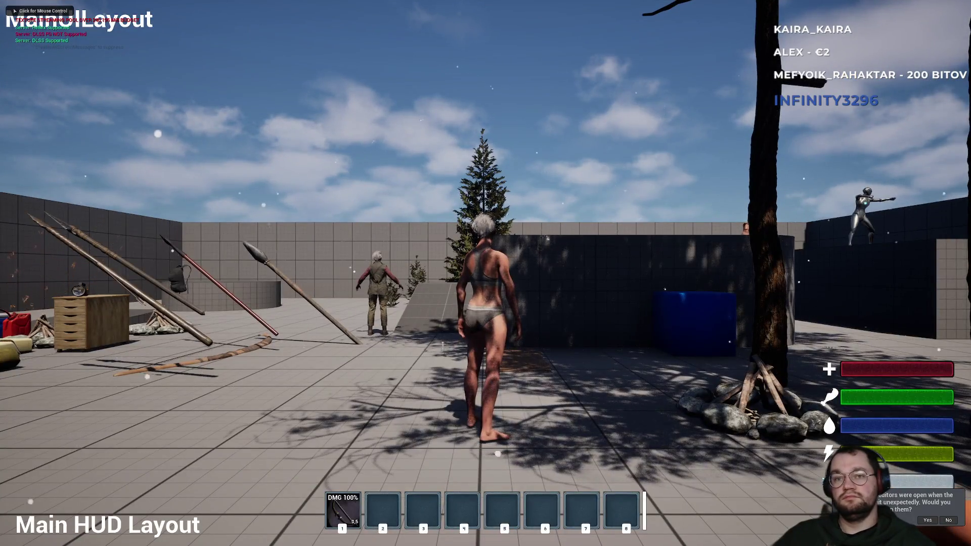
click(486, 273)
key(1)
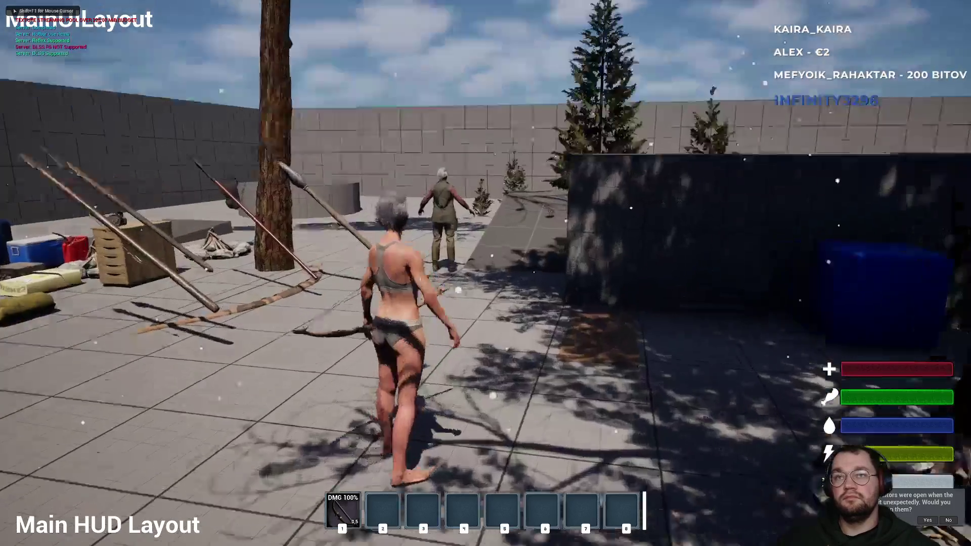
click(486, 273)
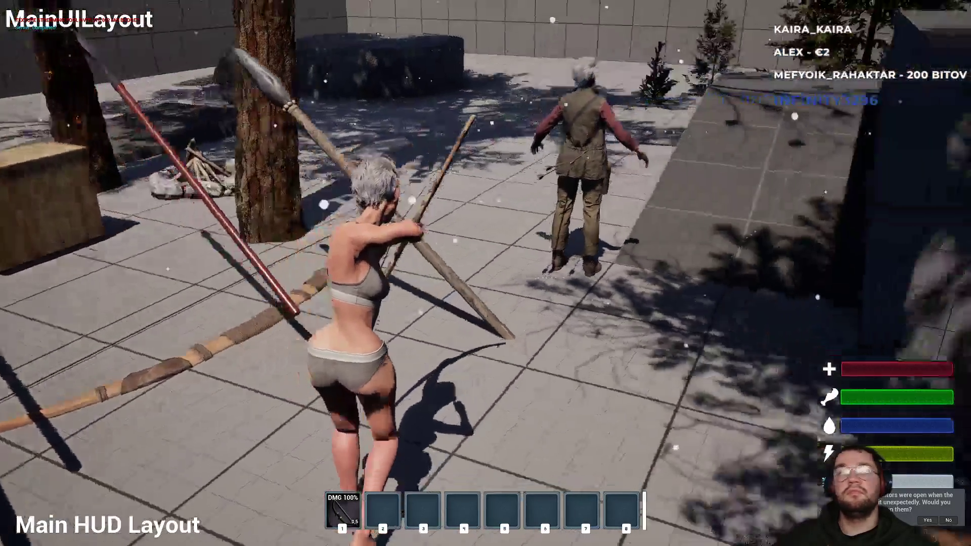
key(Escape)
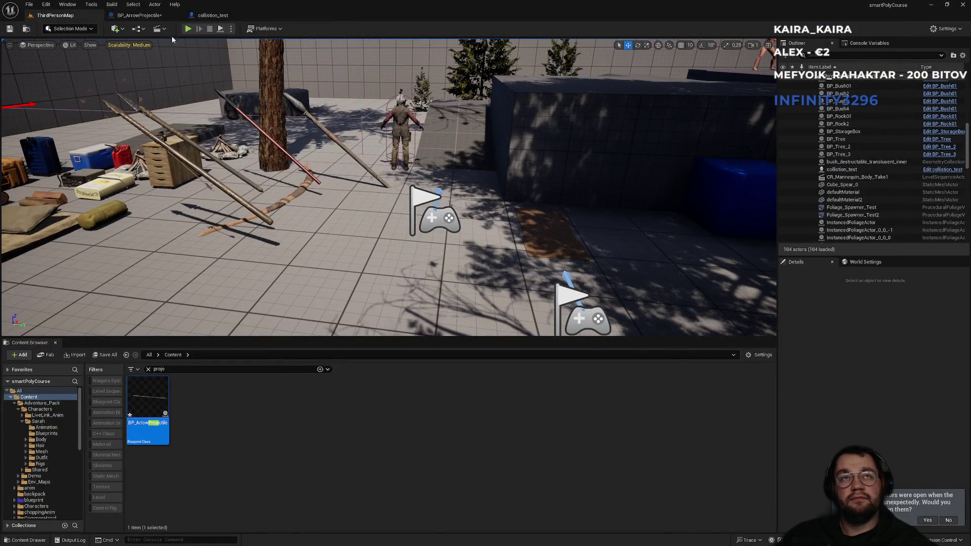
Look over the Event Hit wiring in the BP_ArrowProjectile graph
click(215, 16)
click(164, 19)
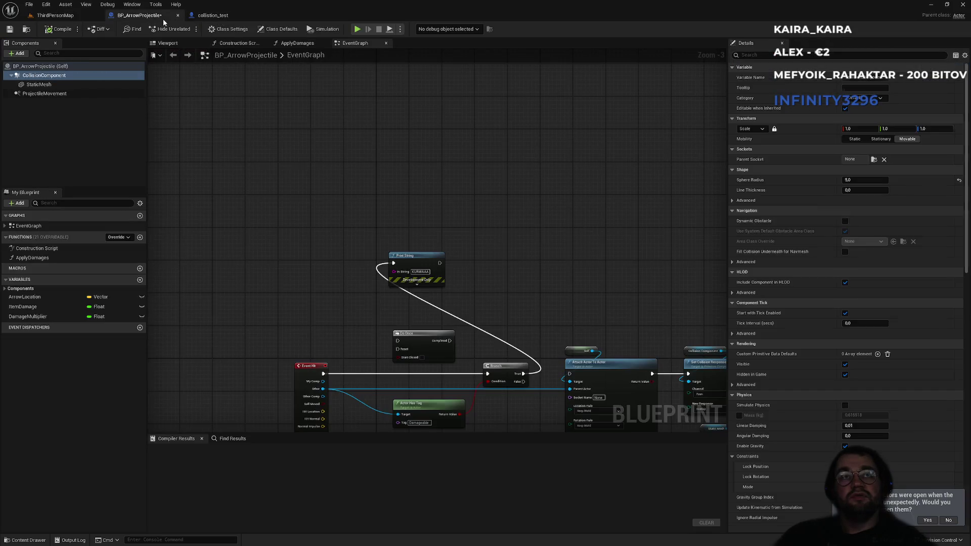
scroll(318, 298, up, 3)
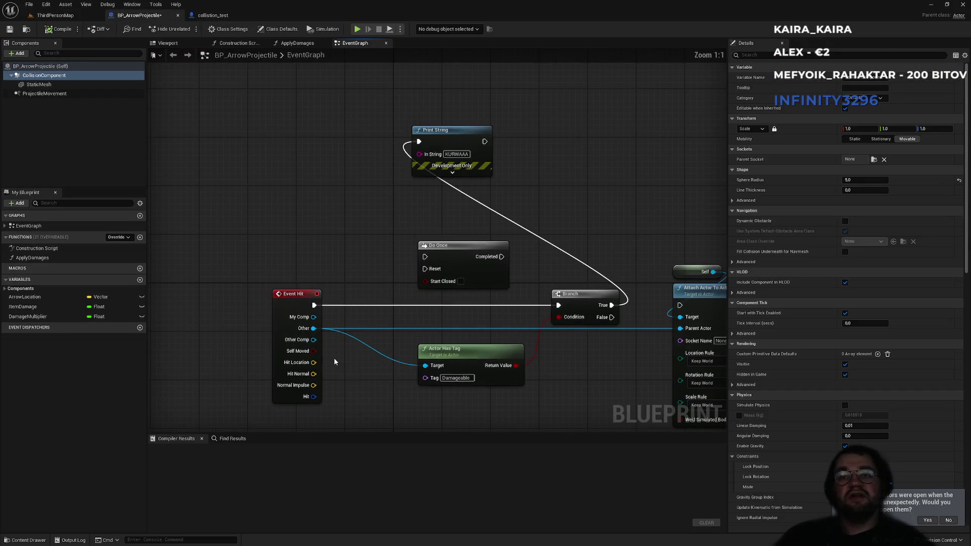
drag(292, 271, 361, 385)
click(358, 344)
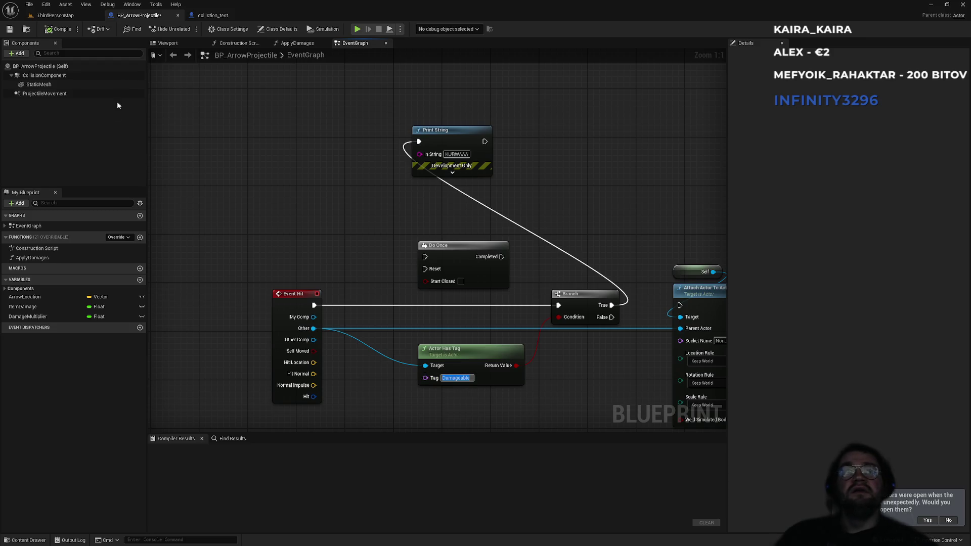
Confirm collision_test's Mesh carries the Damageable component tag
click(213, 15)
click(67, 94)
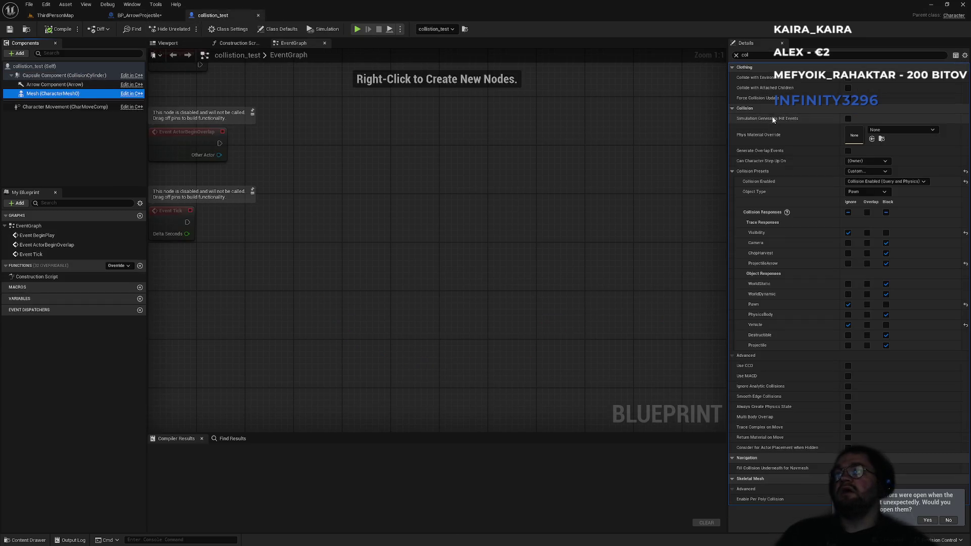
click(759, 56)
text(tag)
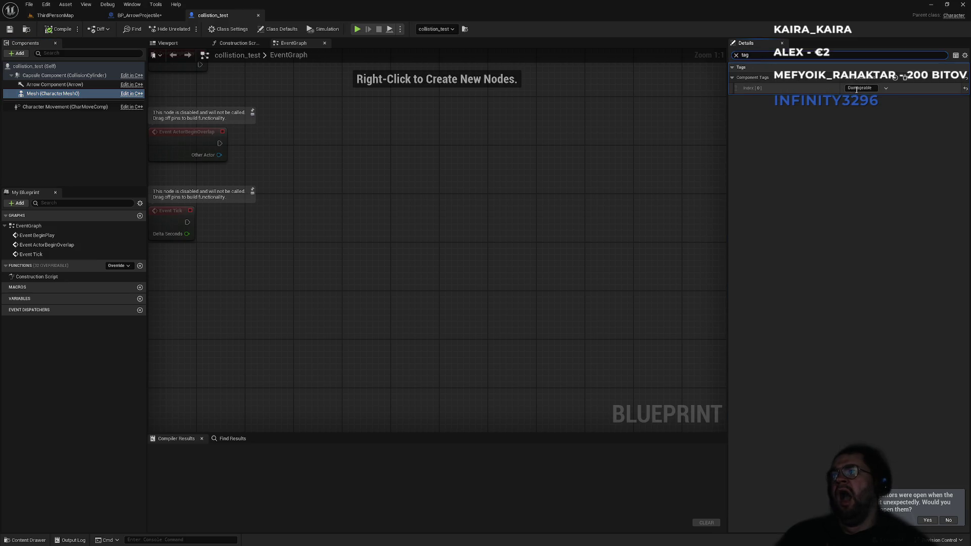
key(End)
click(737, 56)
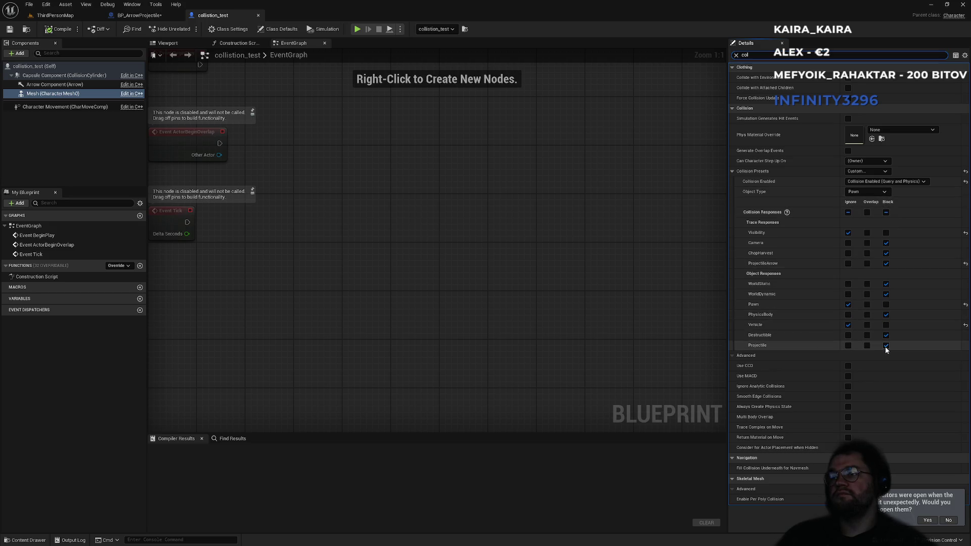
Filter the arrow StaticMesh's details to collision, showing its NoCollision preset
click(139, 15)
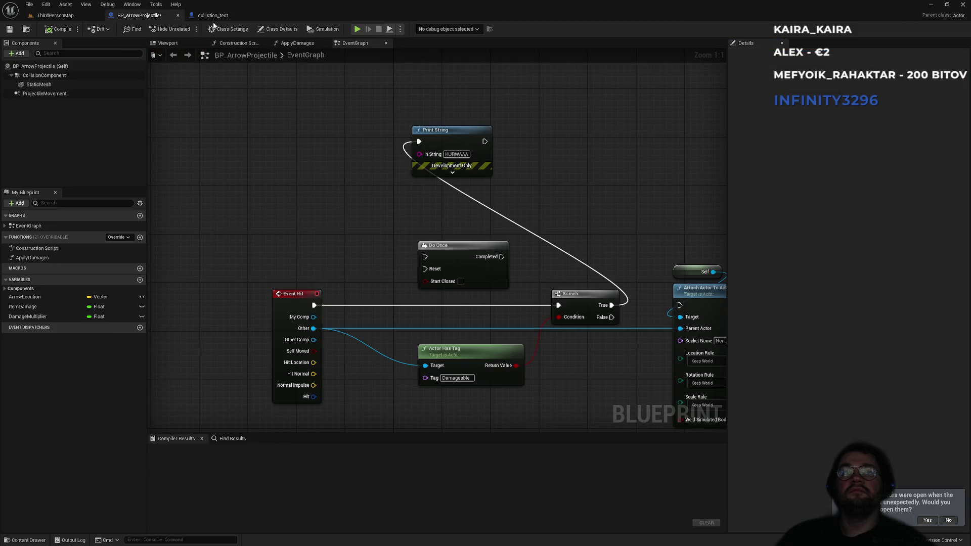
click(215, 15)
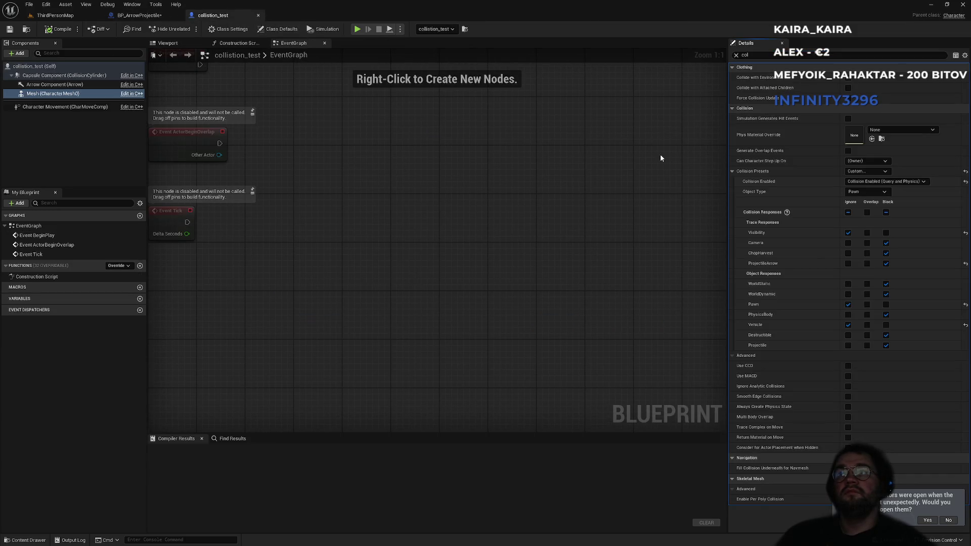
click(151, 17)
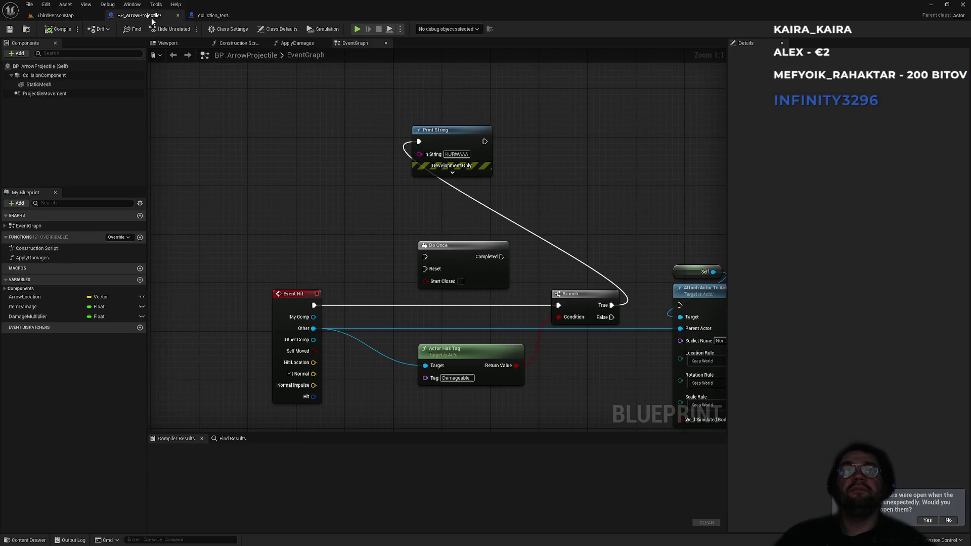
click(39, 84)
click(756, 54)
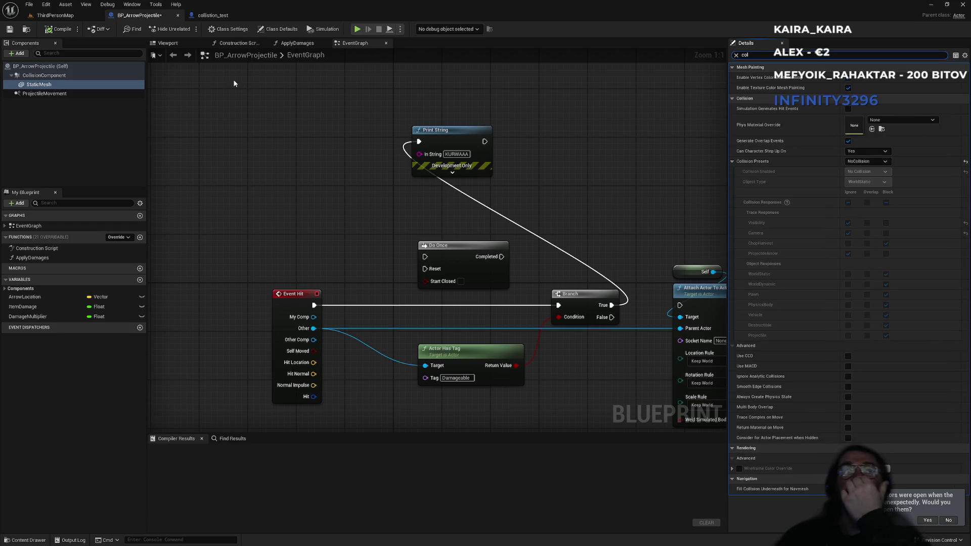
Check the arrow CollisionComponent's collision presets, then head back through collision_test to ThirdPersonMap
click(45, 76)
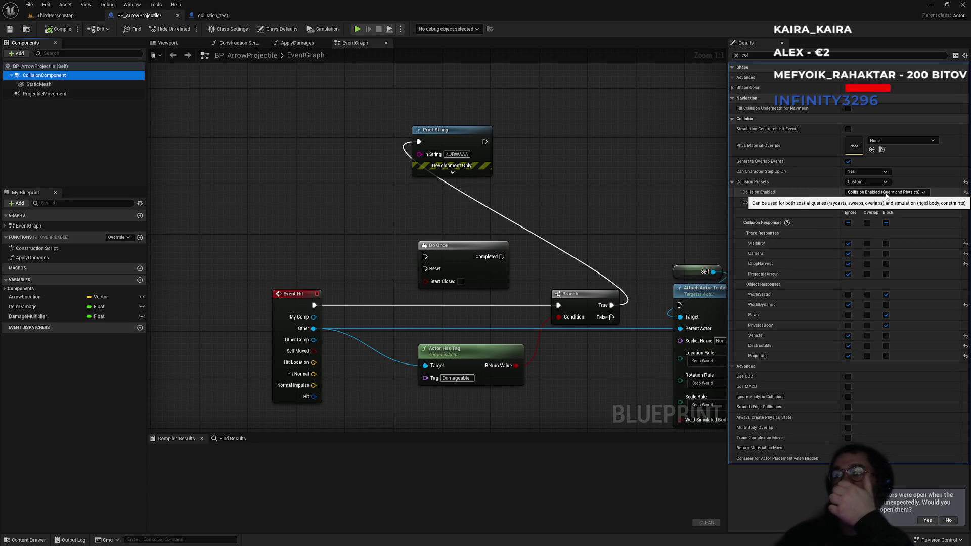
click(214, 19)
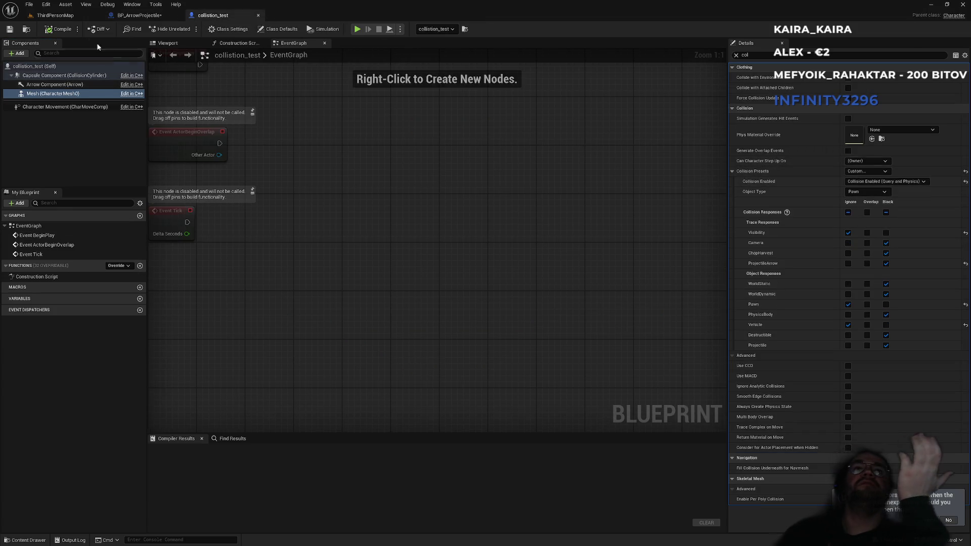
click(55, 16)
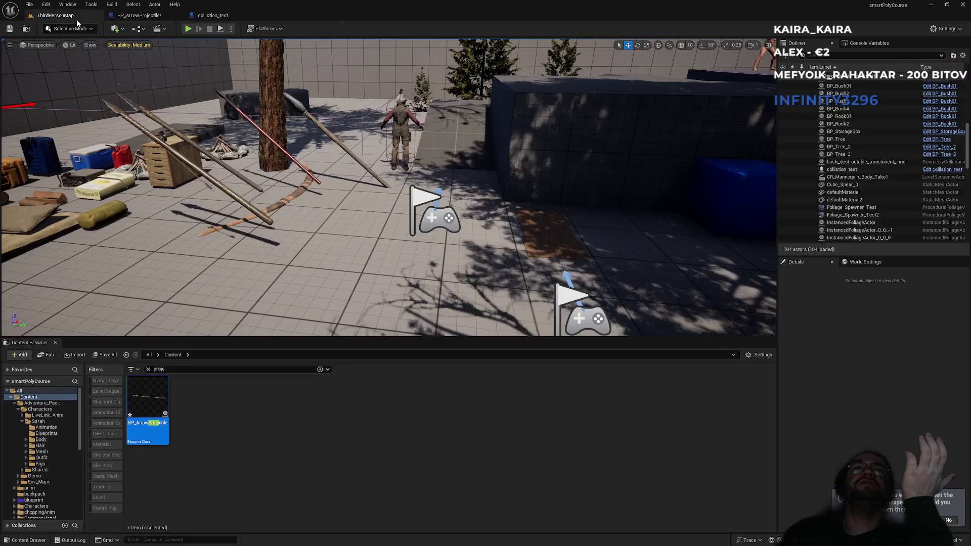
Open collision_test's blueprint, select its Mesh, and locate the SK_Sarah asset in the Content Browser
click(399, 120)
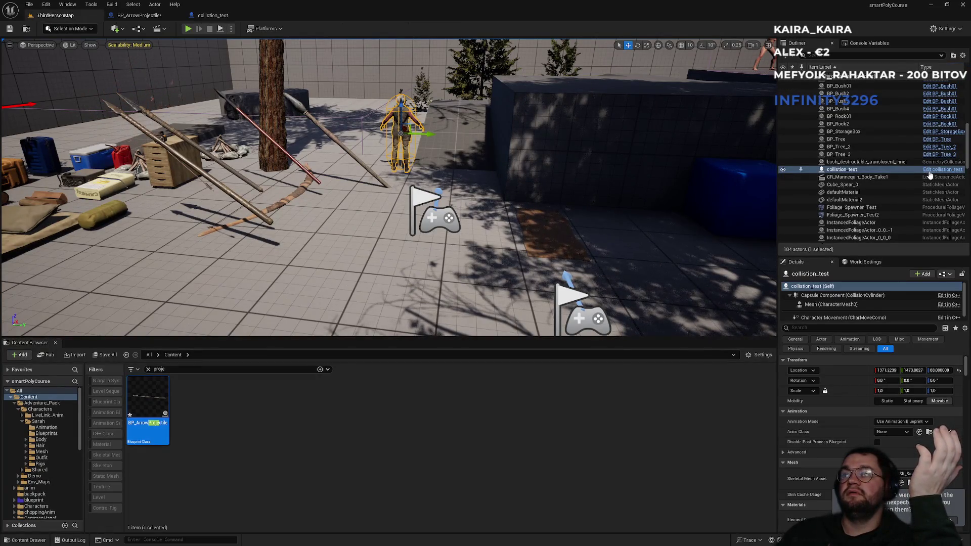
click(930, 171)
click(168, 43)
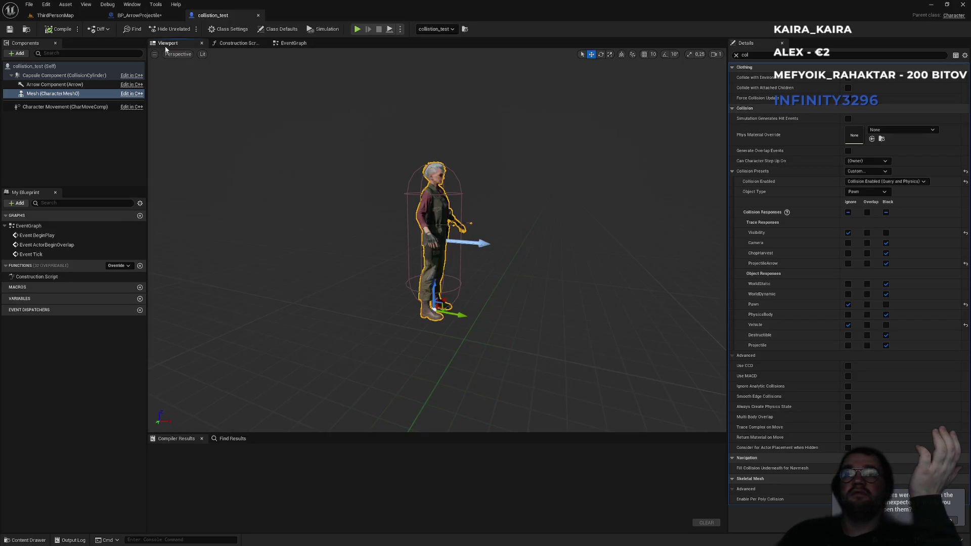
click(52, 94)
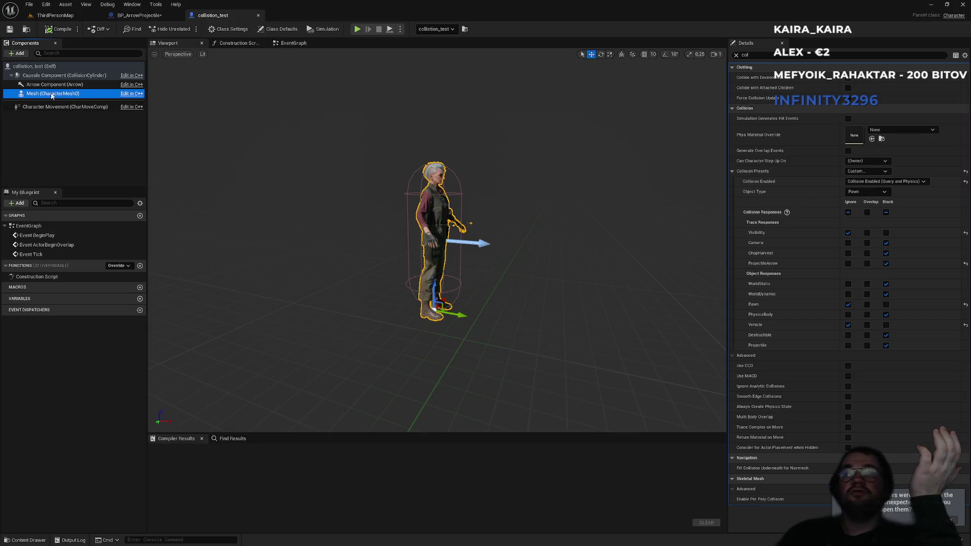
click(736, 56)
click(877, 262)
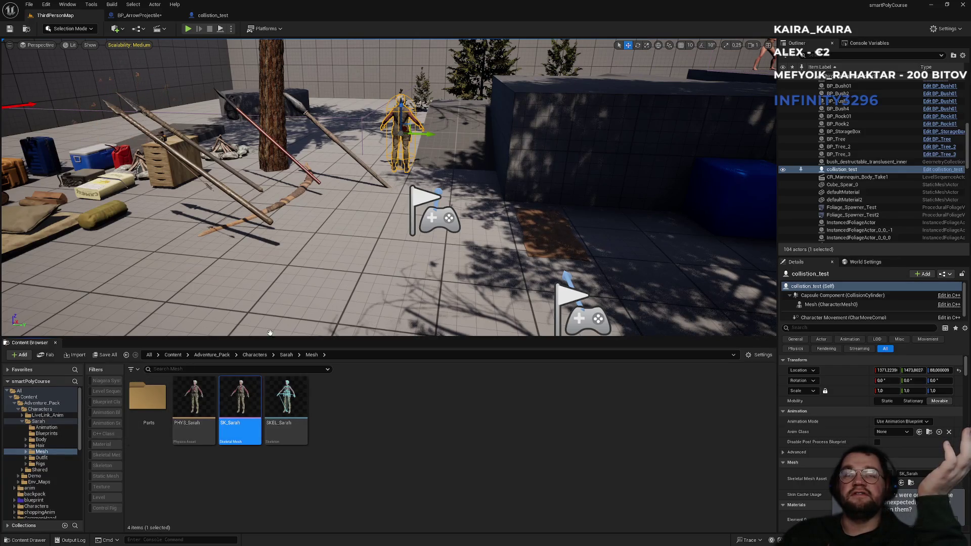
Display SK_Sarah's full-body collision bodies, then return to the ThirdPersonMap level
double_click(240, 400)
click(307, 44)
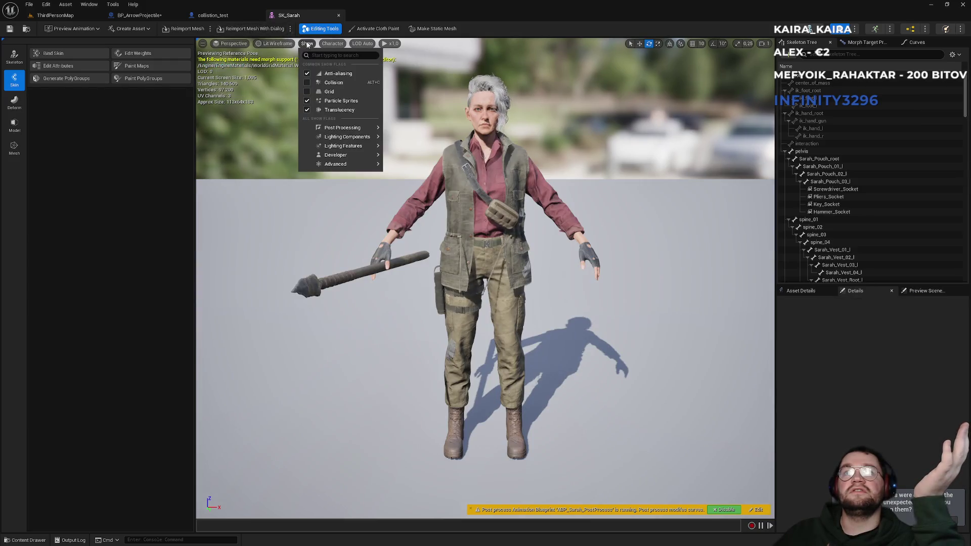
click(307, 83)
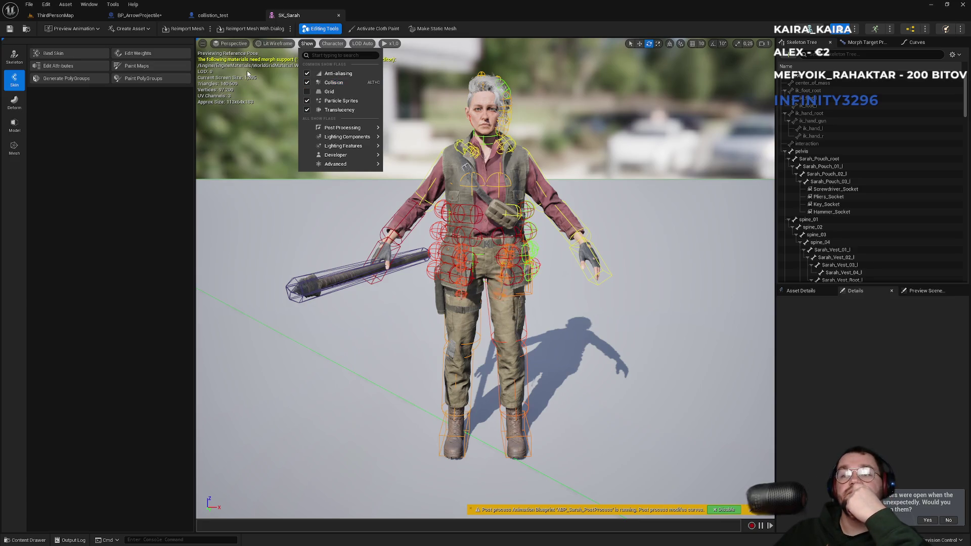
click(55, 15)
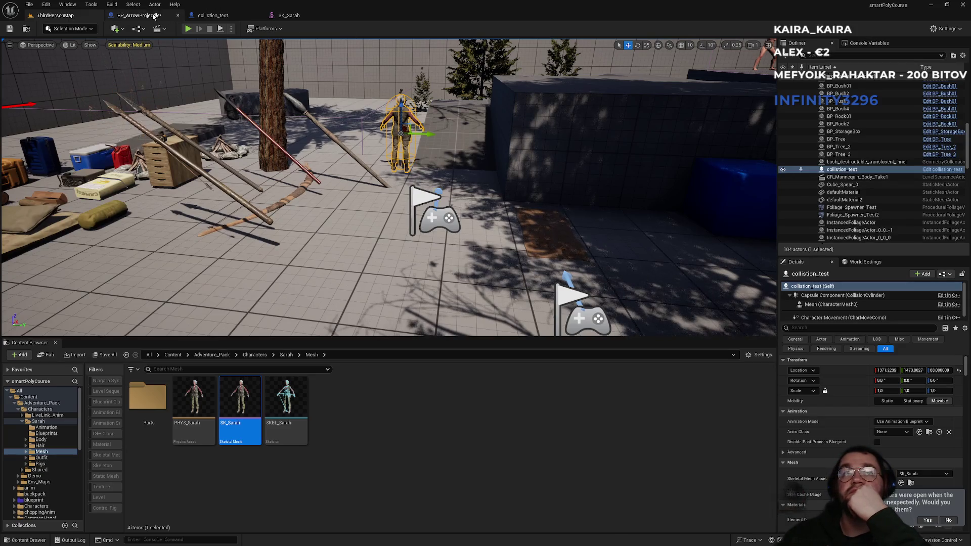
Swap collision_test's Skeletal Mesh Asset to SK_Sarah_Bag, back to SK_Sarah, and compile
click(222, 18)
click(890, 253)
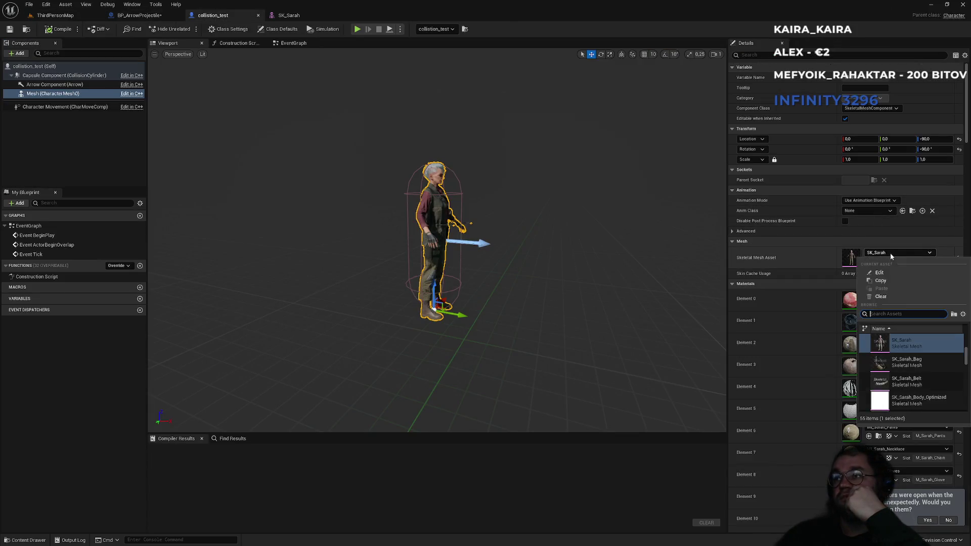
click(892, 368)
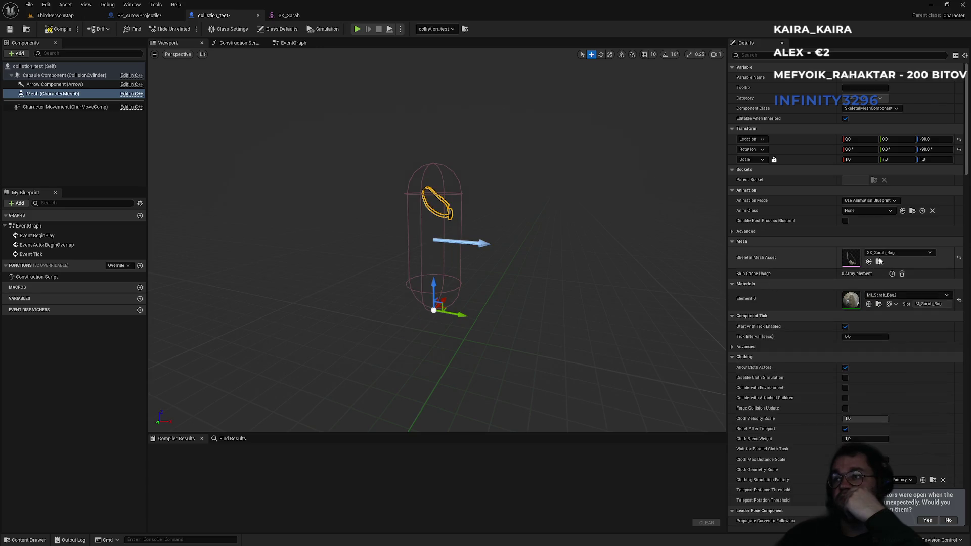
click(895, 252)
scroll(903, 354, up, 2)
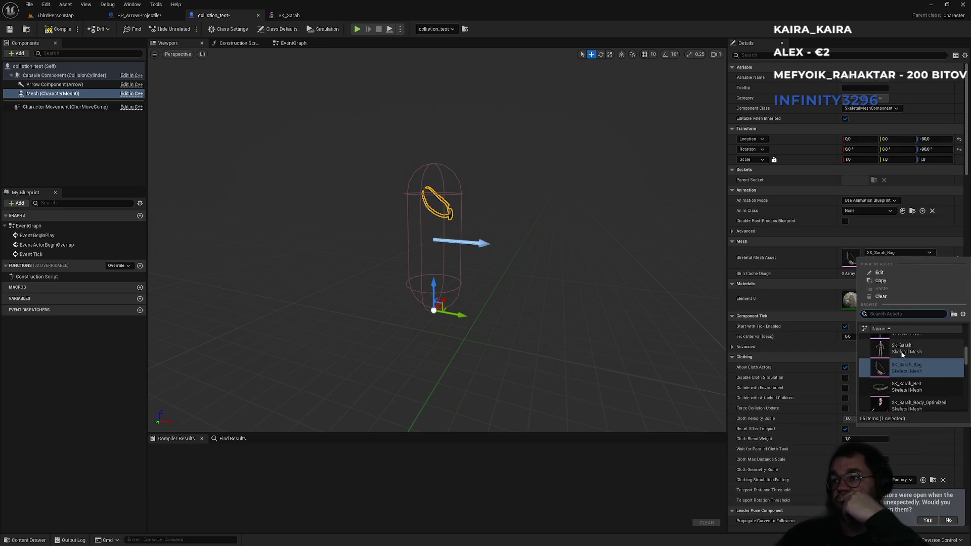
click(903, 350)
click(60, 29)
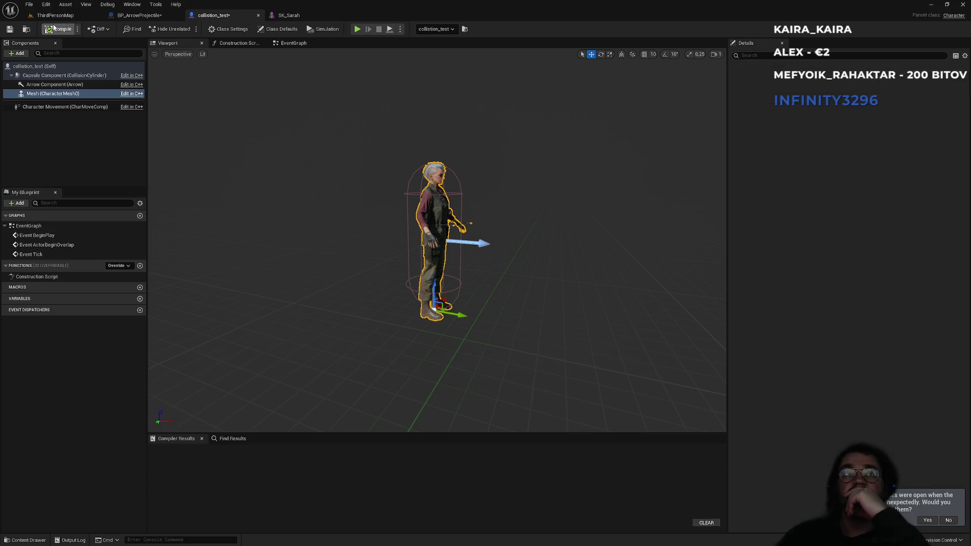
Preview the character in Collision Visibility mode, then return the viewport to Lit
click(203, 54)
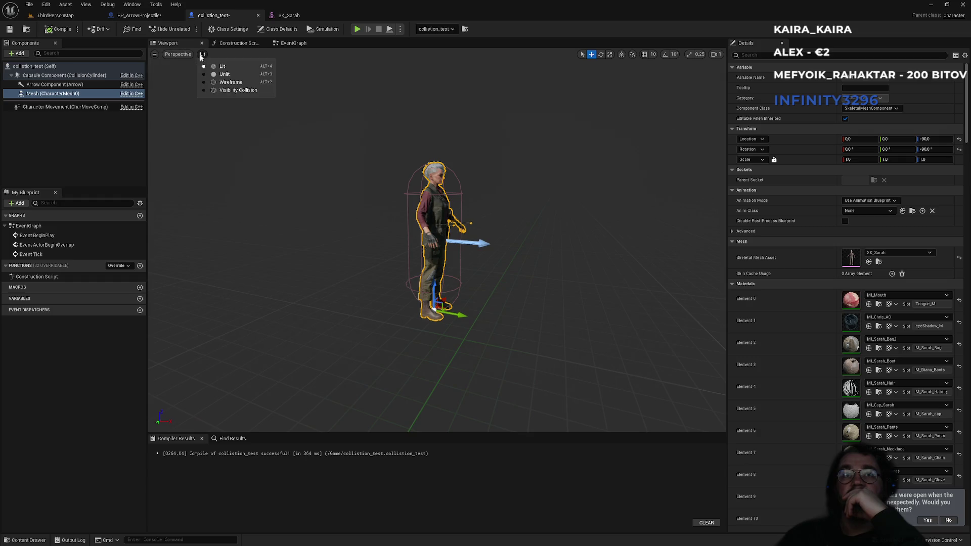
click(217, 91)
scroll(362, 173, up, 5)
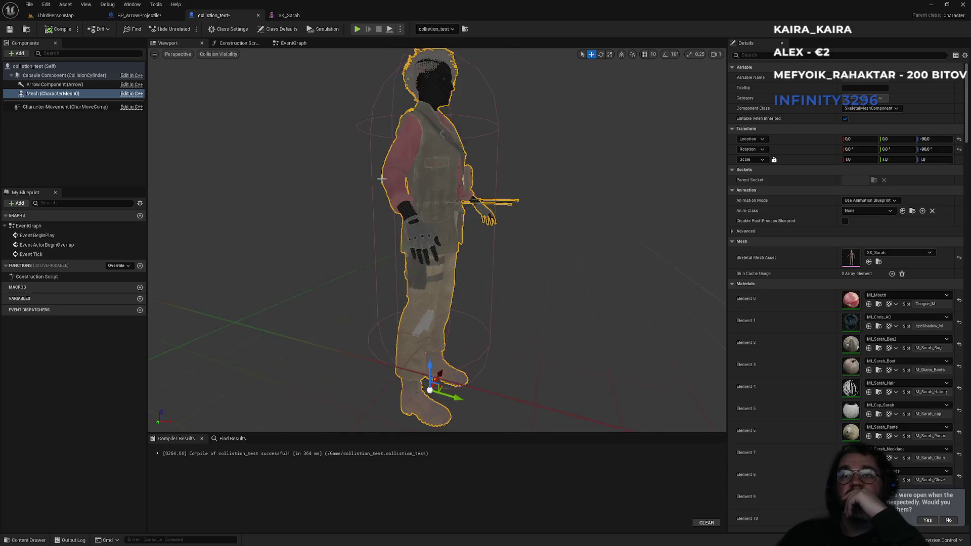
scroll(353, 155, down, 3)
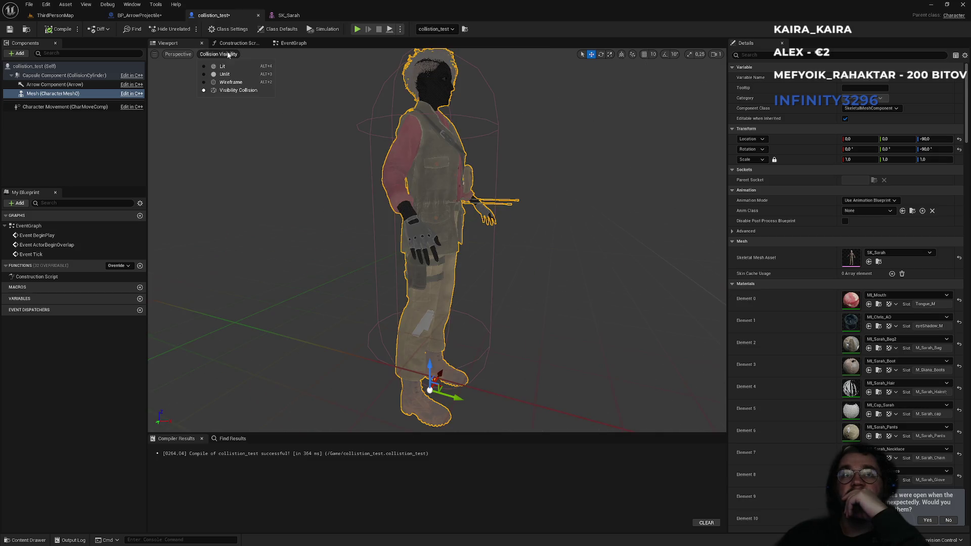
click(223, 66)
click(154, 54)
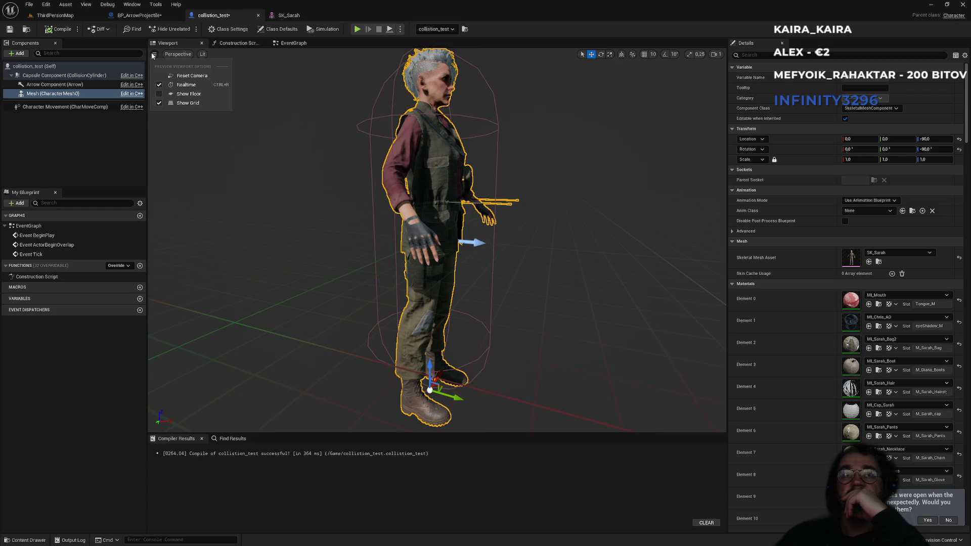
mouse_move(178, 54)
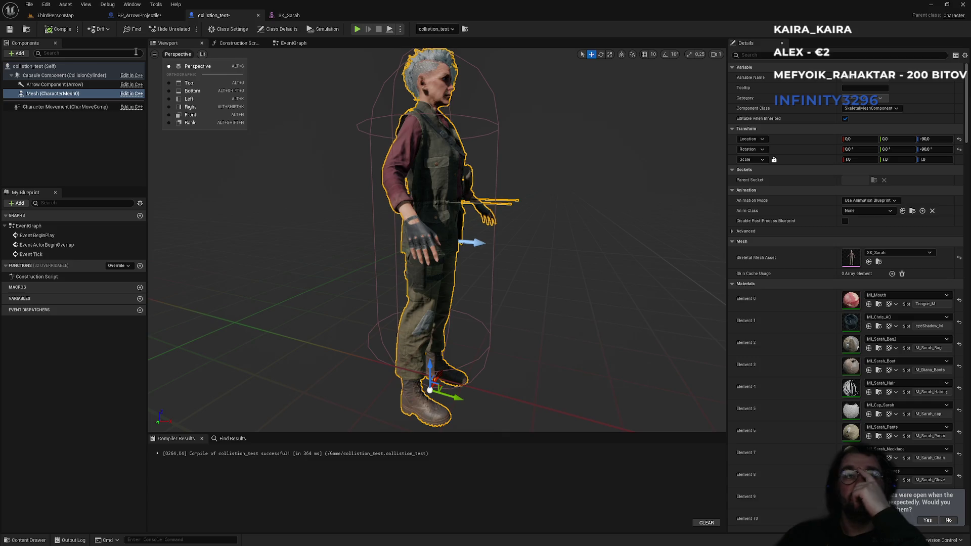
key(Escape)
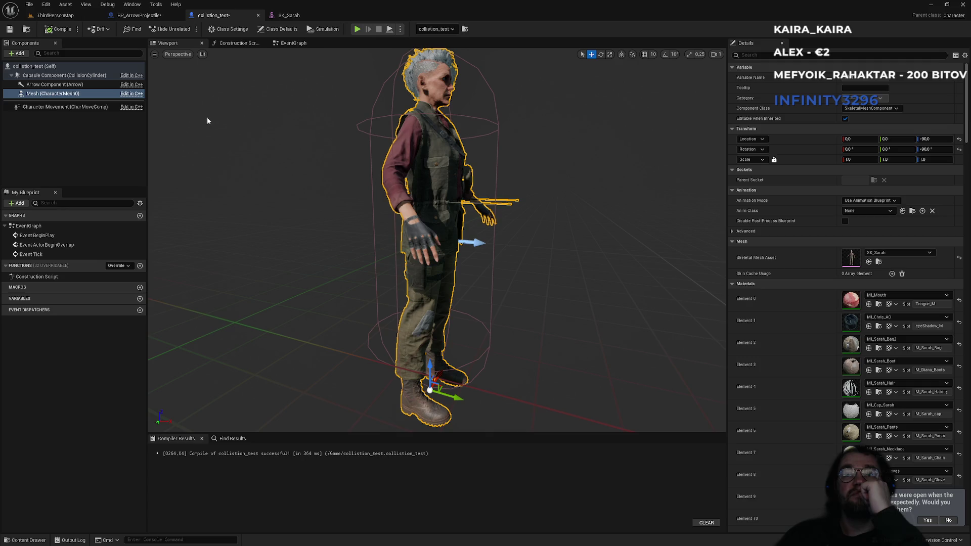
Play-test ThirdPersonMap fullscreen with the bow, then stop and bring up the SK_Sarah editor
click(69, 18)
click(185, 35)
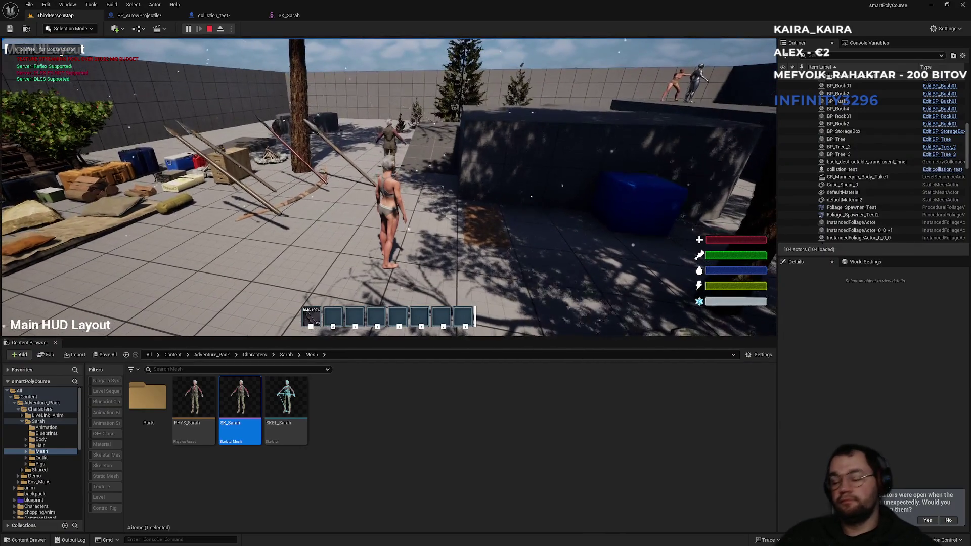
key(F11)
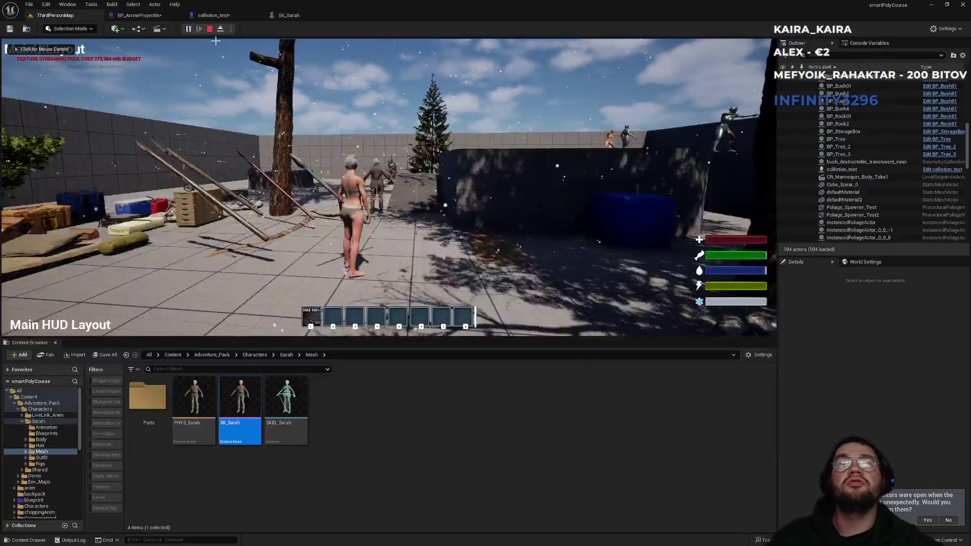
key(Escape)
click(303, 14)
In BP_ArrowProjectile, rewire Event Hit's exec from the Branch straight into Print String
click(140, 16)
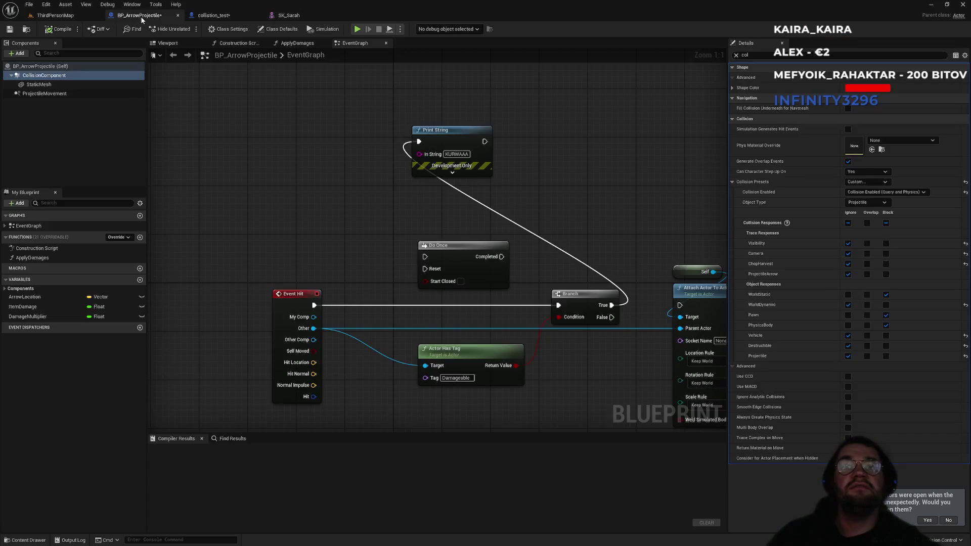
alt+click(354, 306)
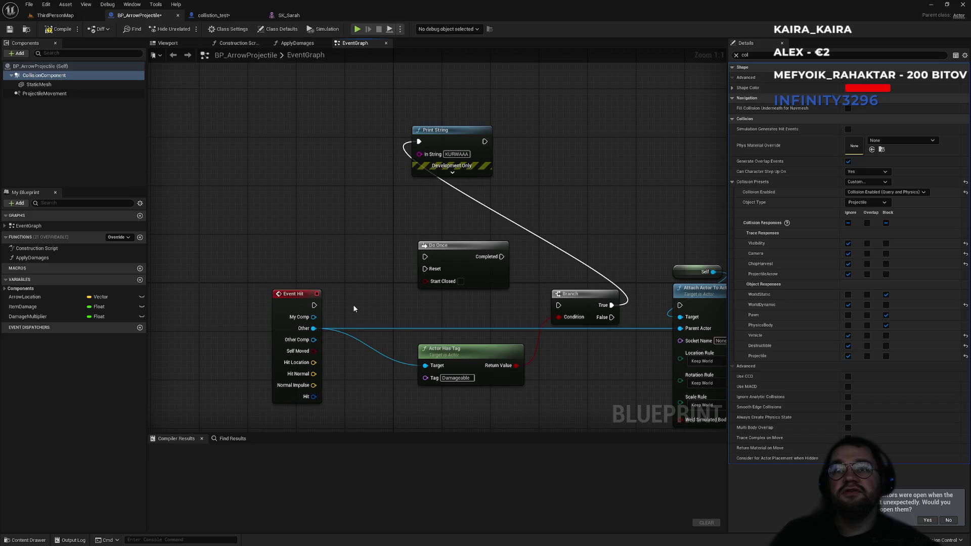
drag(315, 301, 418, 142)
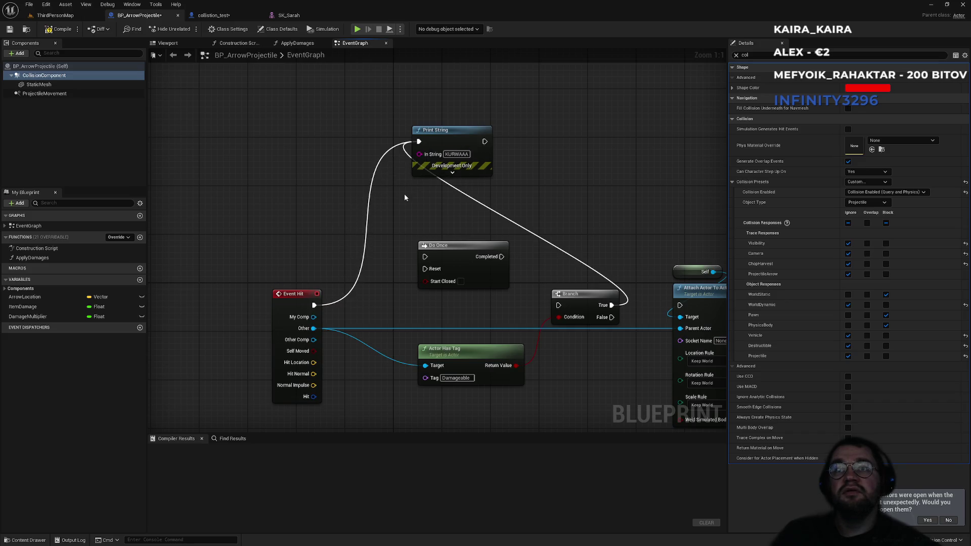
click(55, 15)
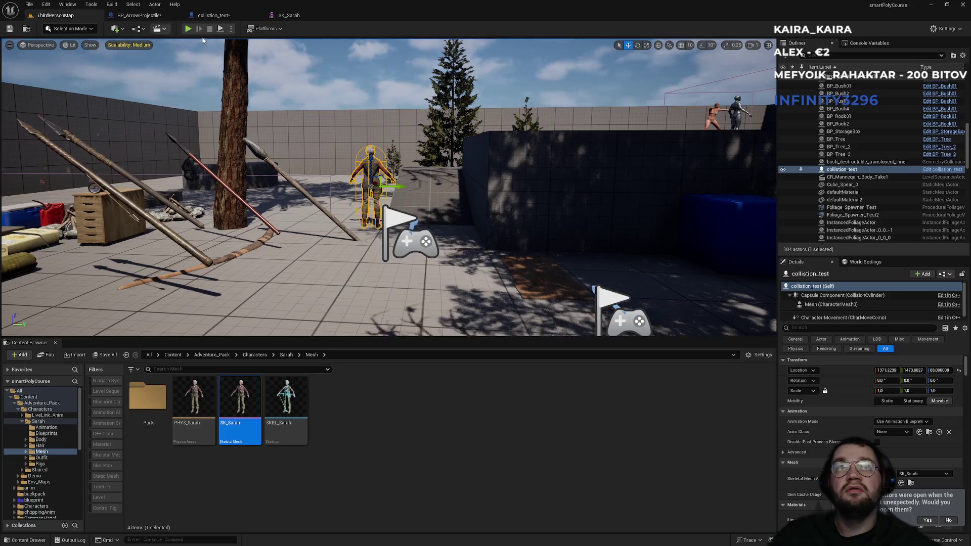
Shoot an arrow at the test character in fullscreen play, then stop the game
key(F11)
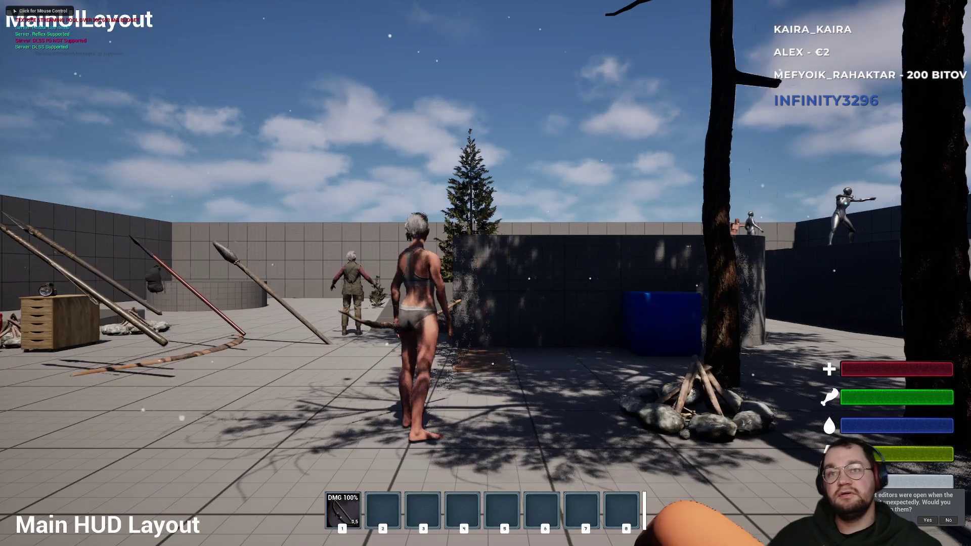
click(486, 273)
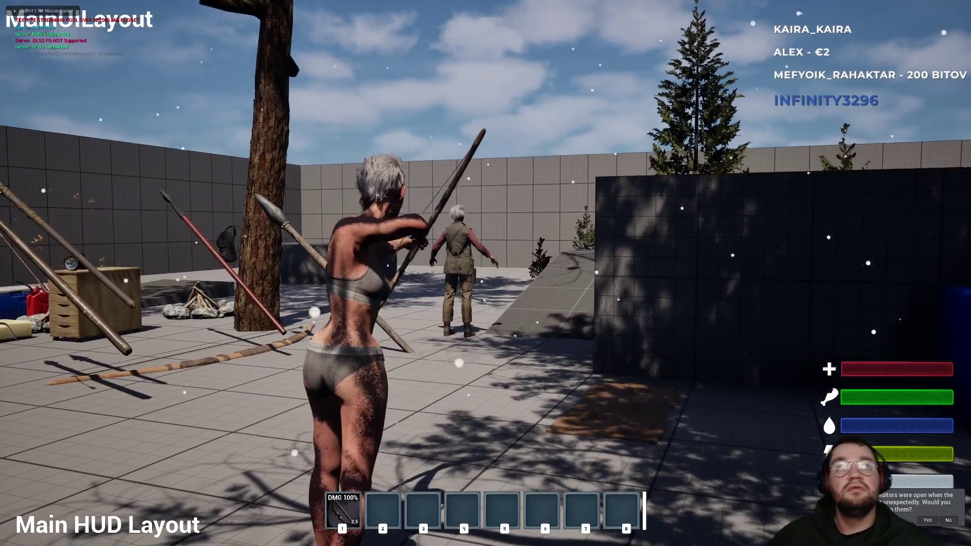
right_click(486, 273)
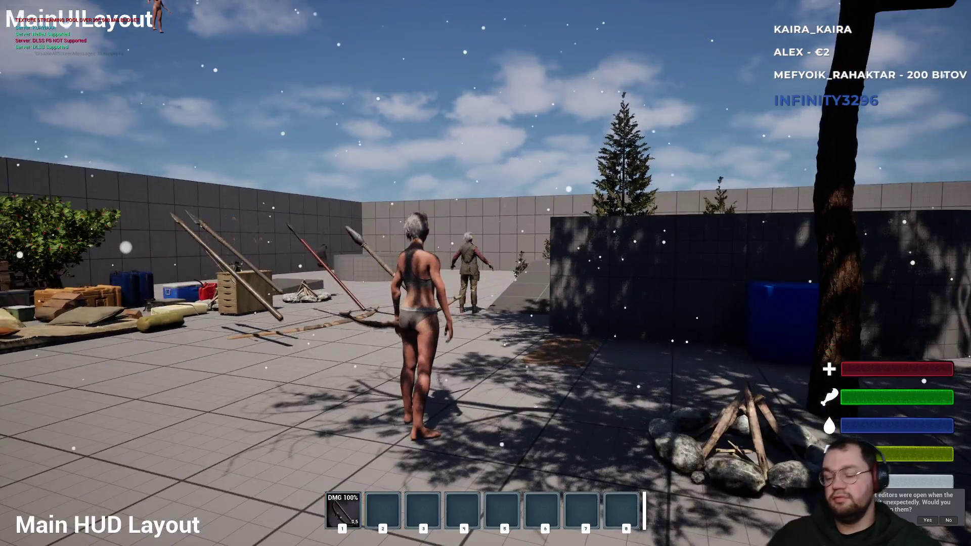
key(F11)
key(Escape)
click(155, 17)
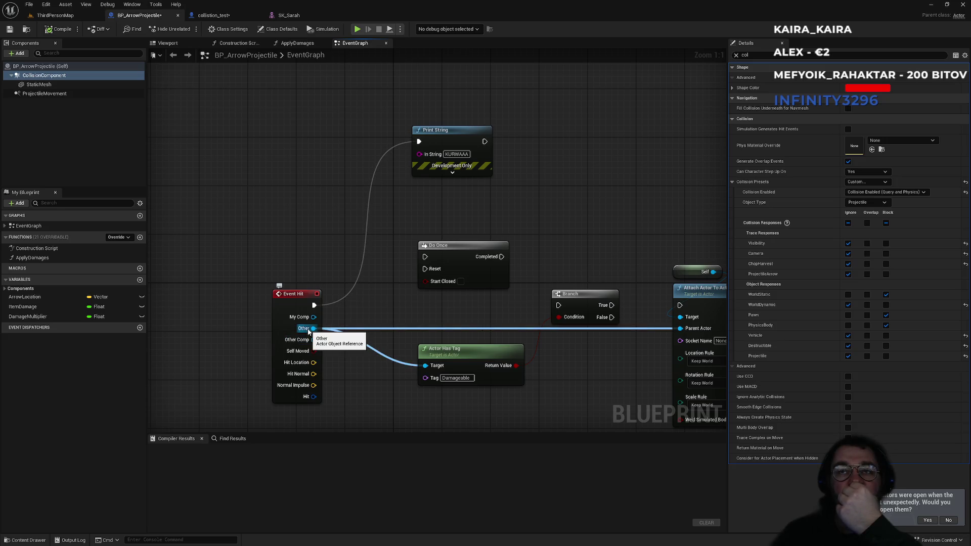
Wire Event Hit's Other pin into Print String via an auto-inserted Get Display Name node
drag(309, 329, 419, 154)
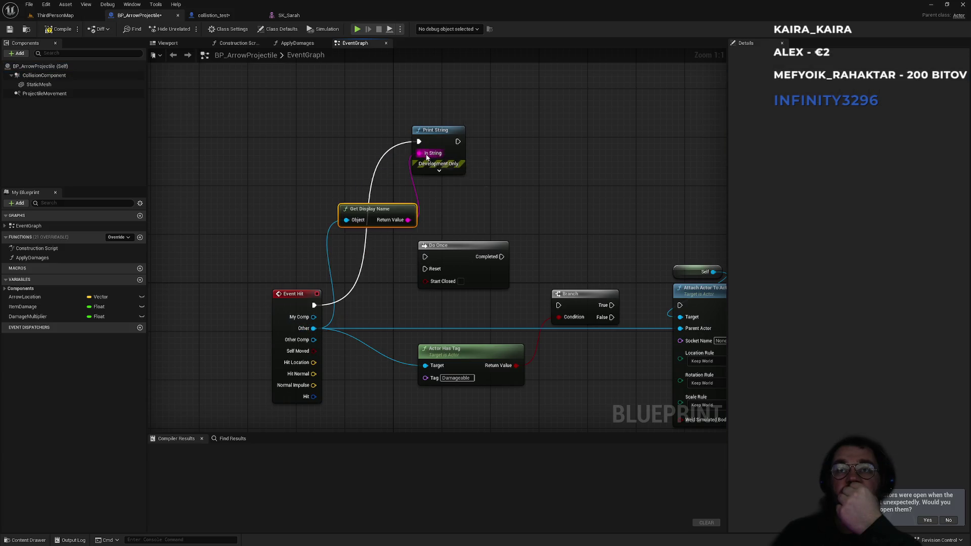
drag(375, 212, 314, 193)
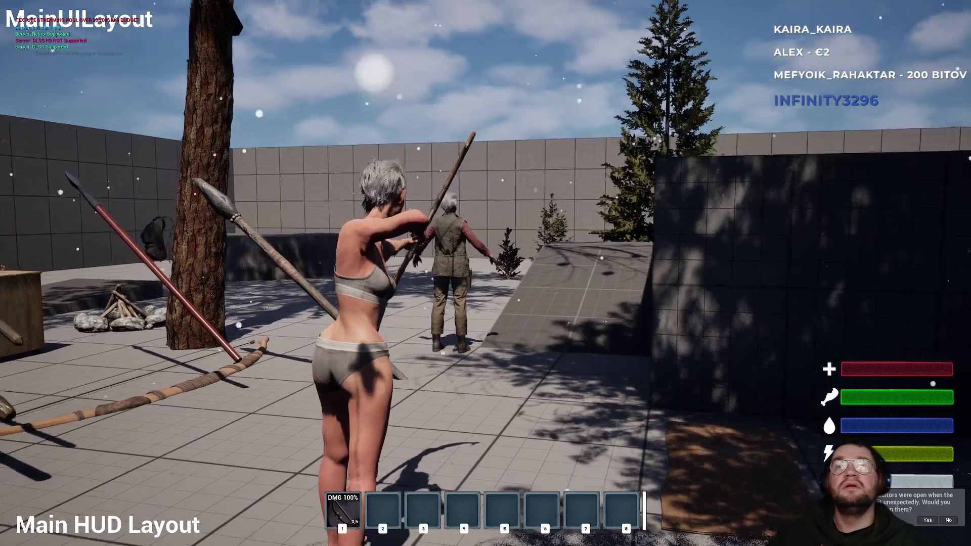
In collision_test's Class Defaults, set the mesh's Collision Enabled to No Collision
key(Escape)
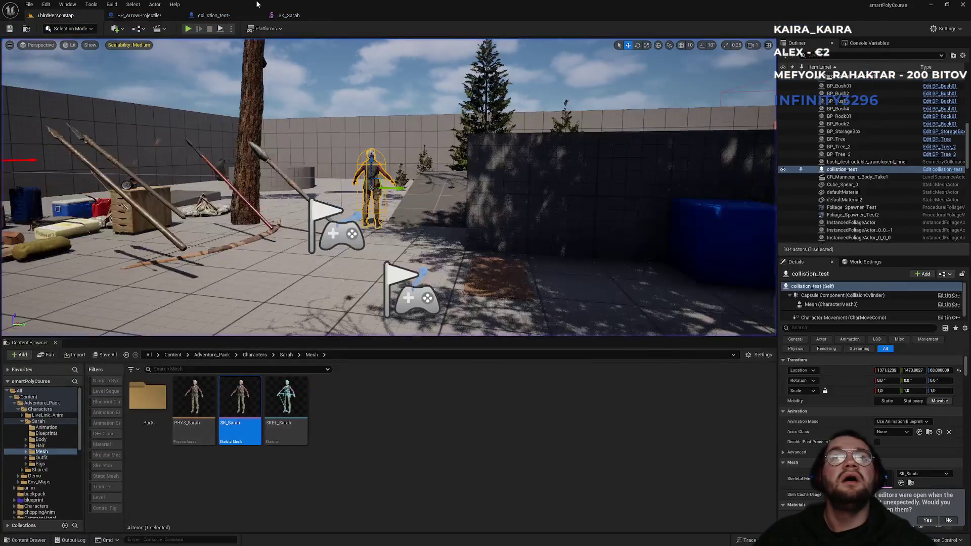
click(238, 19)
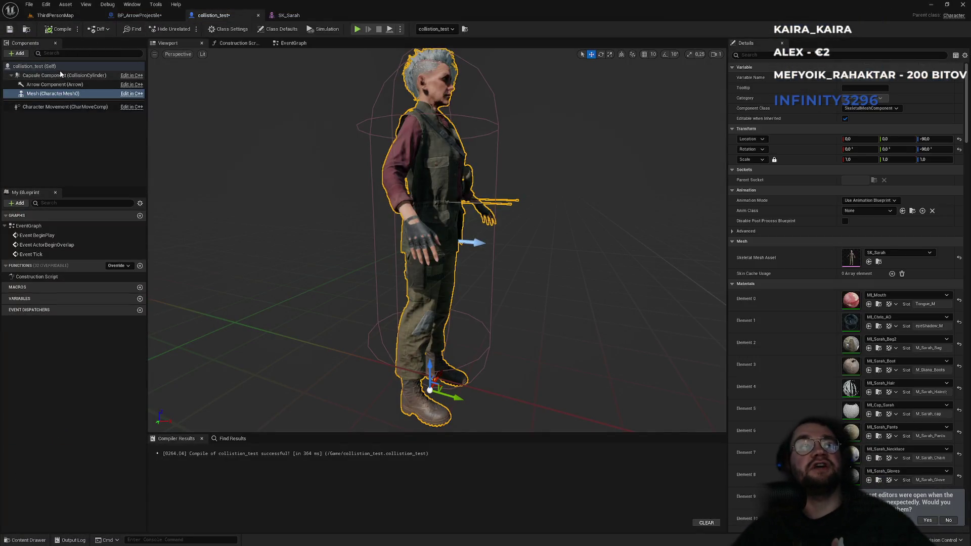
click(35, 66)
click(754, 54)
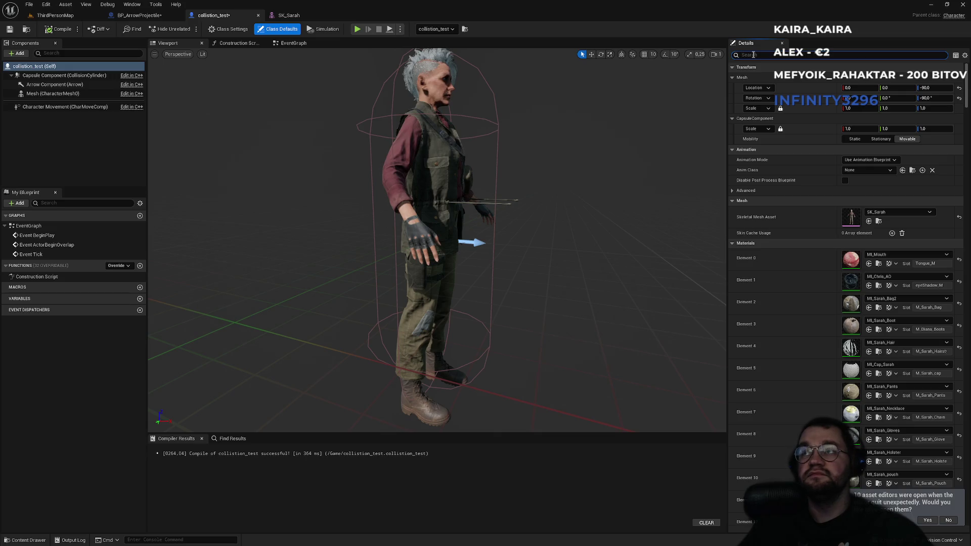
text(col)
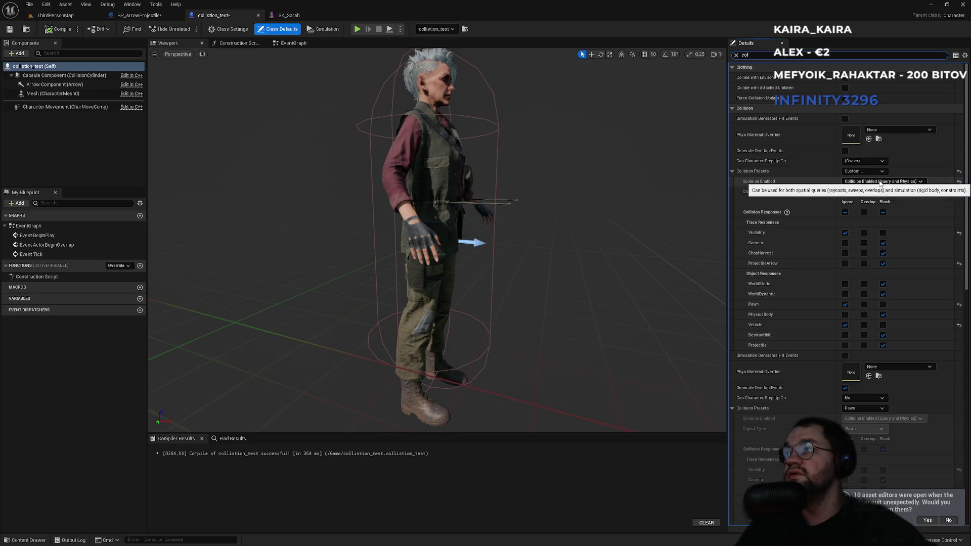
click(860, 181)
click(848, 190)
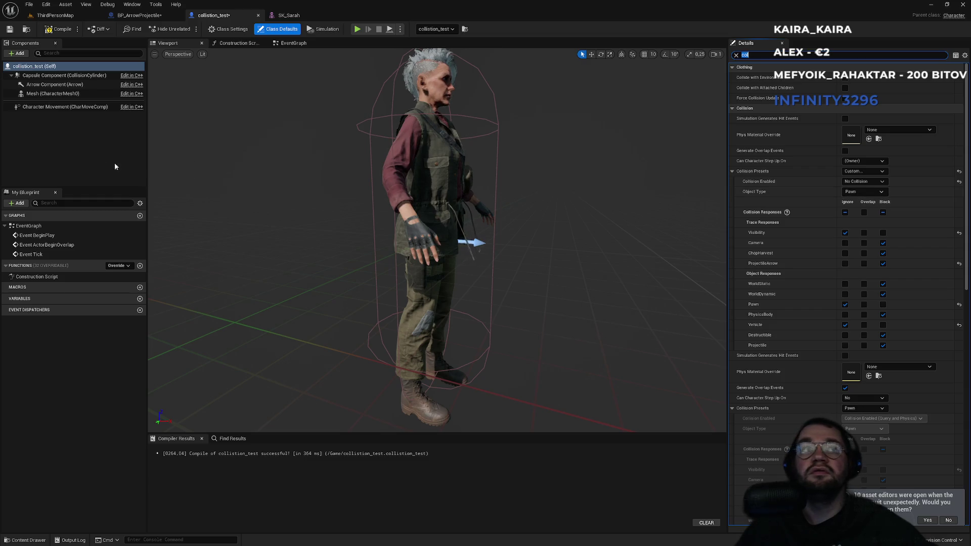
click(55, 16)
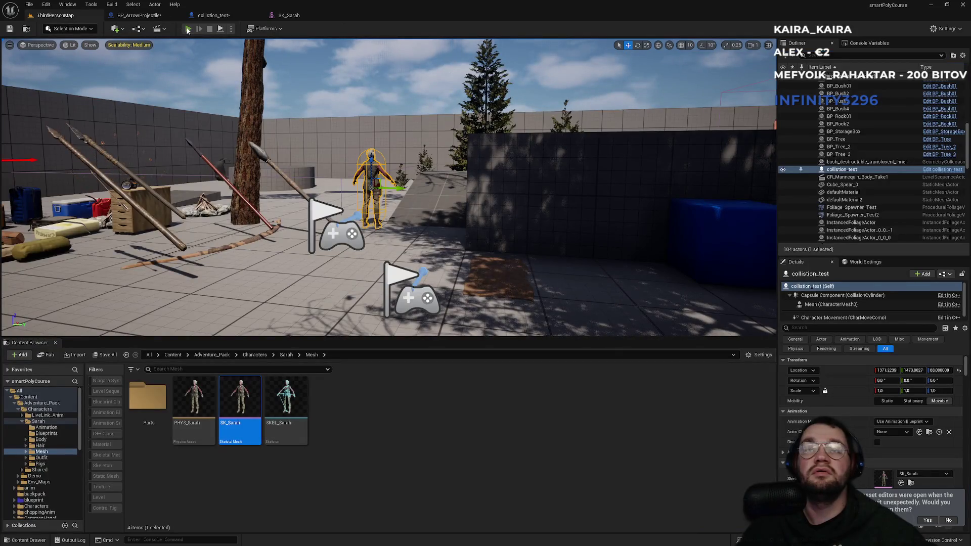
Play-test fullscreen with the bow equipped, then stop and bring up the SK_Sarah skeletal mesh editor
click(187, 29)
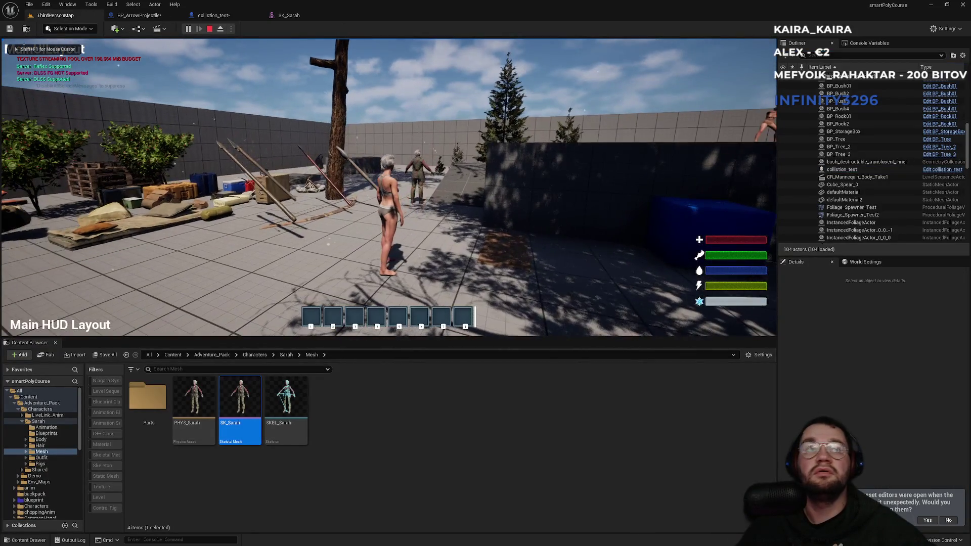
key(super)
key(super)
key(F11)
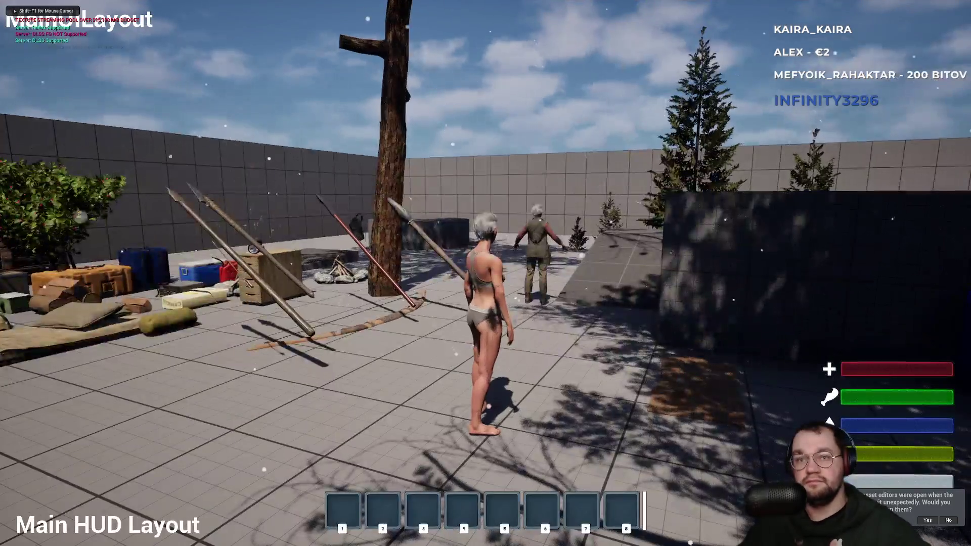
key(w)
key(e)
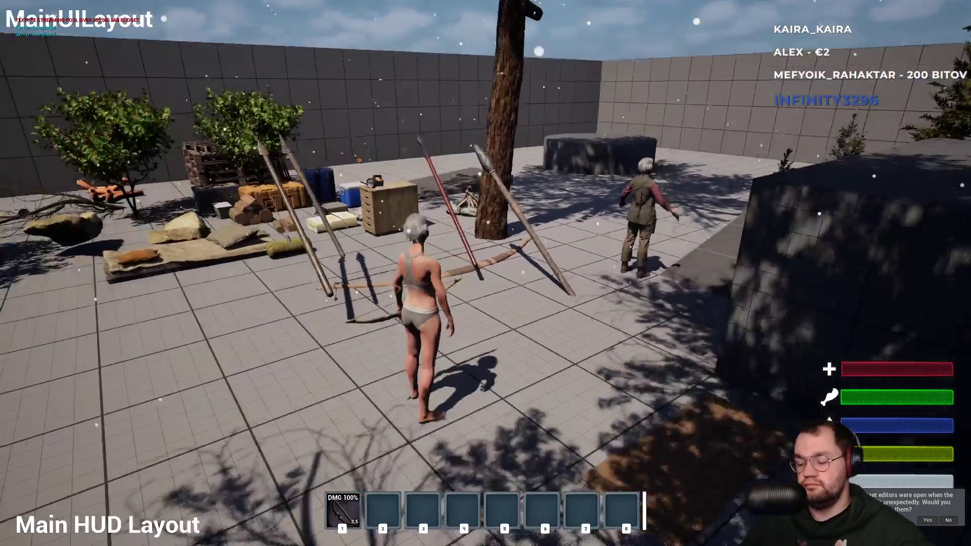
key(Escape)
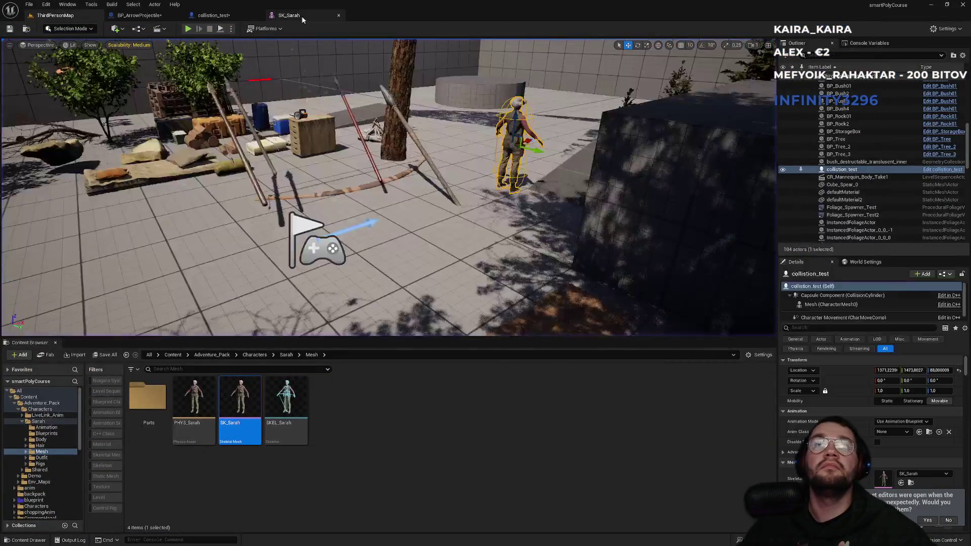
click(241, 18)
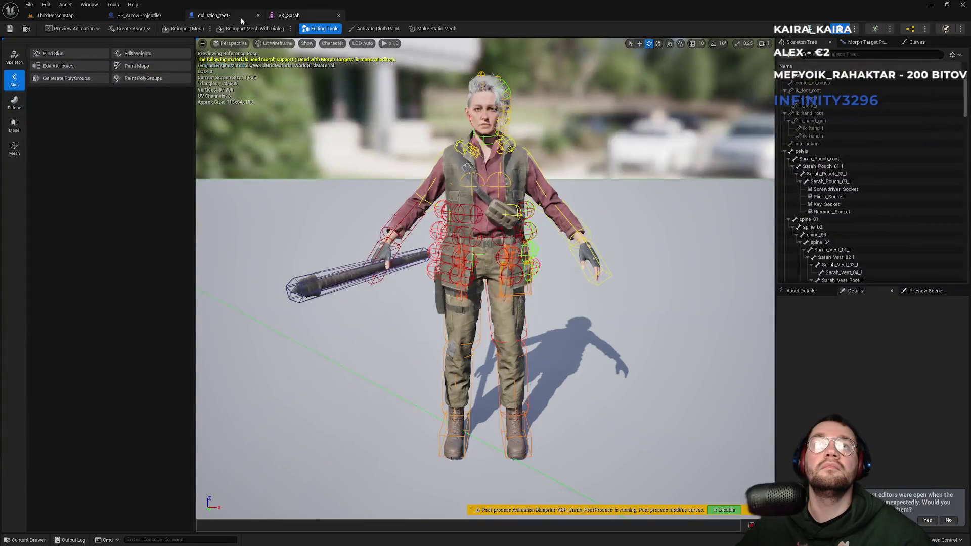
Feed Event Hit's Other Comp through a new Get Display Name node into Print String's In String
click(141, 15)
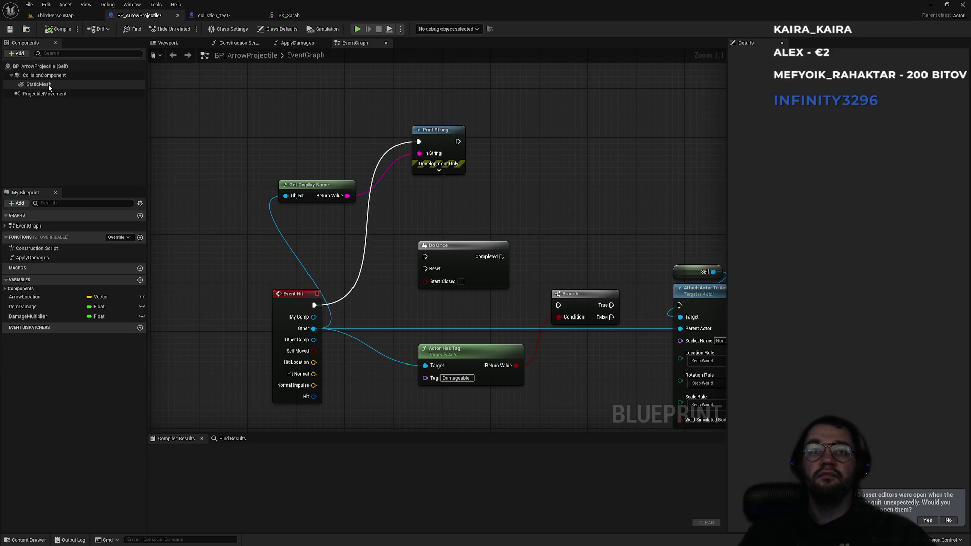
click(218, 16)
click(140, 15)
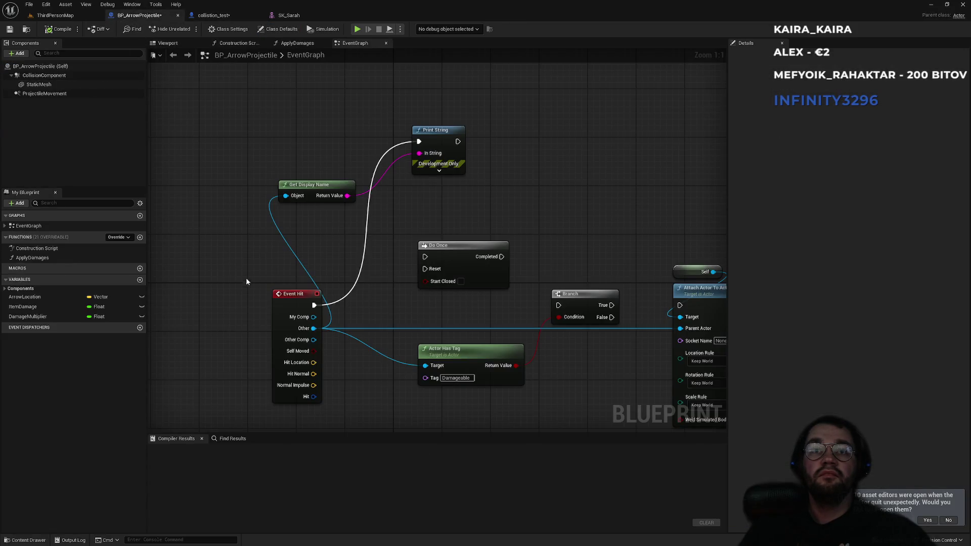
mouse_move(307, 342)
mouse_down()
mouse_move(408, 167)
mouse_move(429, 153)
mouse_up()
drag(378, 208, 383, 230)
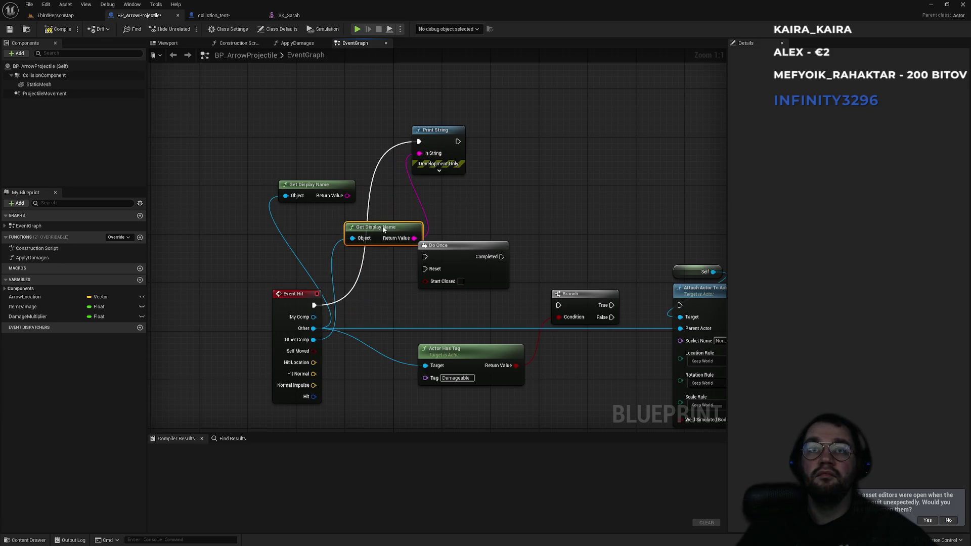
click(90, 15)
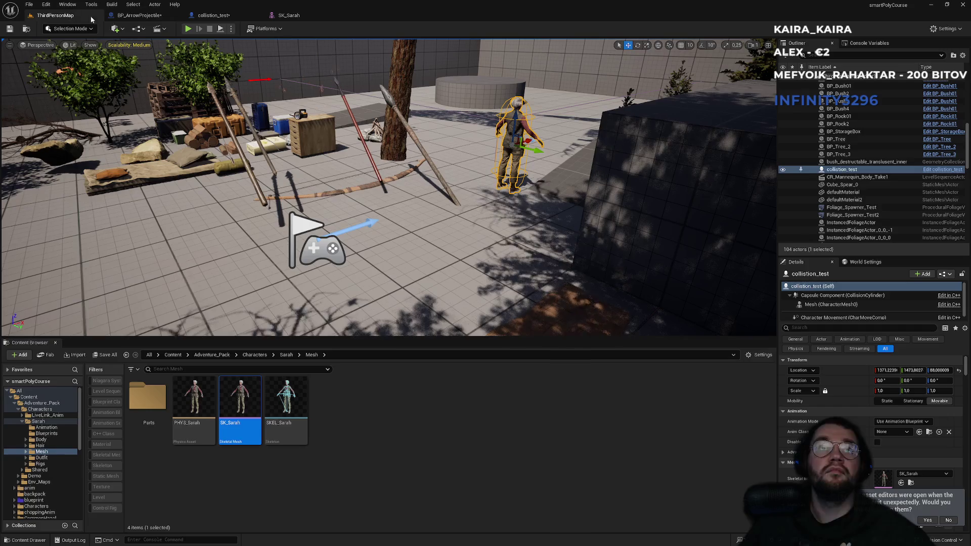
Run a fullscreen play test, equip the bow and shoot at the character, then stop playing
key(F11)
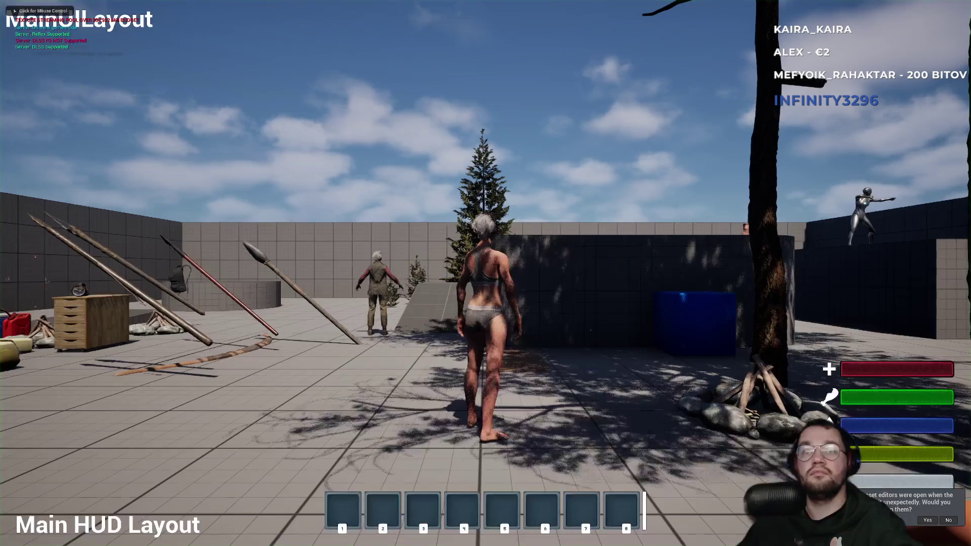
key(super)
key(Escape)
key(e)
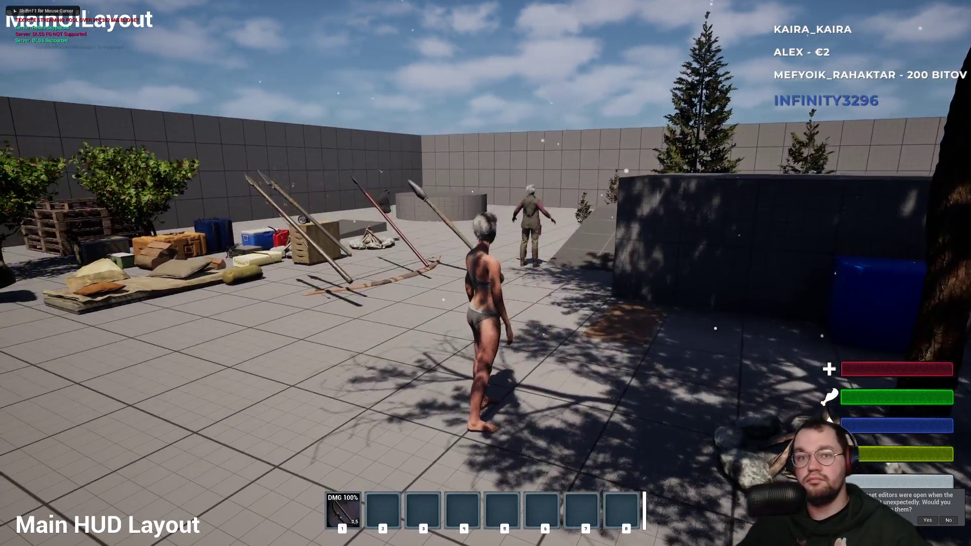
key(1)
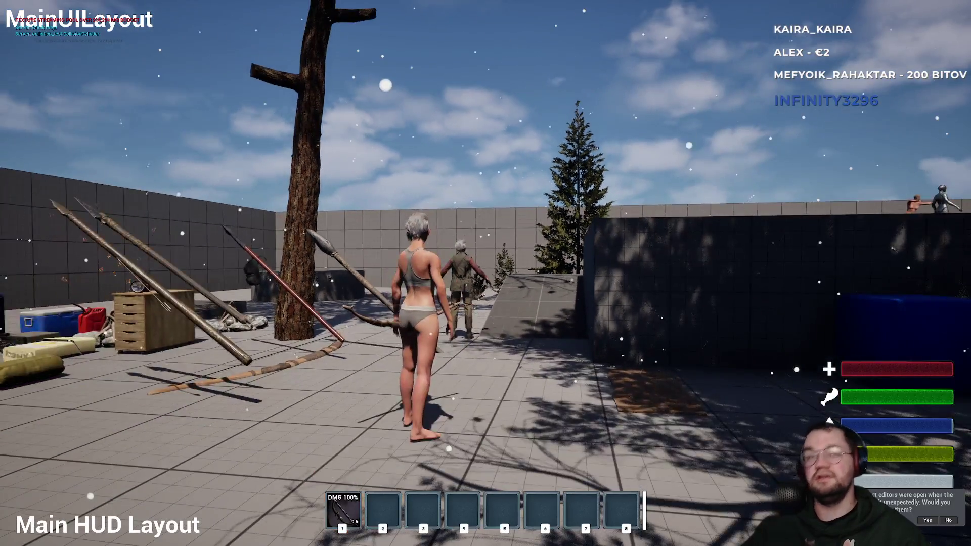
key(Escape)
click(212, 15)
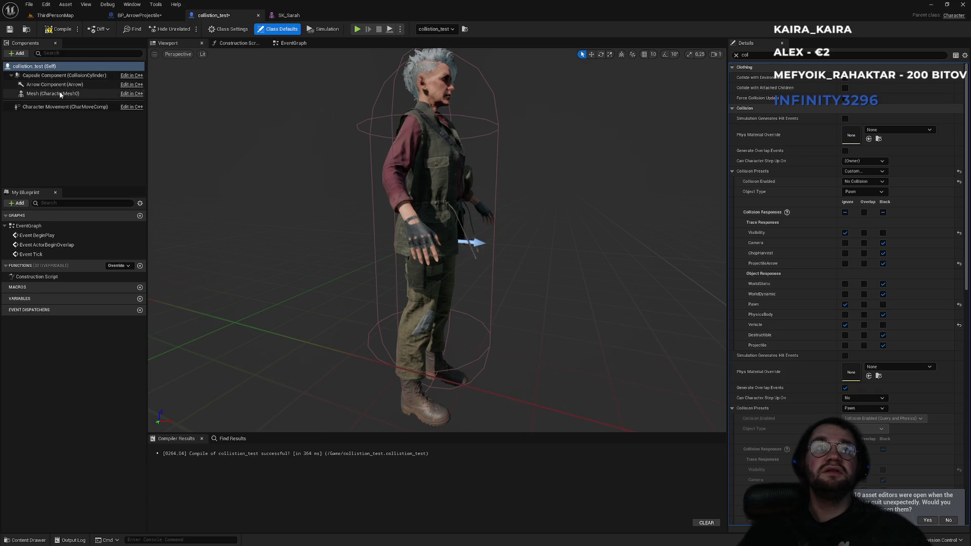
Give collision_test's capsule a Custom collision preset that ignores Projectile
click(58, 76)
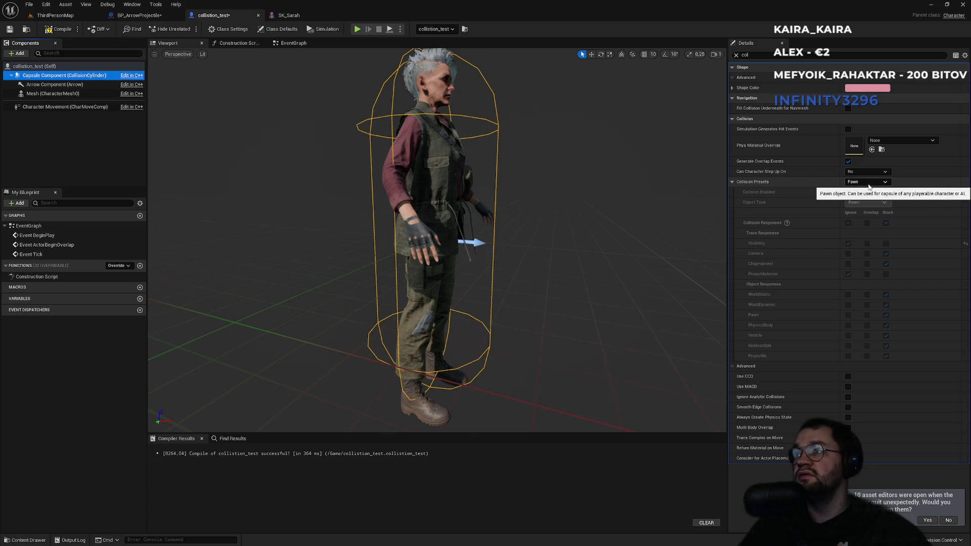
click(867, 184)
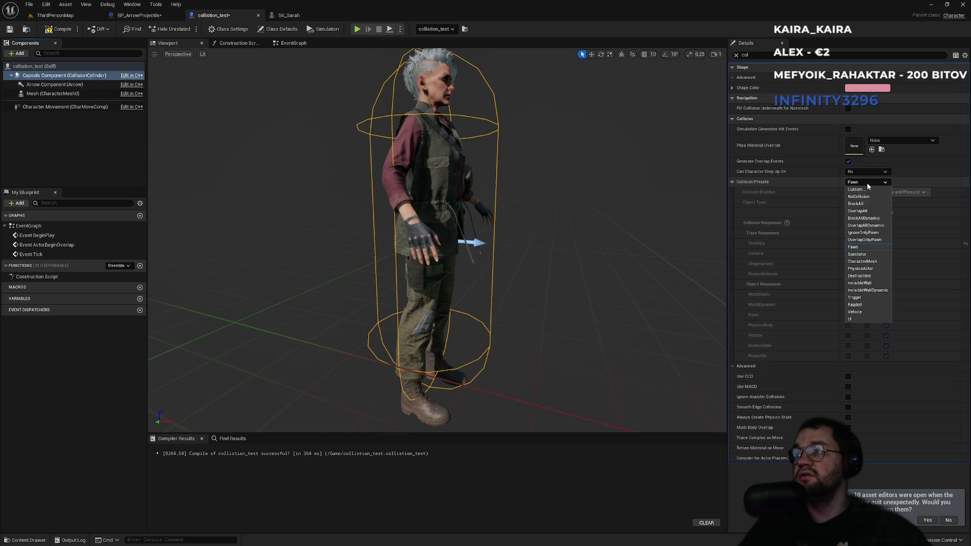
click(864, 190)
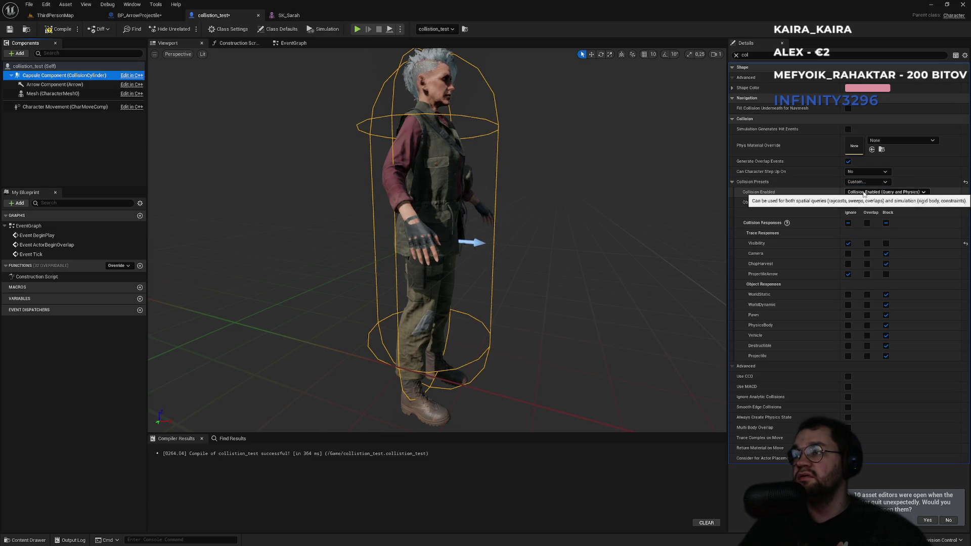
click(848, 356)
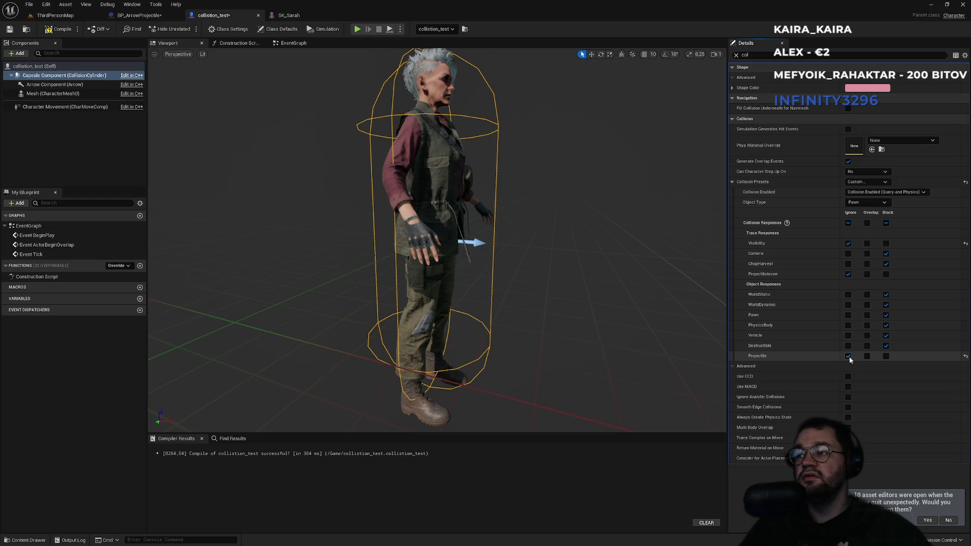
Set the character mesh's Collision Enabled back to Collision Enabled (Query and Physics)
click(61, 94)
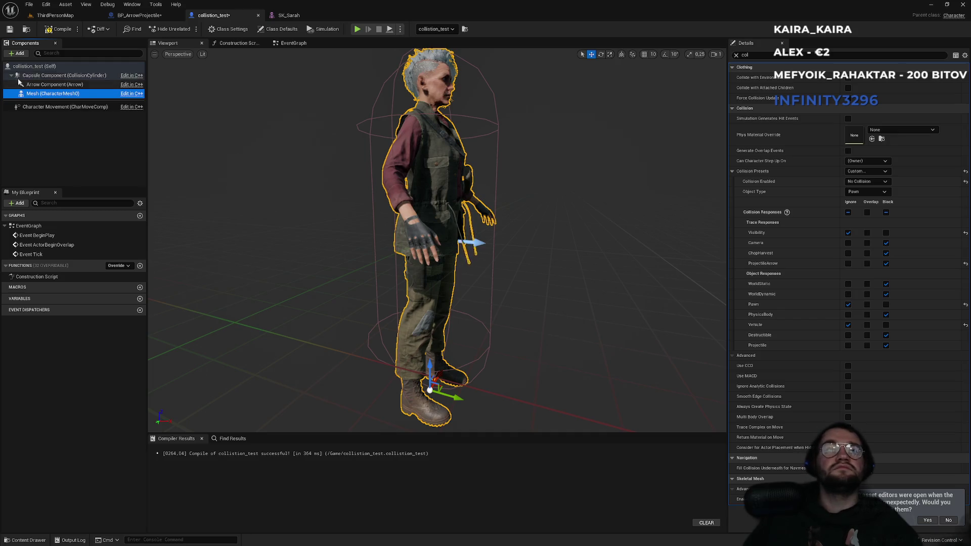
click(864, 183)
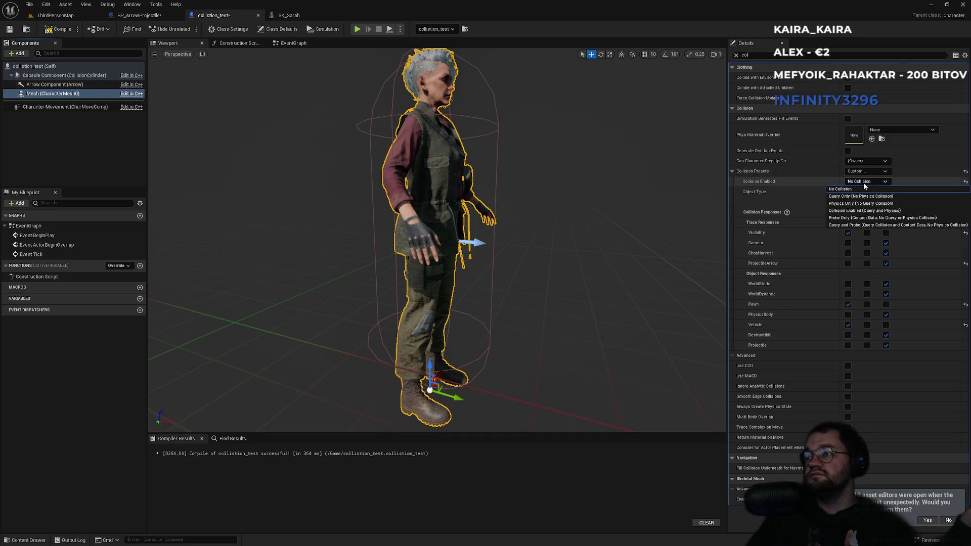
click(865, 211)
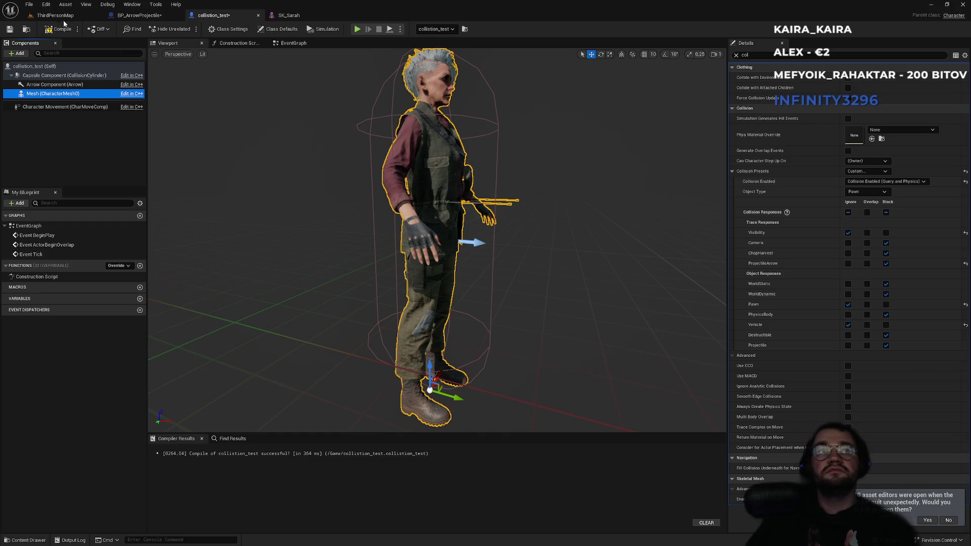
click(60, 17)
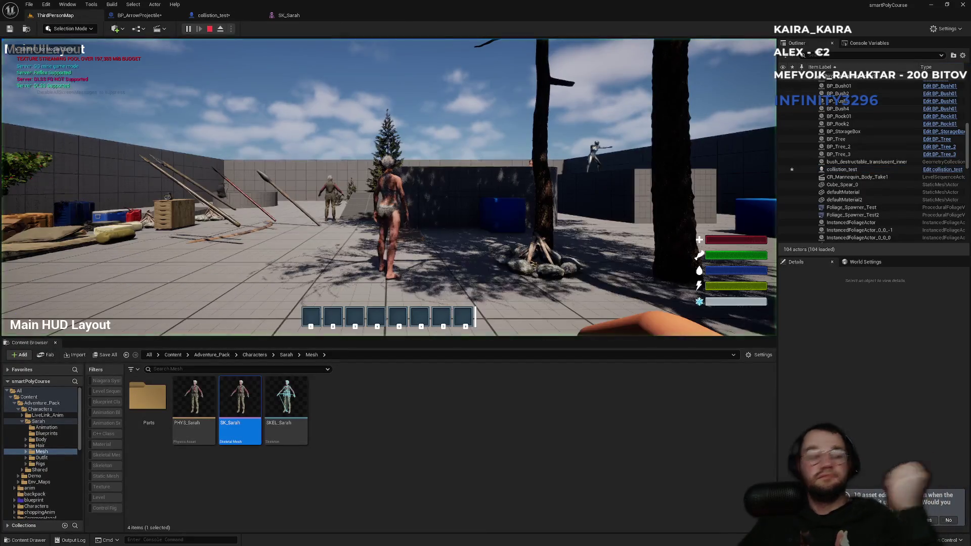
Play-test fullscreen around Sarah, then stop and bring up the SK_Sarah skeletal mesh
key(F11)
key(super)
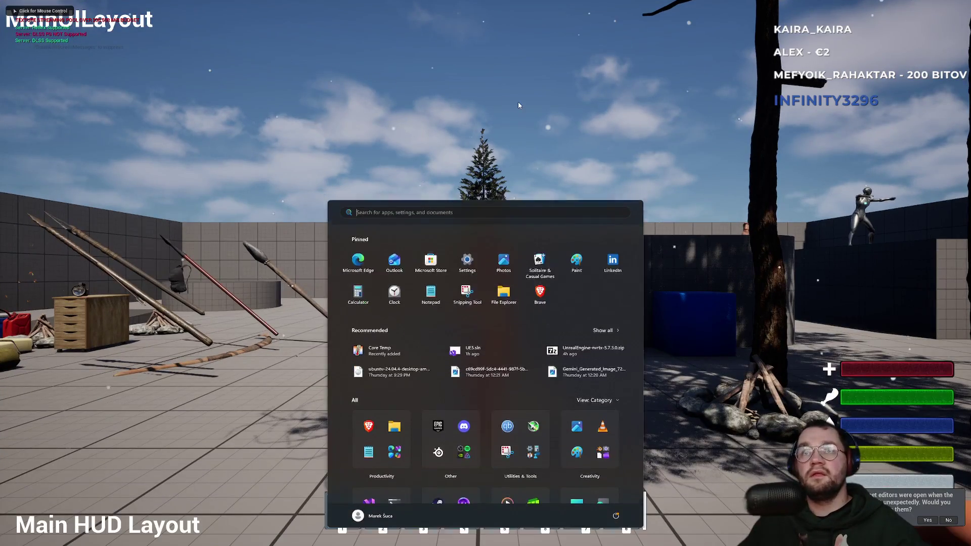
click(518, 105)
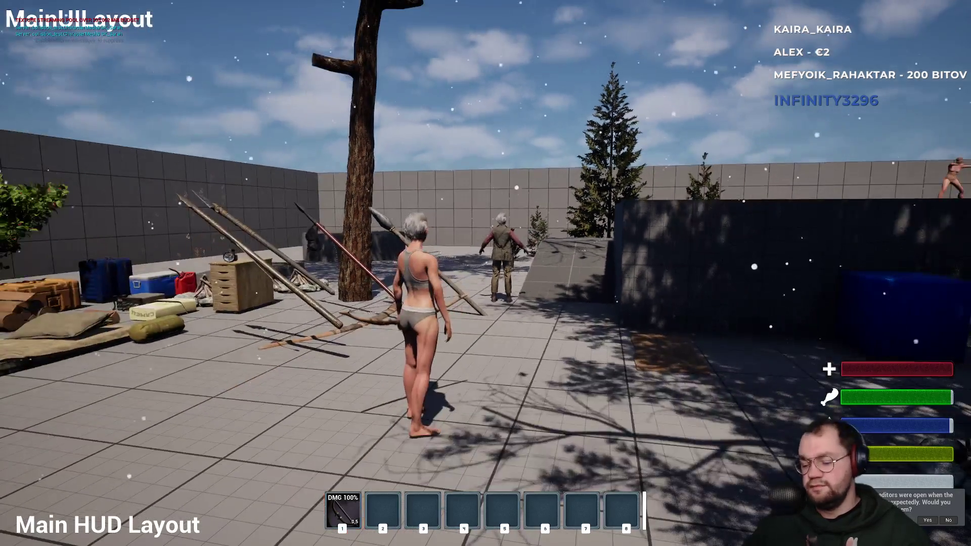
key(Escape)
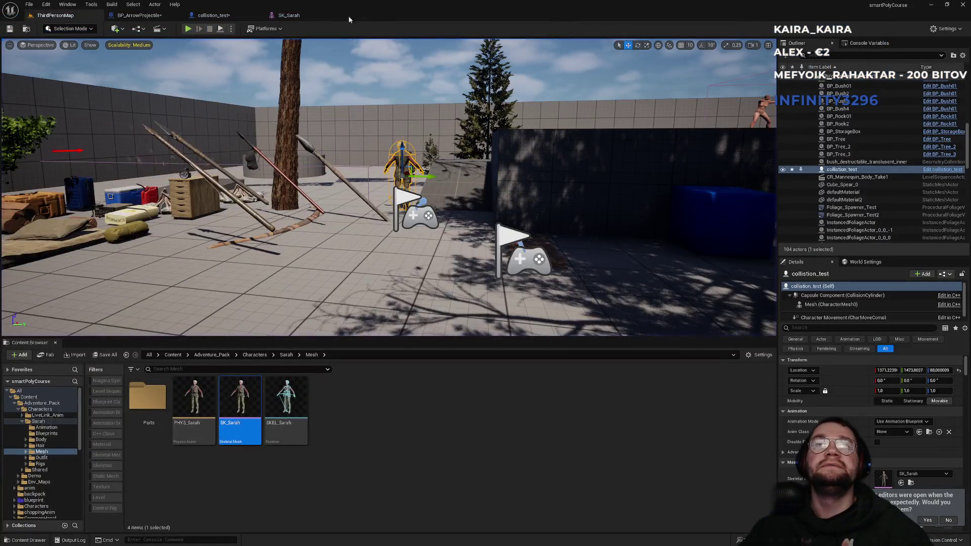
click(289, 15)
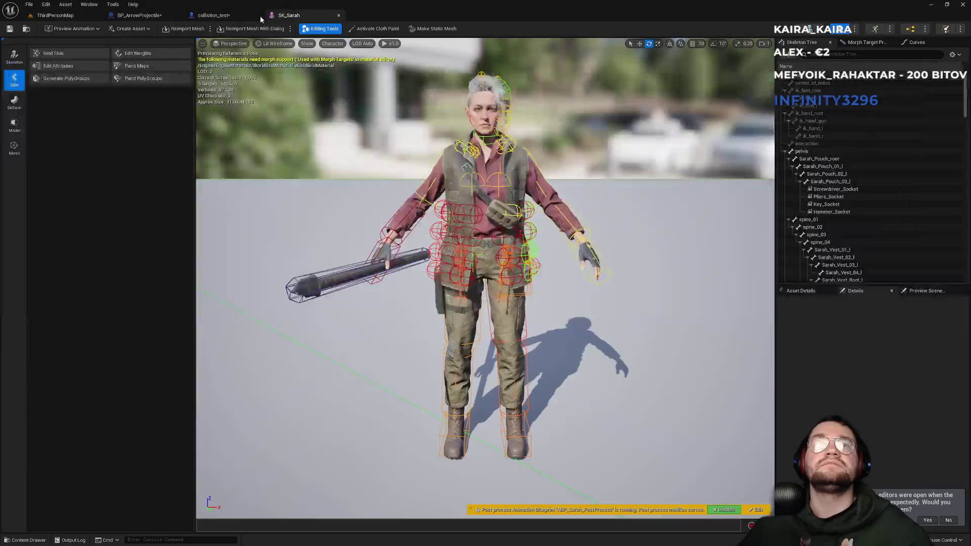
Review BP_ArrowProjectile's Event Hit → Get Display Name → Print String nodes, then return to ThirdPersonMap
click(241, 16)
click(139, 16)
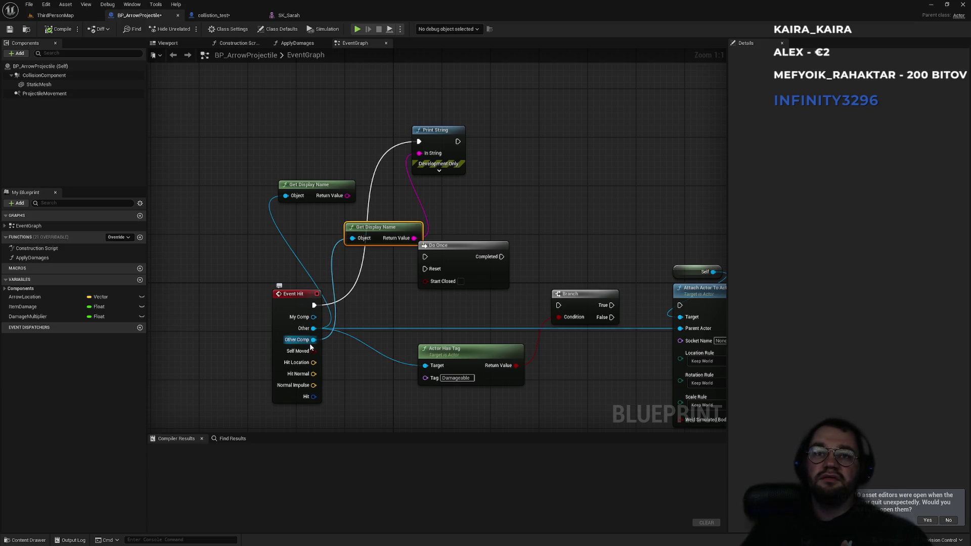
click(373, 324)
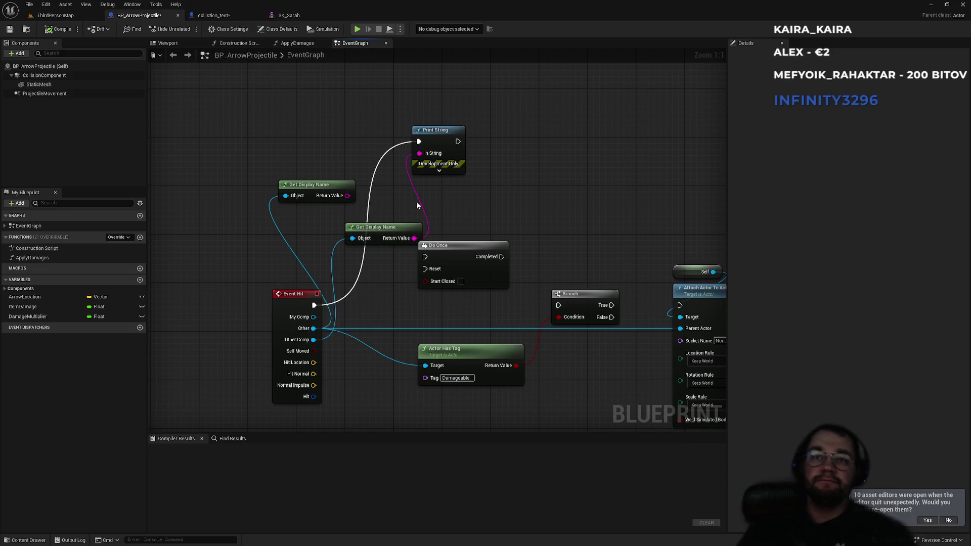
click(393, 282)
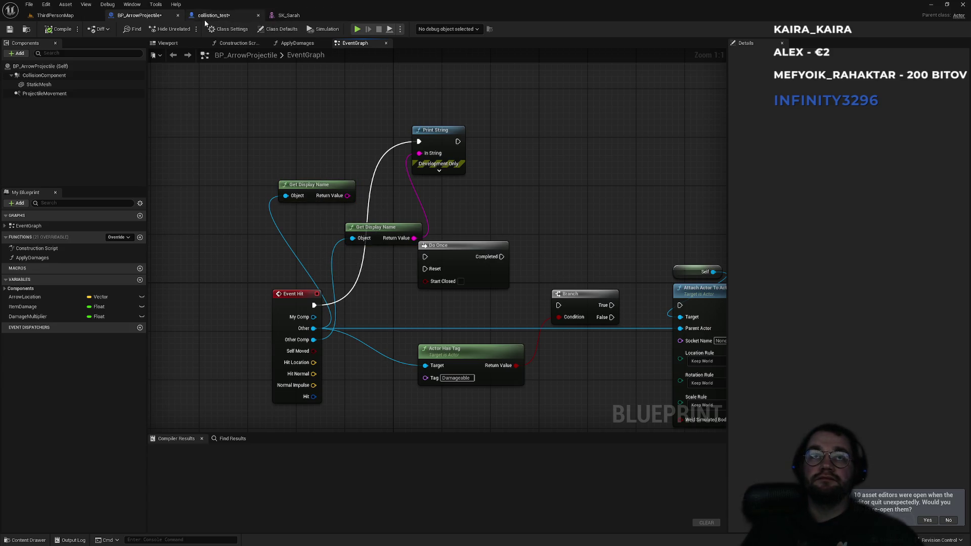
click(63, 16)
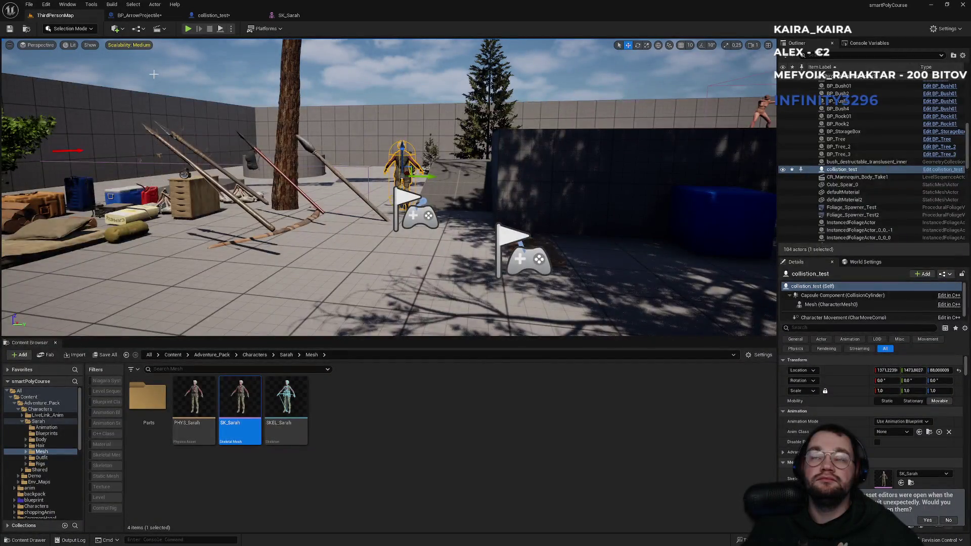
Browse up to the top-level Content folder and open the BP_CharSarah blueprint
click(213, 15)
click(157, 17)
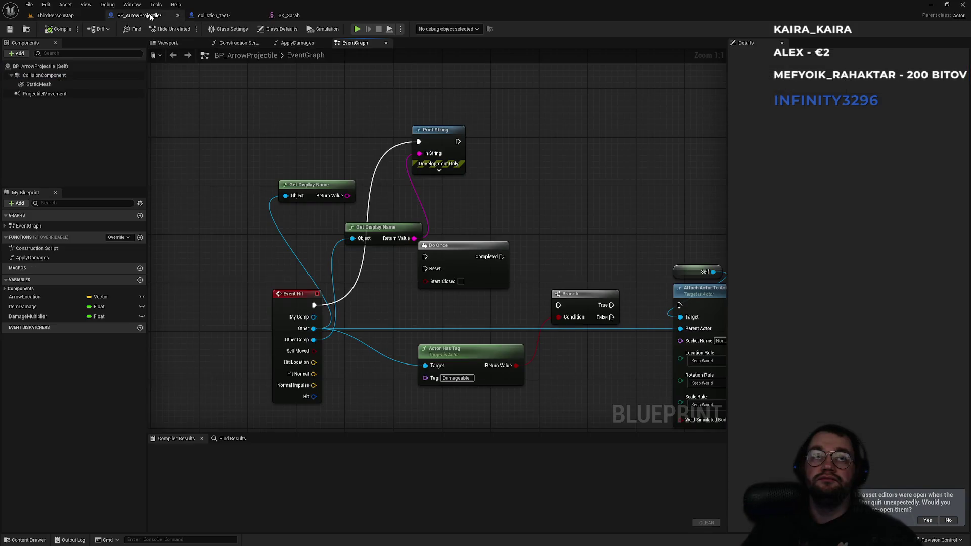
click(86, 17)
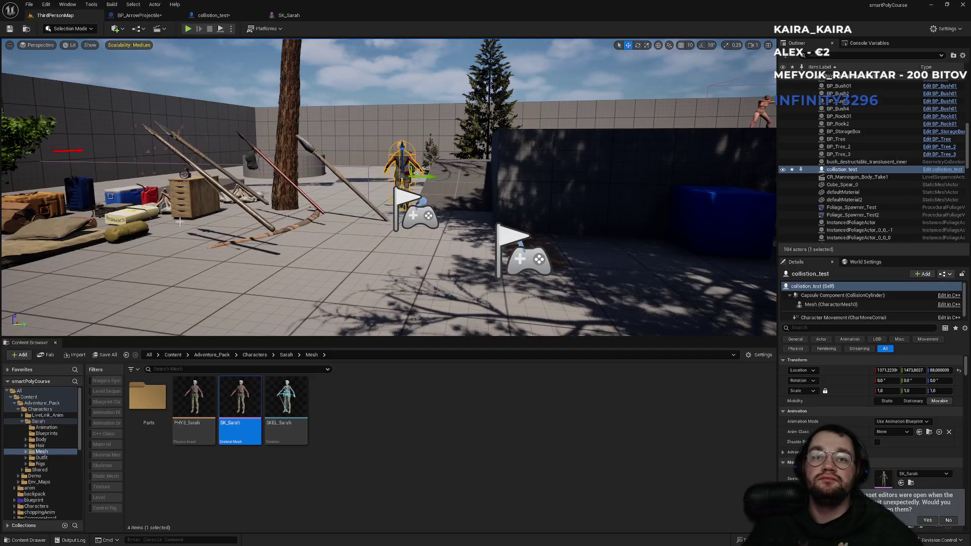
click(173, 354)
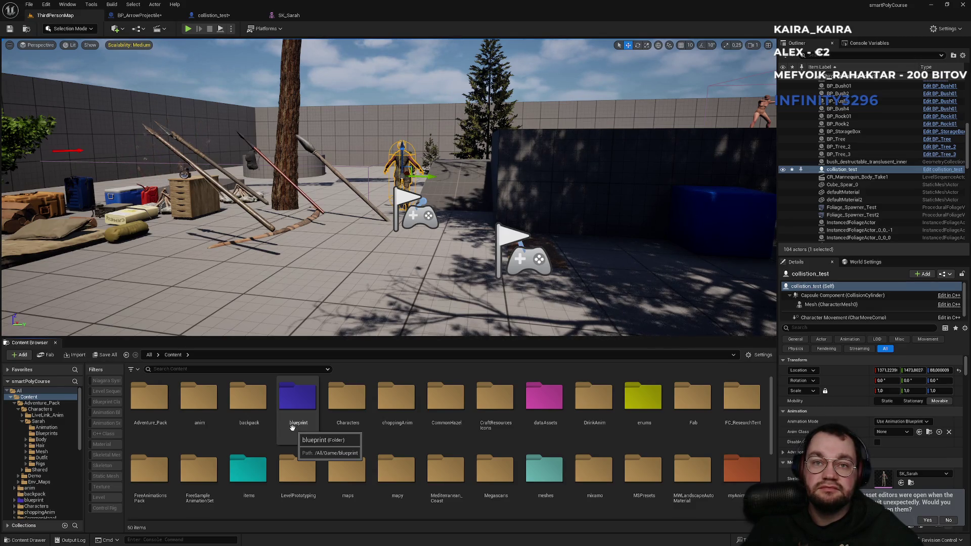
scroll(303, 445, down, 3)
double_click(632, 469)
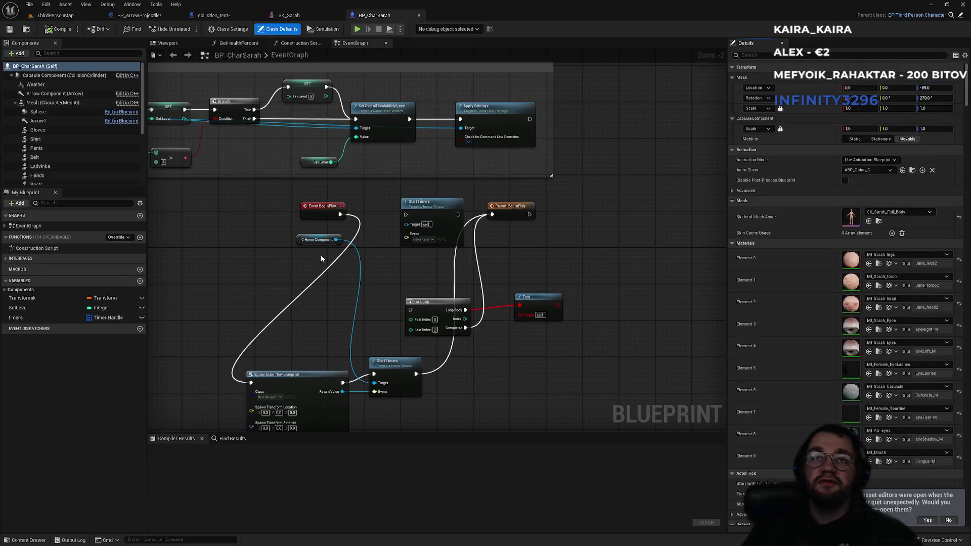
Inspect BP_CharSarah's Mesh component settings and view the character in the viewport
click(45, 103)
click(784, 56)
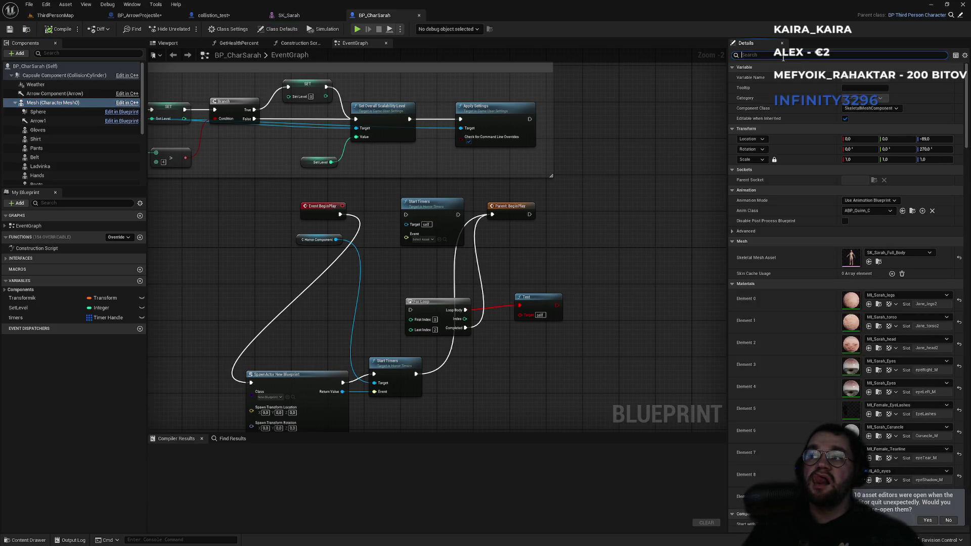
click(185, 44)
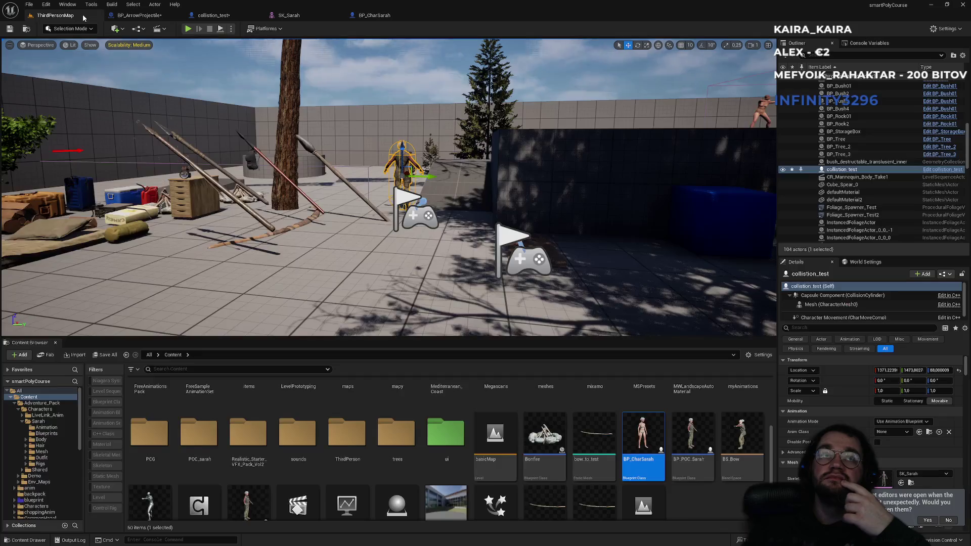
Briefly play-test ThirdPersonMap, then use Browse to Asset to locate BP_CharSarah's skeletal mesh
click(55, 15)
key(alt+p)
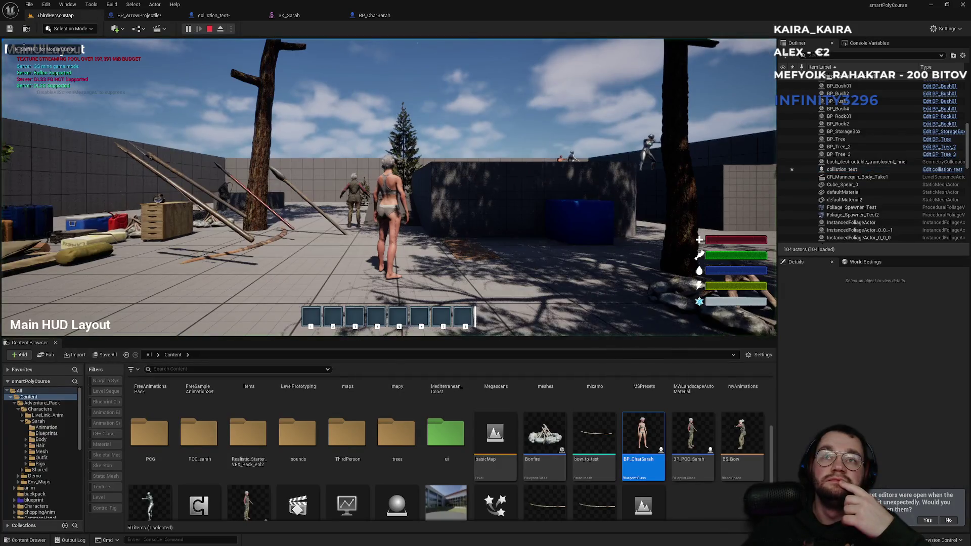
key(Escape)
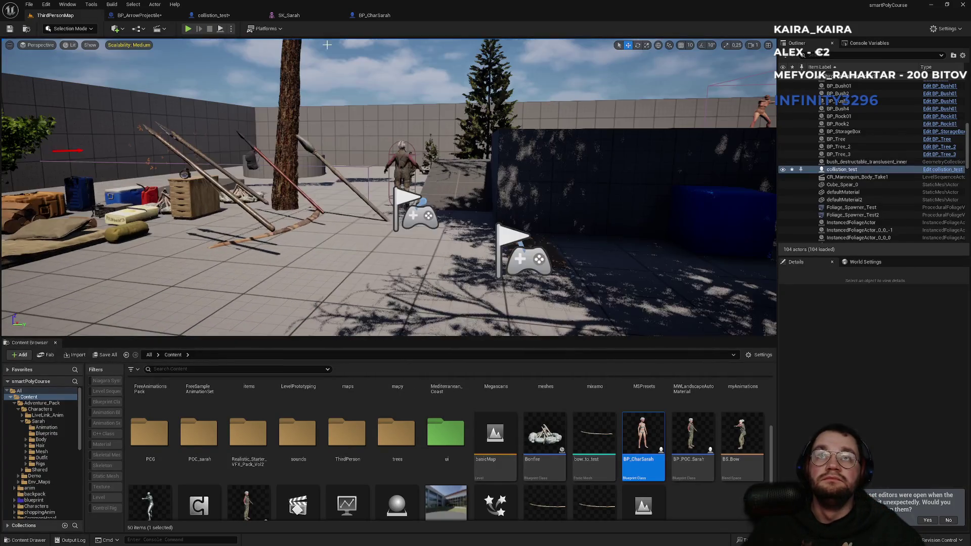
click(374, 15)
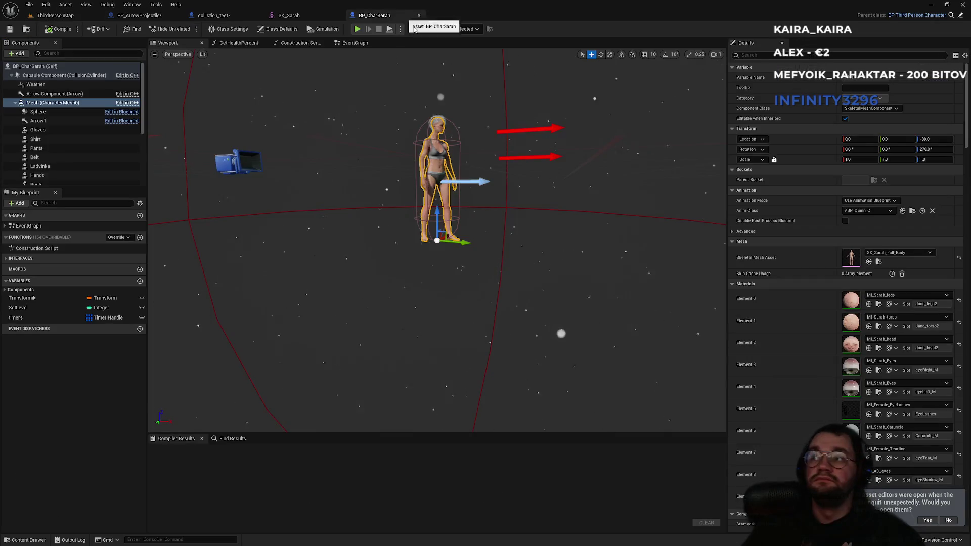
click(879, 262)
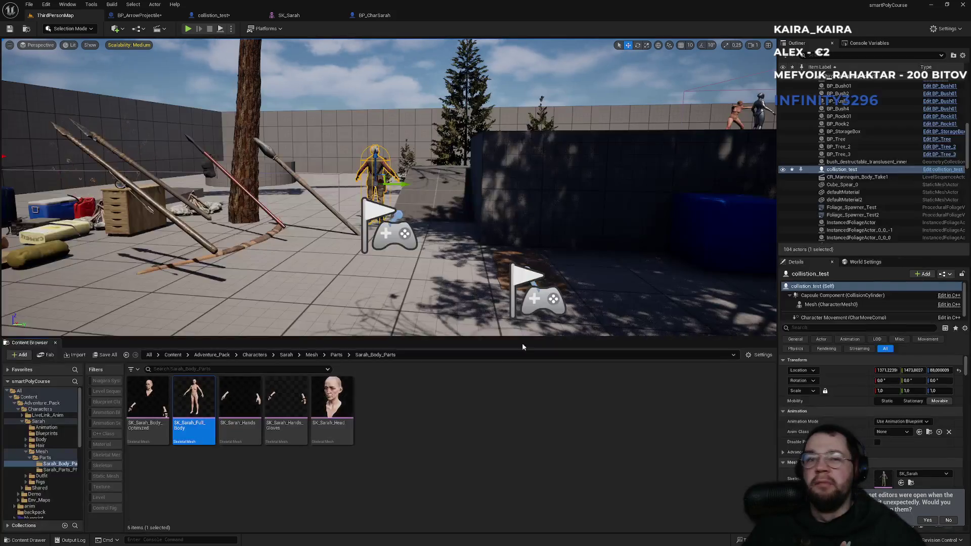
Open SK_Sarah_Full_Body and turn off Show > Collision in its preview
double_click(200, 431)
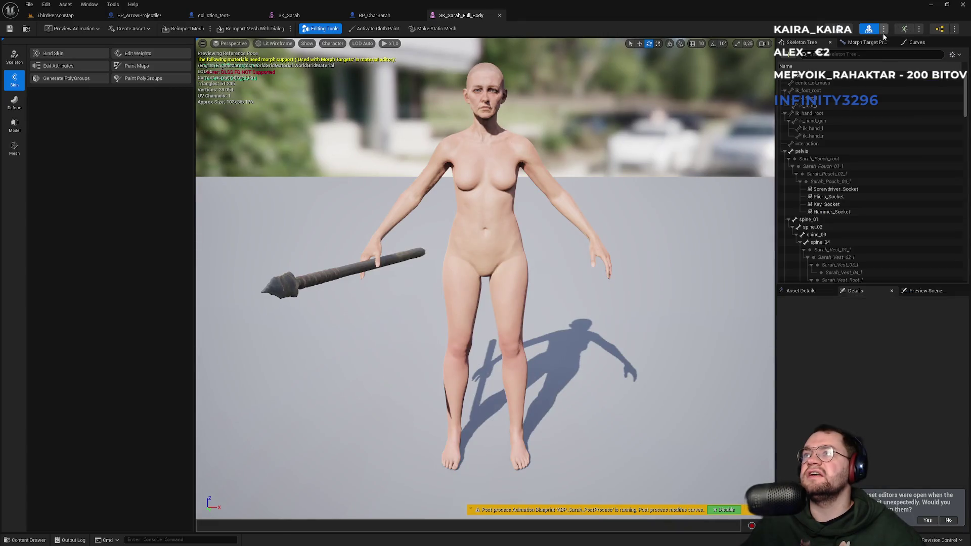
click(307, 44)
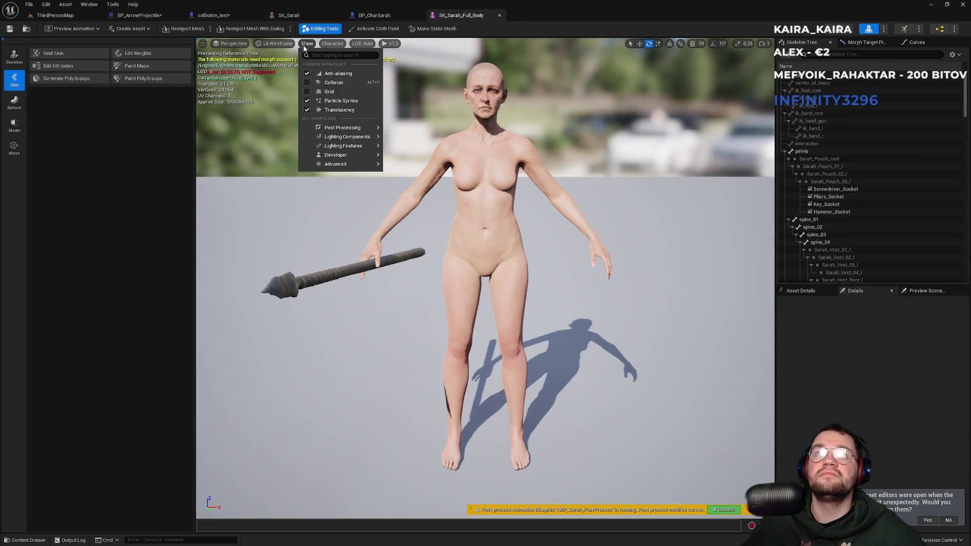
click(307, 83)
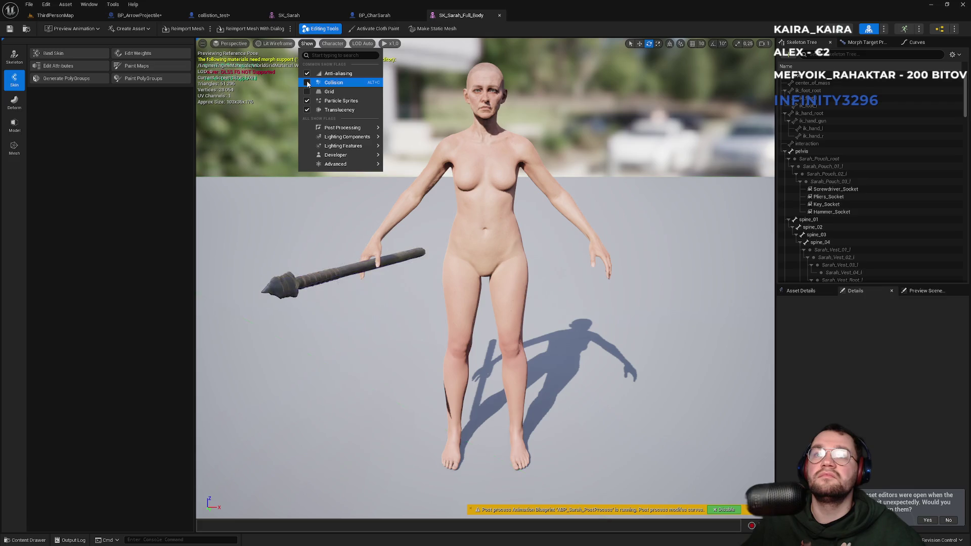
click(307, 83)
Back on ThirdPersonMap, check SK_Sarah_Full_Body's tooltip showing Physics Asset set to None
click(546, 9)
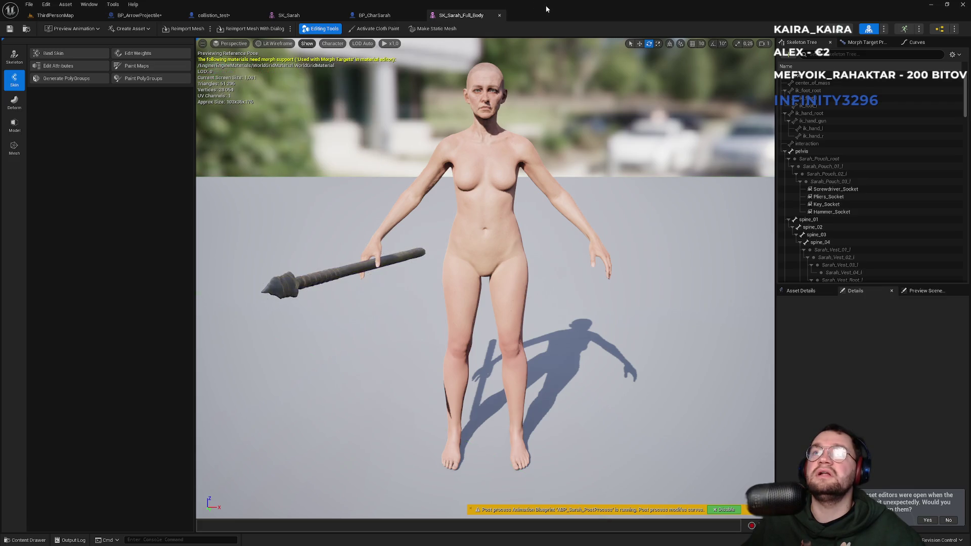
click(75, 18)
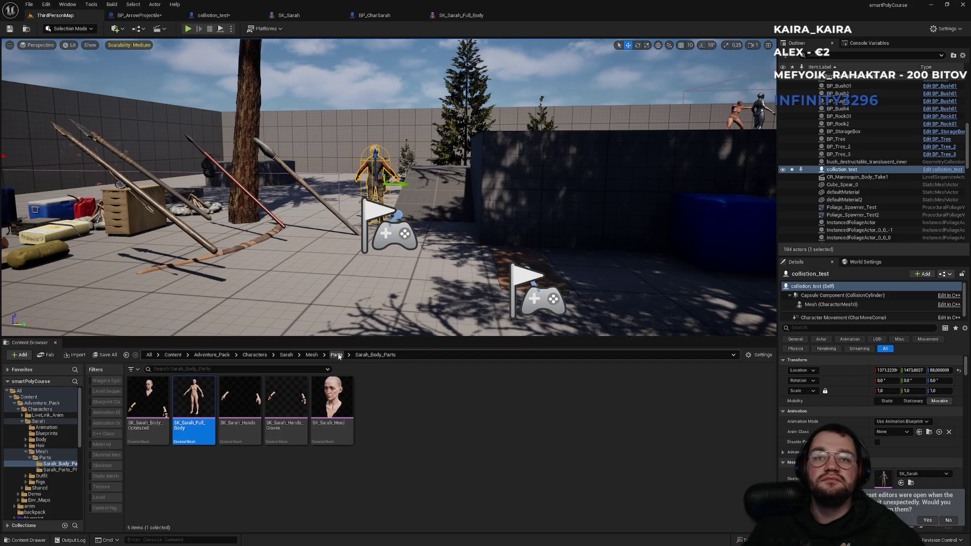
mouse_move(203, 423)
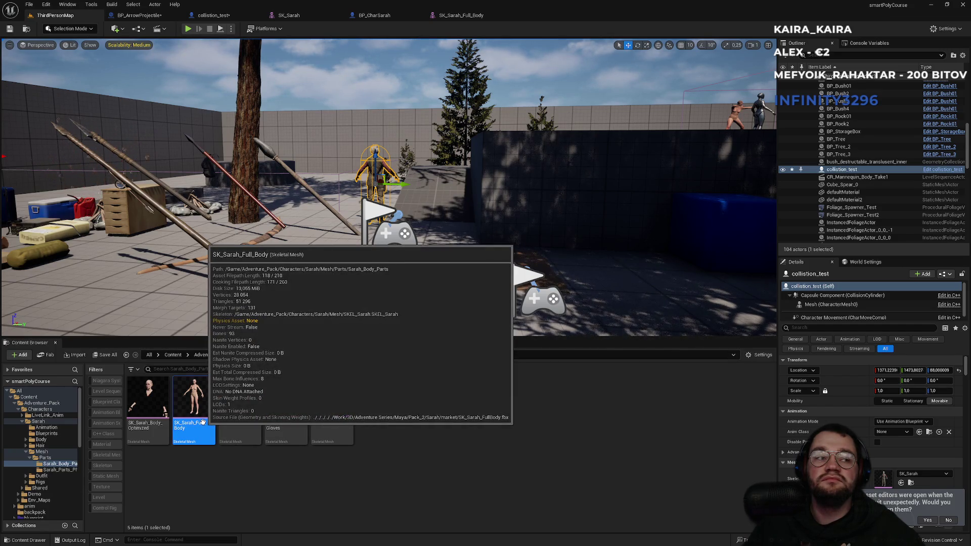
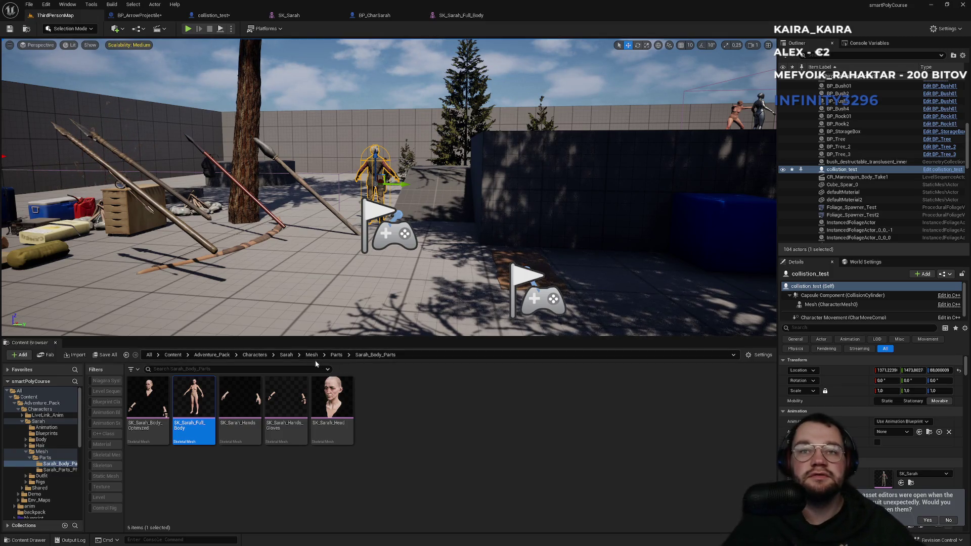
Browse from the Parts folder into Sarah_Parts_Physics, then into Sarah_Body_Parts
click(337, 355)
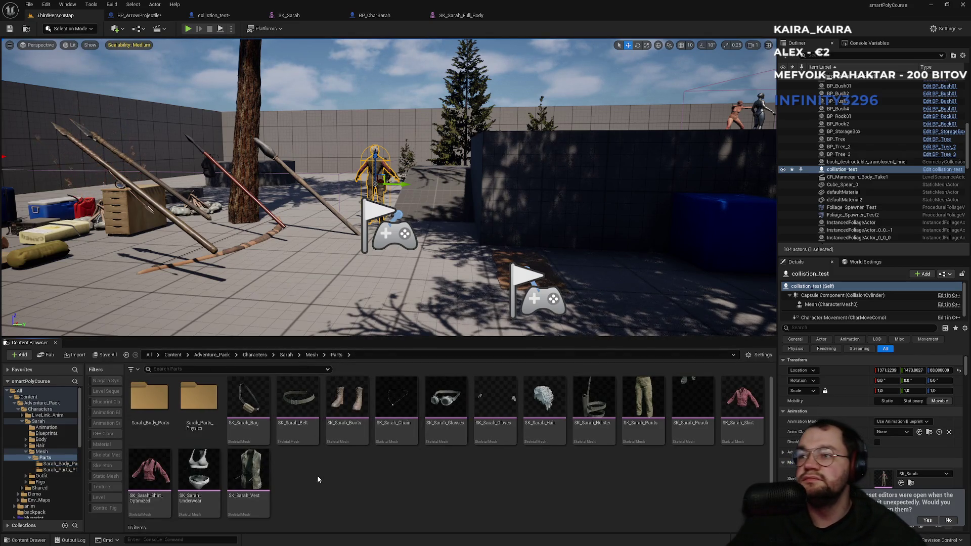
mouse_move(637, 429)
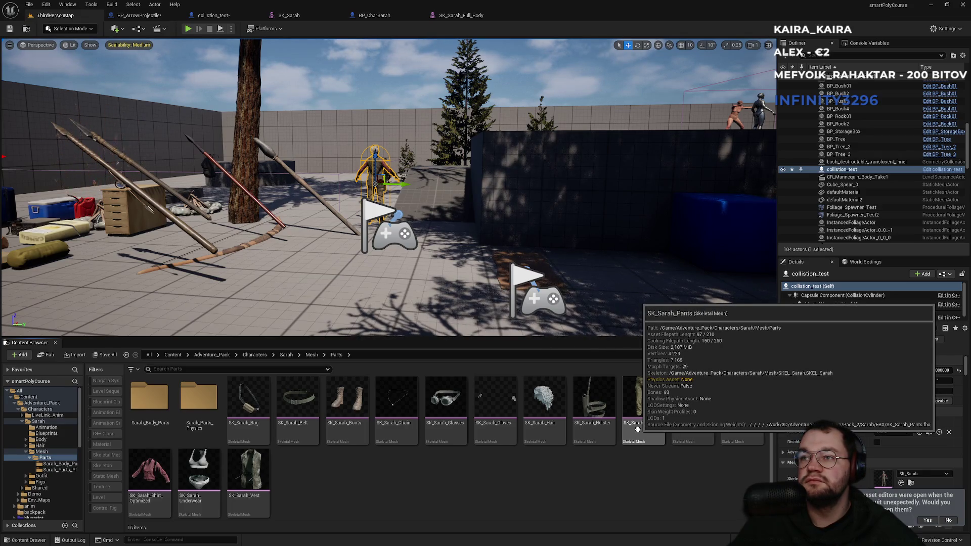
mouse_move(560, 428)
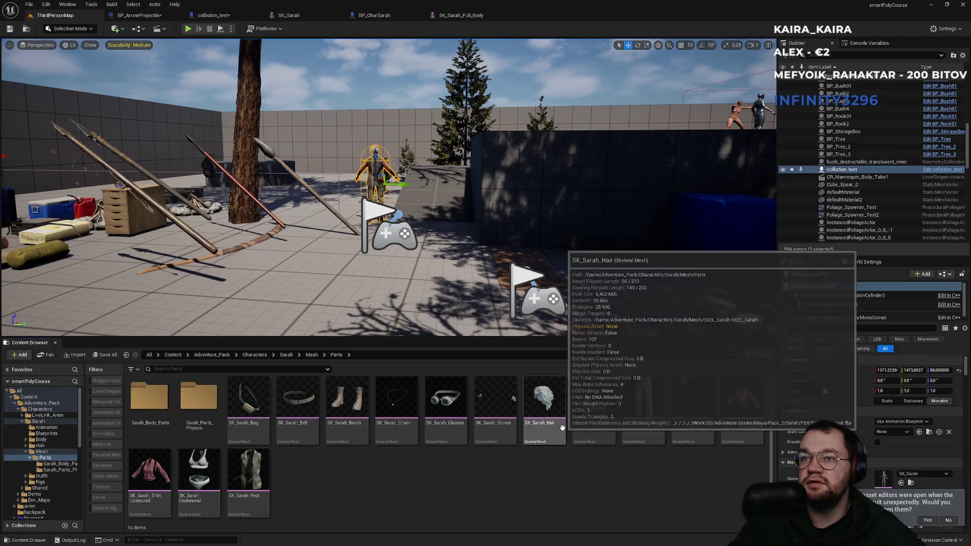
mouse_move(459, 425)
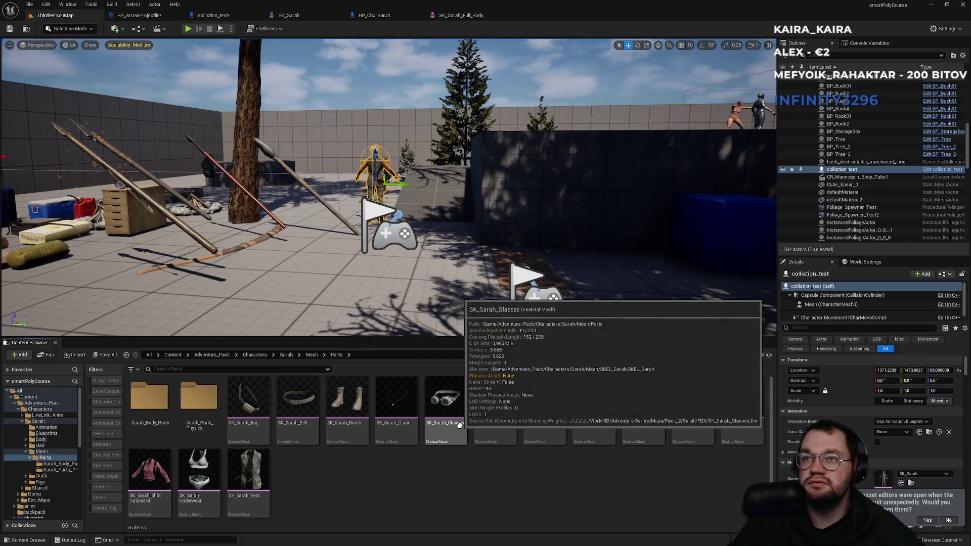
mouse_move(401, 421)
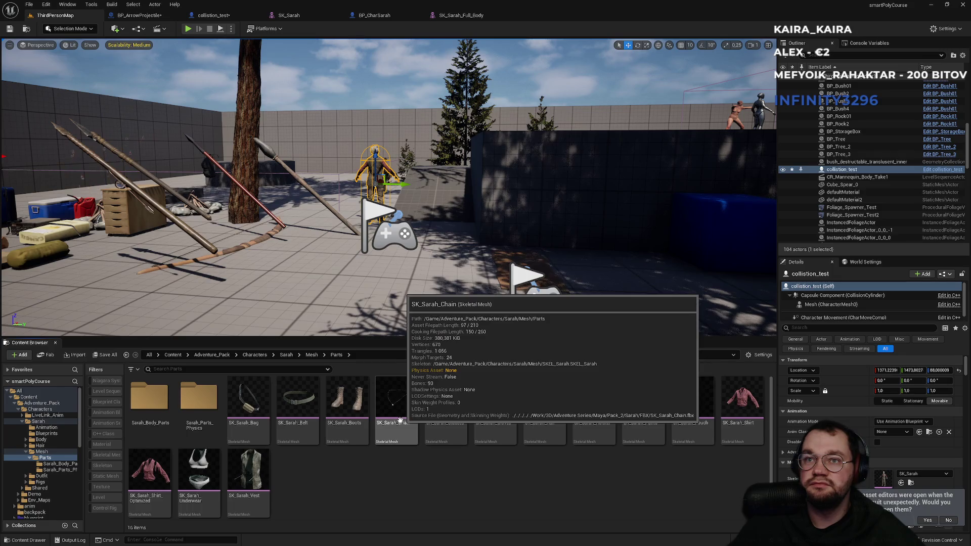
mouse_move(302, 420)
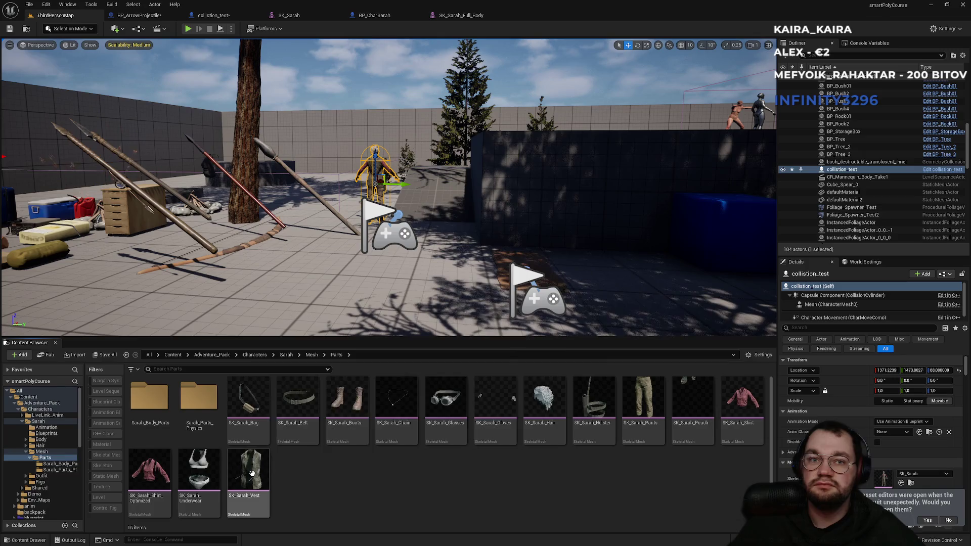
mouse_move(253, 474)
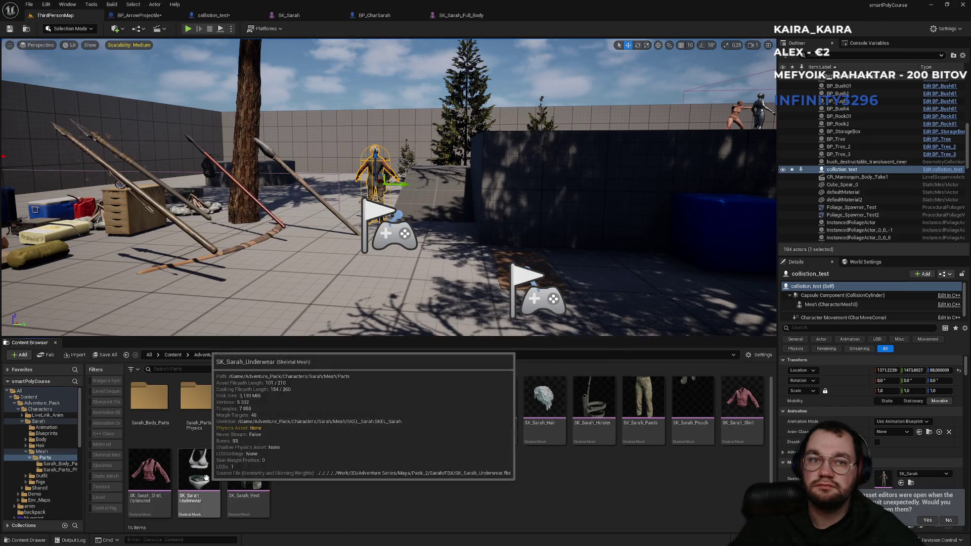
mouse_move(153, 480)
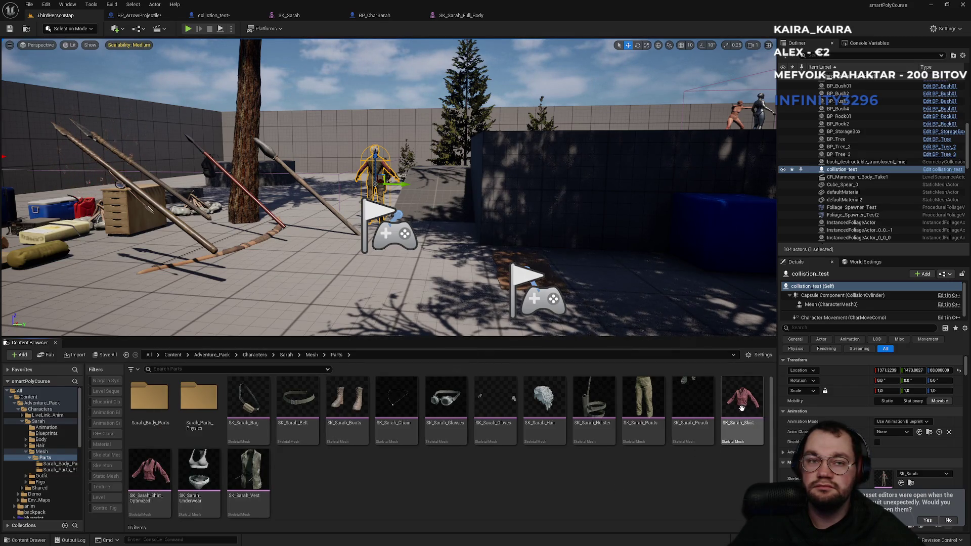
mouse_move(741, 408)
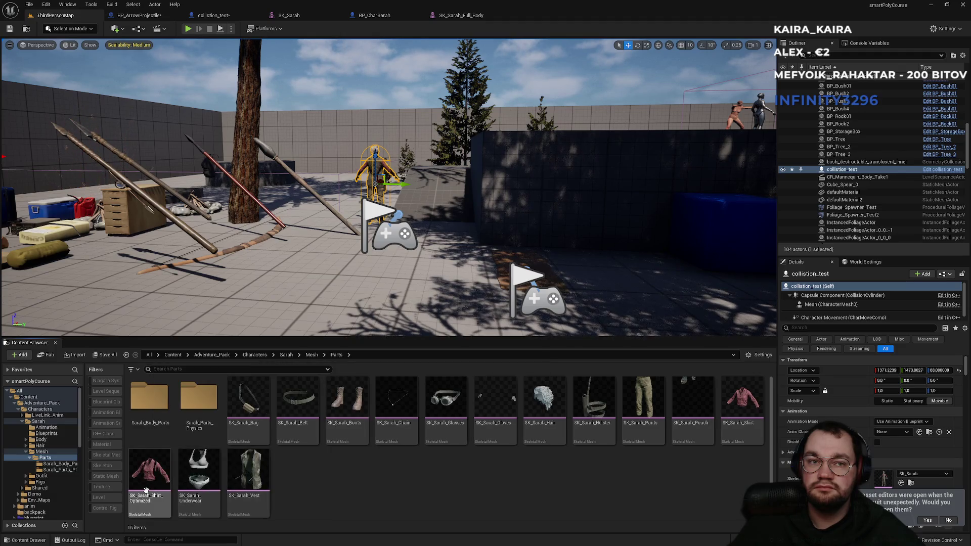
double_click(198, 399)
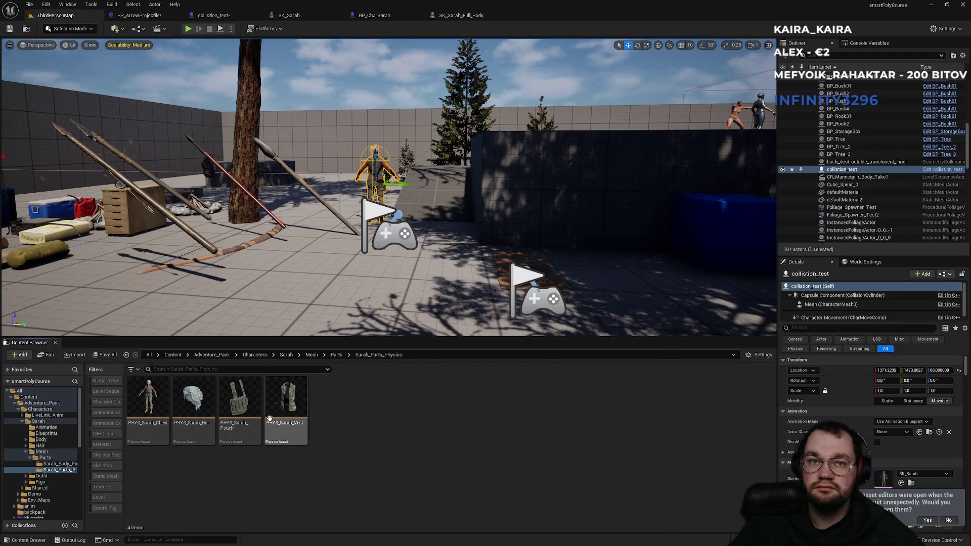
click(336, 355)
double_click(148, 397)
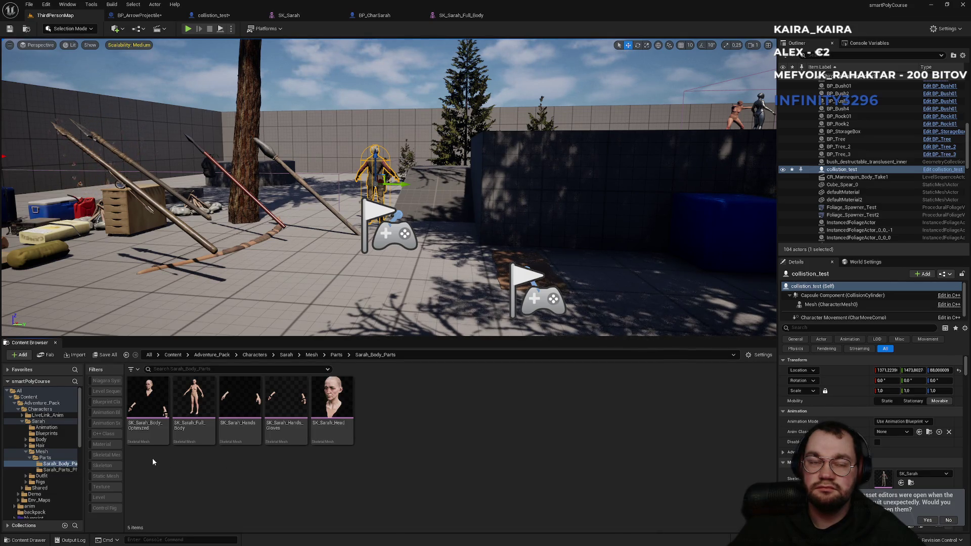
mouse_move(148, 443)
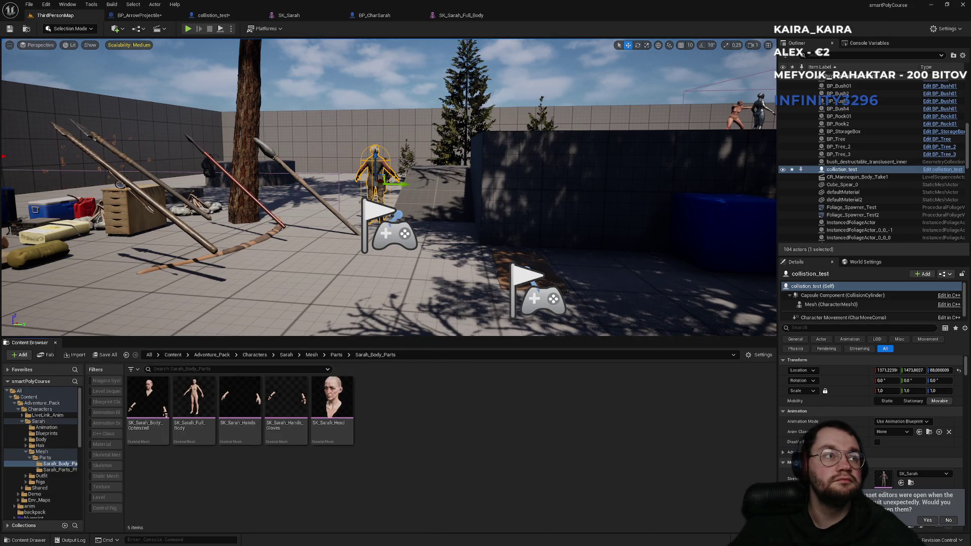
Open SK_Sarah_Body_Optimized, toggle collision display on and off, then return to ThirdPersonMap
double_click(147, 395)
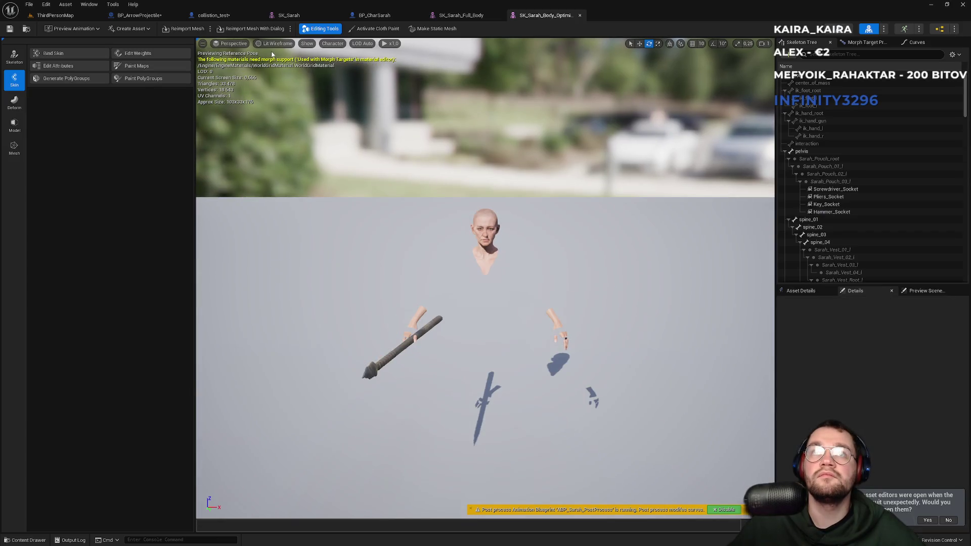
click(307, 44)
click(308, 82)
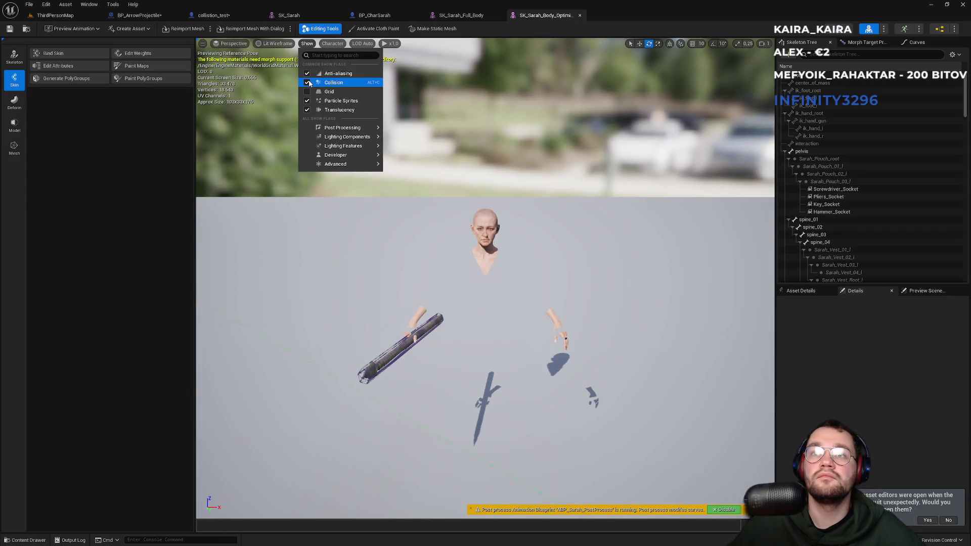
click(324, 83)
click(337, 83)
click(346, 83)
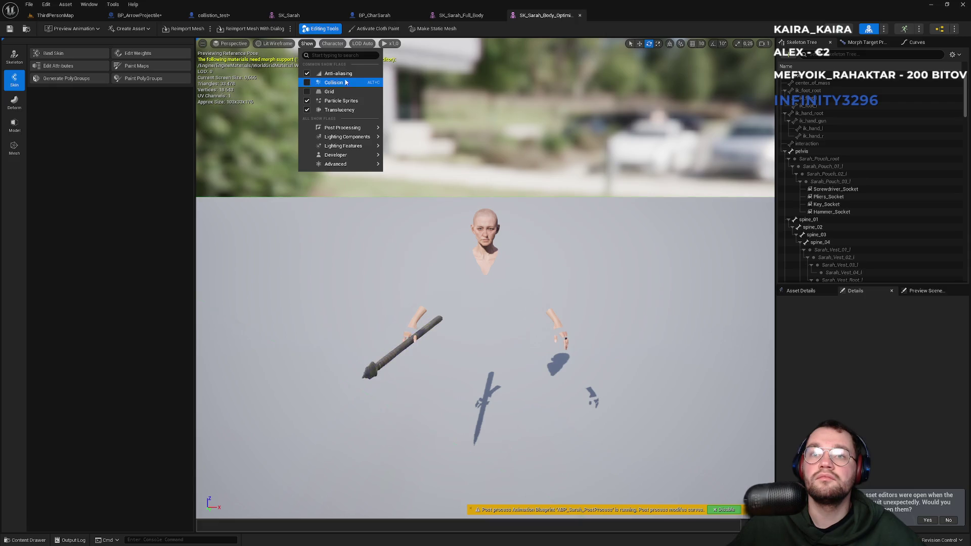
click(510, 39)
scroll(485, 278, up, 5)
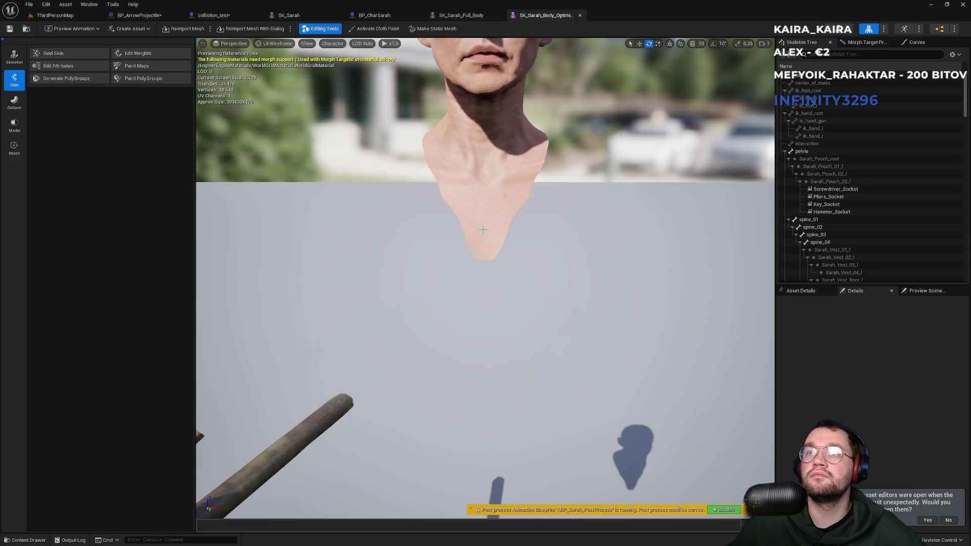
scroll(485, 278, down, 3)
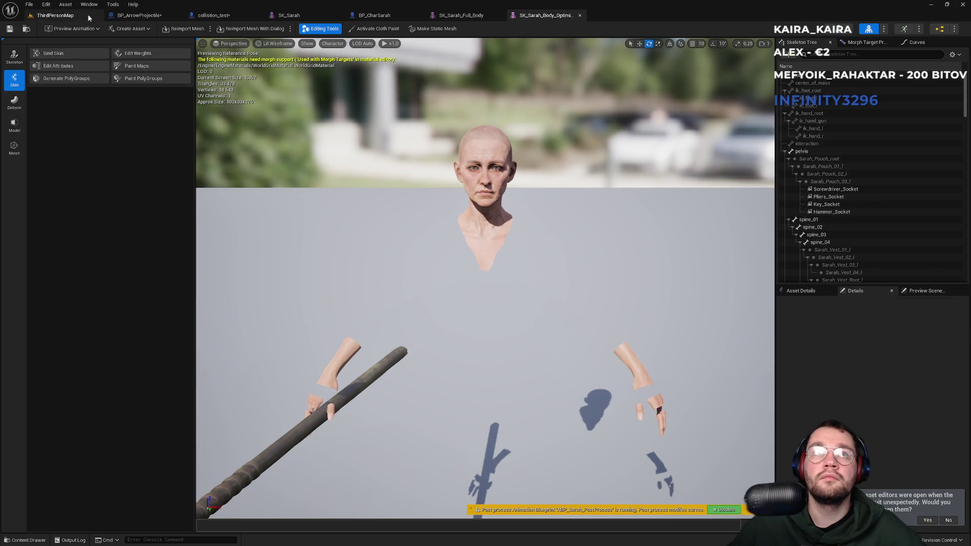
click(53, 15)
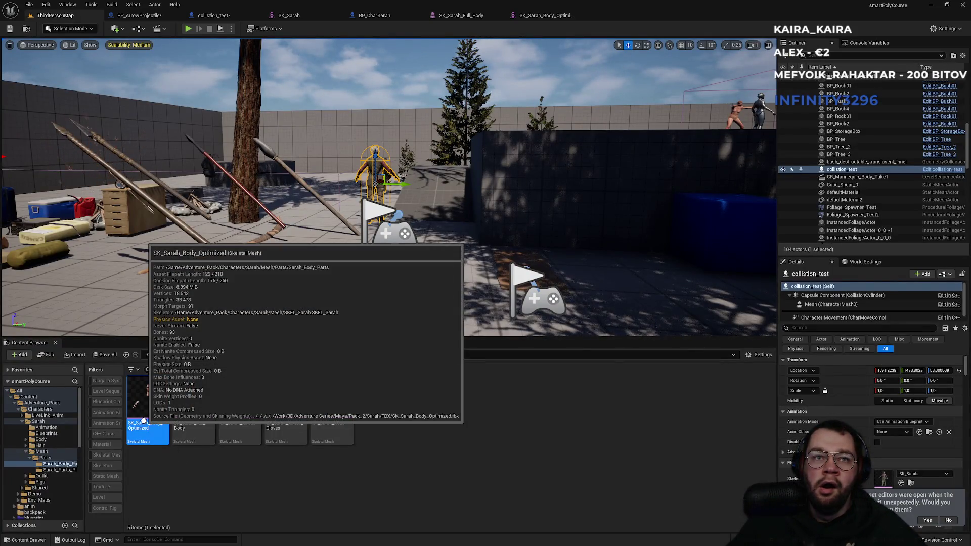
Go up to Sarah's Mesh folder, check SK_Sarah's asset info, and bring up its mesh editor
click(312, 355)
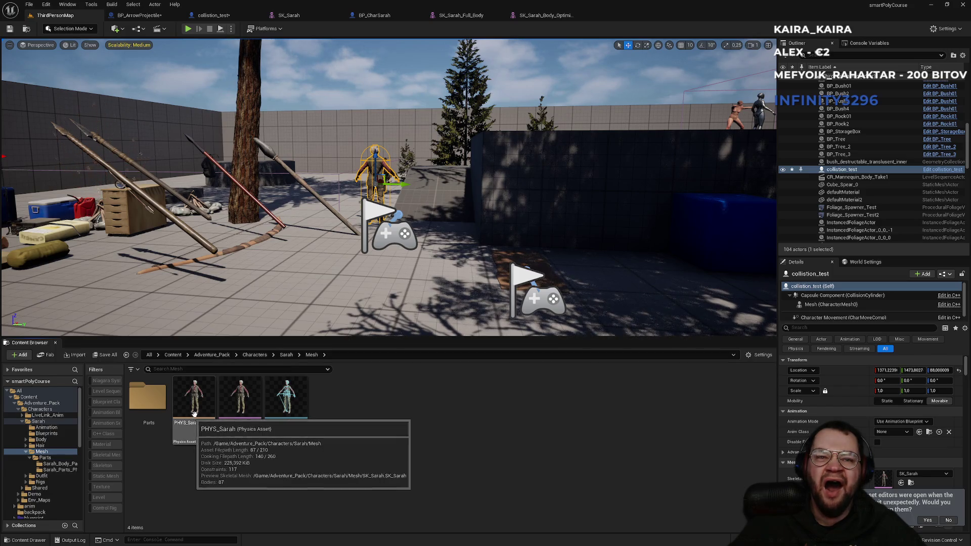
mouse_move(234, 398)
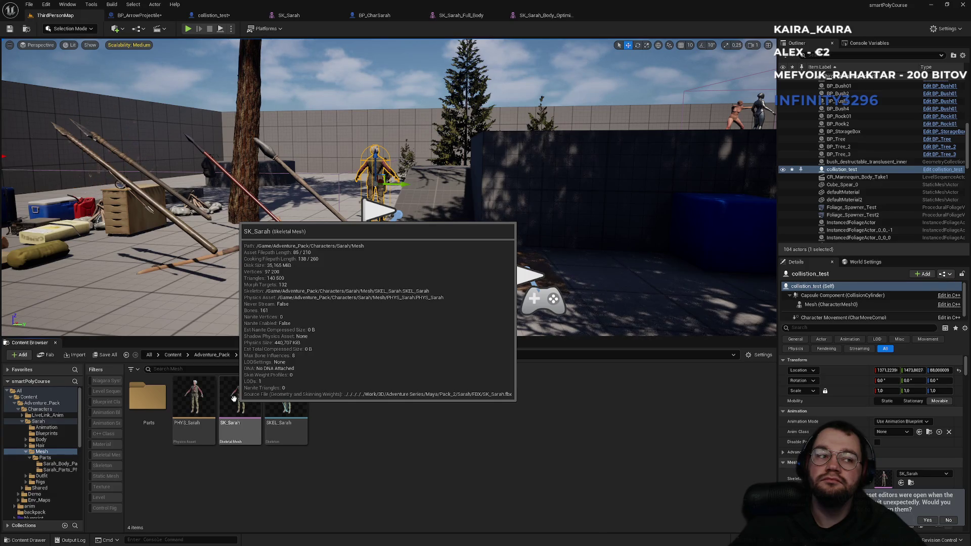
click(292, 16)
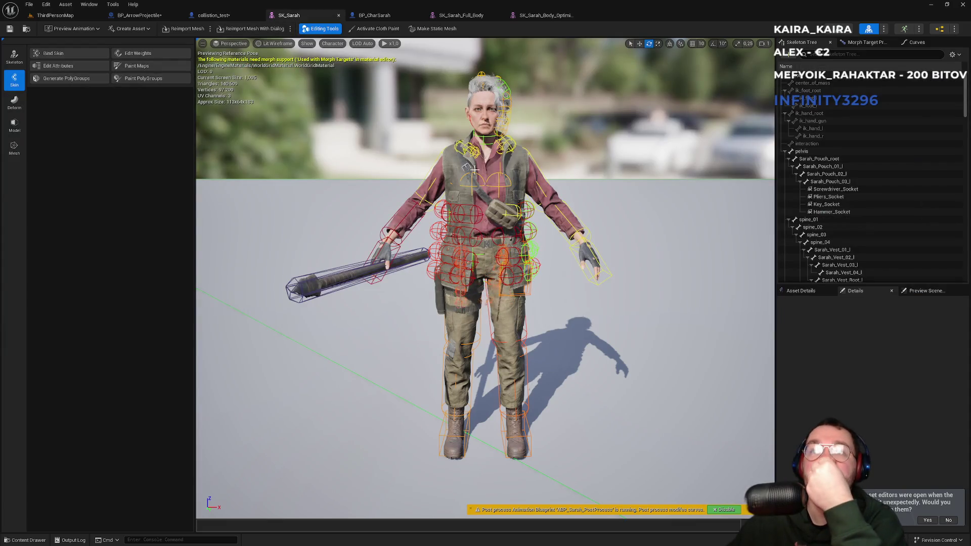
Zoom in and out on the SK_Sarah preview to inspect her outfit and physics bodies
scroll(472, 171, up, 2)
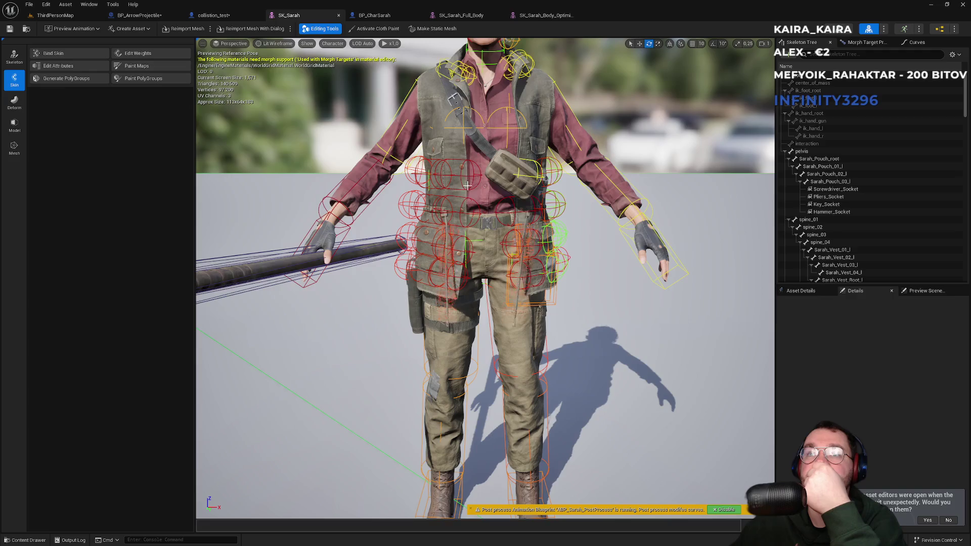
scroll(467, 185, down, 3)
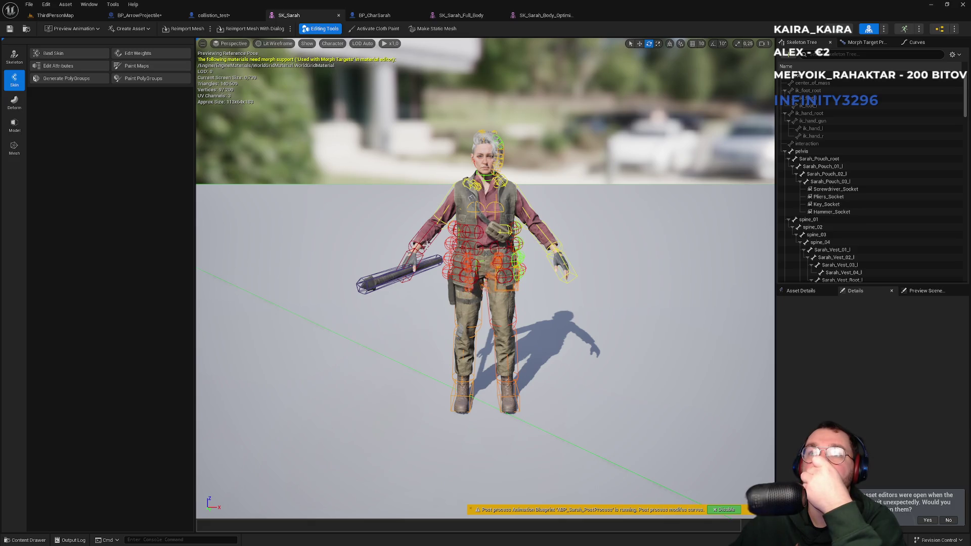
scroll(491, 246, up, 4)
scroll(504, 248, down, 2)
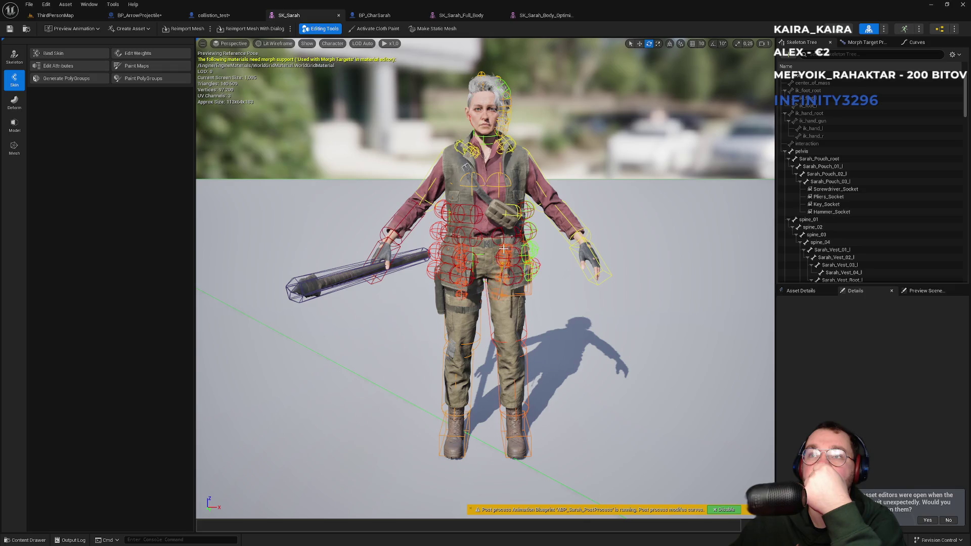
scroll(504, 248, up, 2)
scroll(504, 248, down, 2)
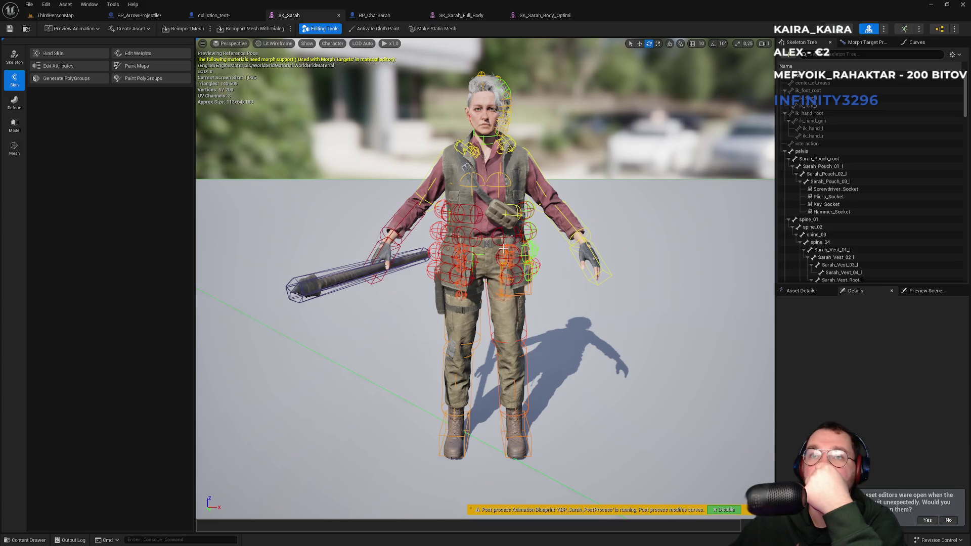
scroll(503, 249, up, 2)
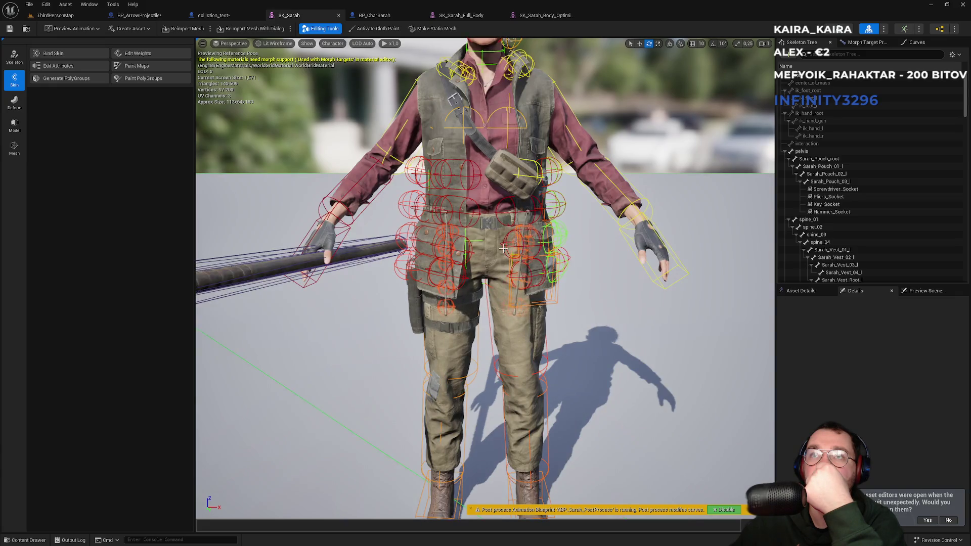
scroll(503, 248, down, 3)
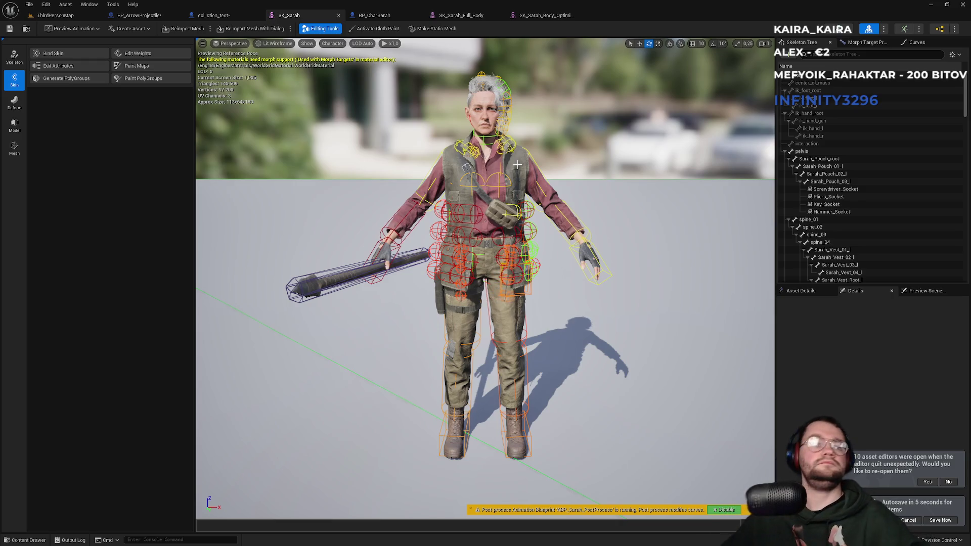
Start a fullscreen Play-in-Editor session of ThirdPersonMap and capture the mouse
click(77, 17)
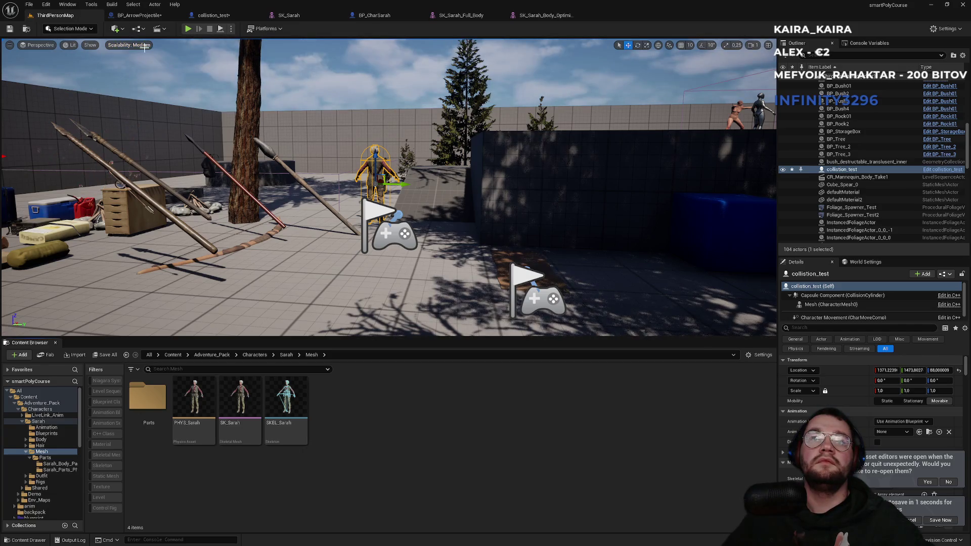
click(188, 30)
key(F11)
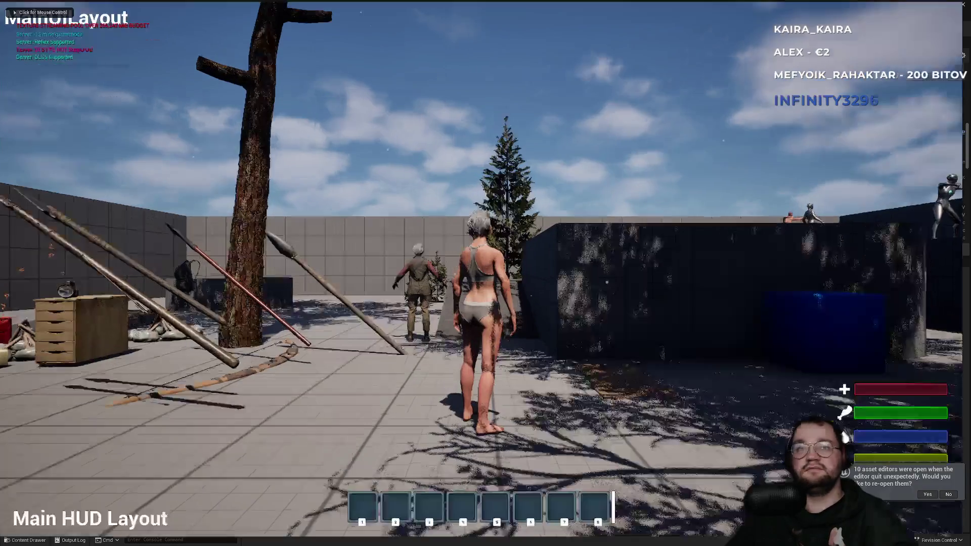
key(super)
click(481, 106)
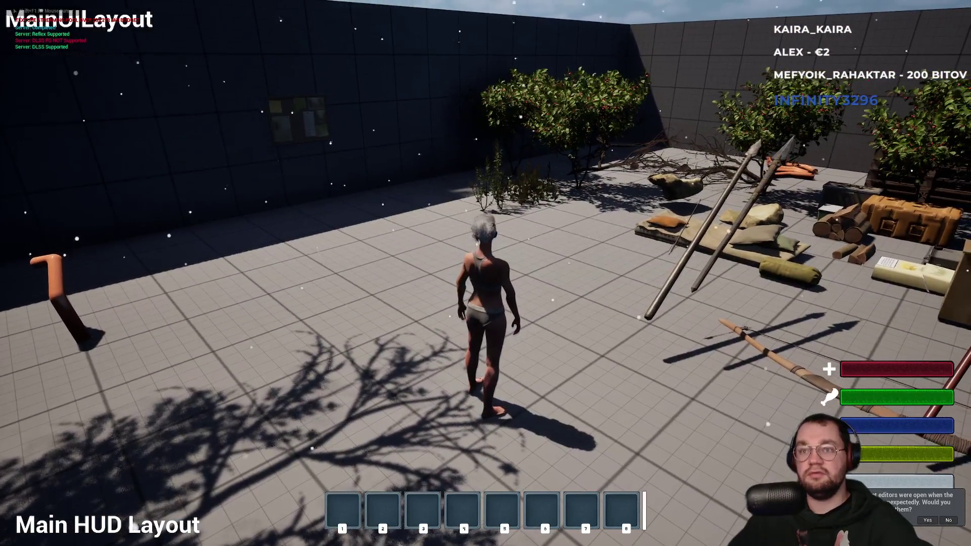
Equip the gloves and then the pants from the inventory panel
key(i)
mouse_move(207, 228)
mouse_down()
mouse_move(432, 164)
mouse_move(382, 172)
mouse_up()
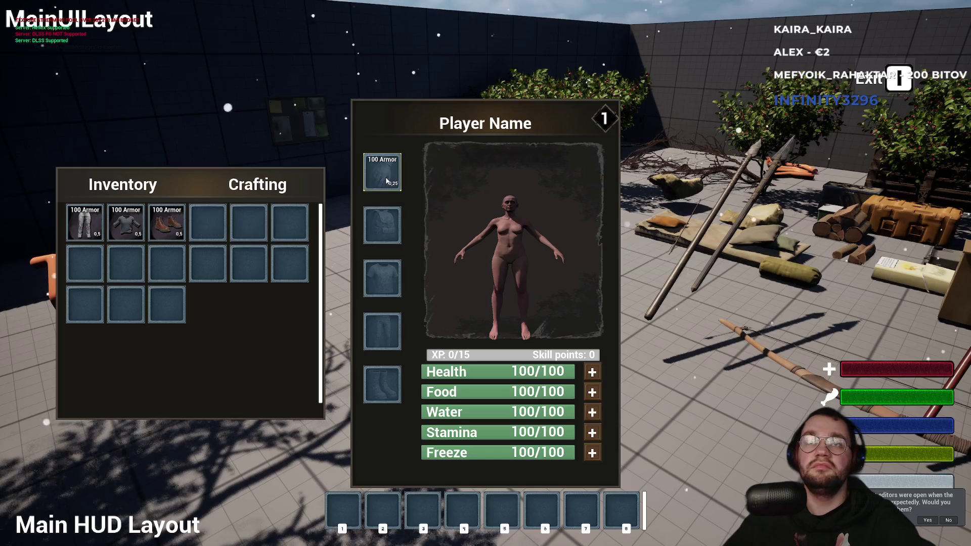
key(i)
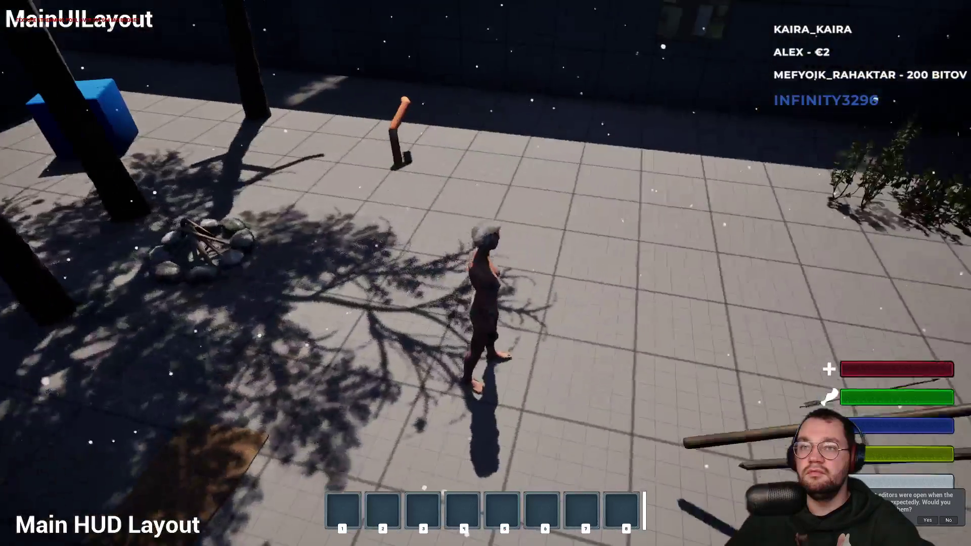
key(i)
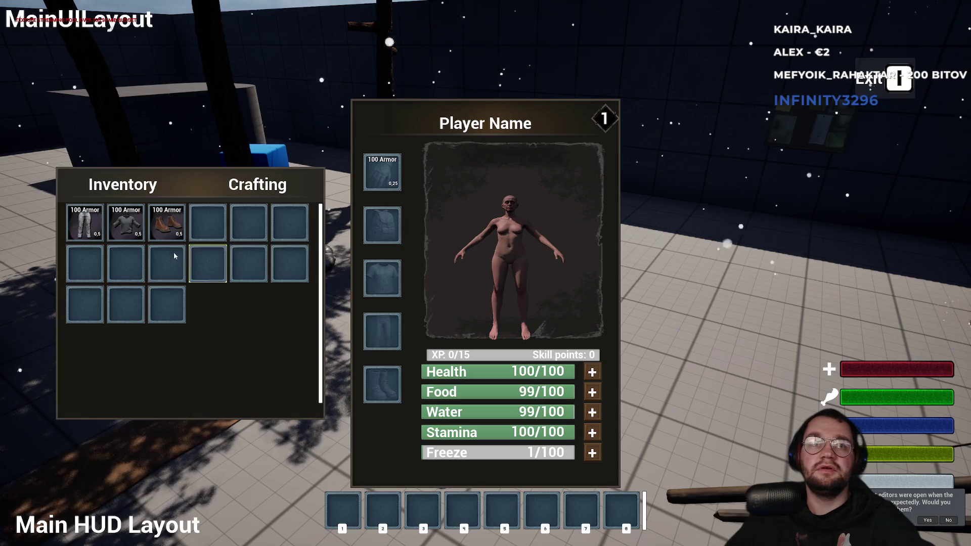
drag(380, 331, 380, 331)
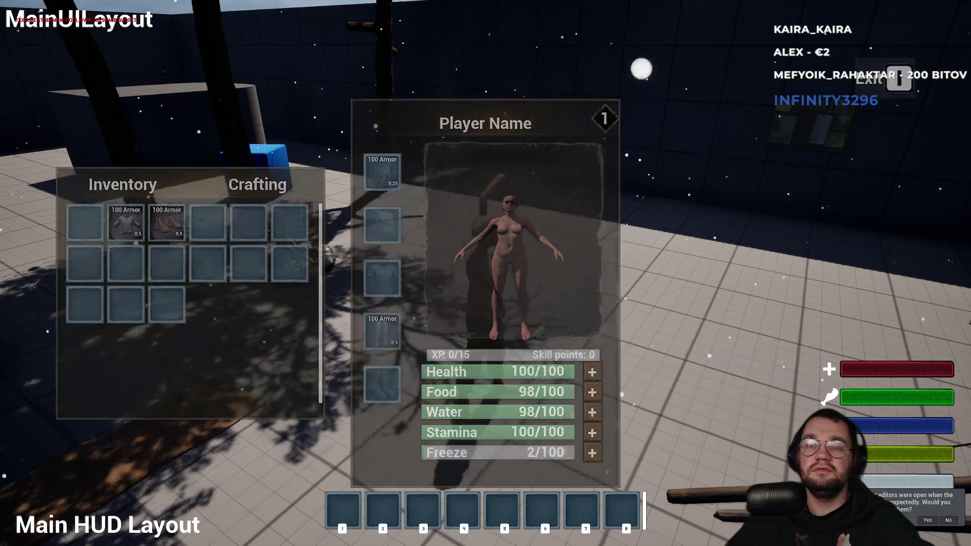
key(i)
Run the character forward across the level, then stop the play session
key(w)
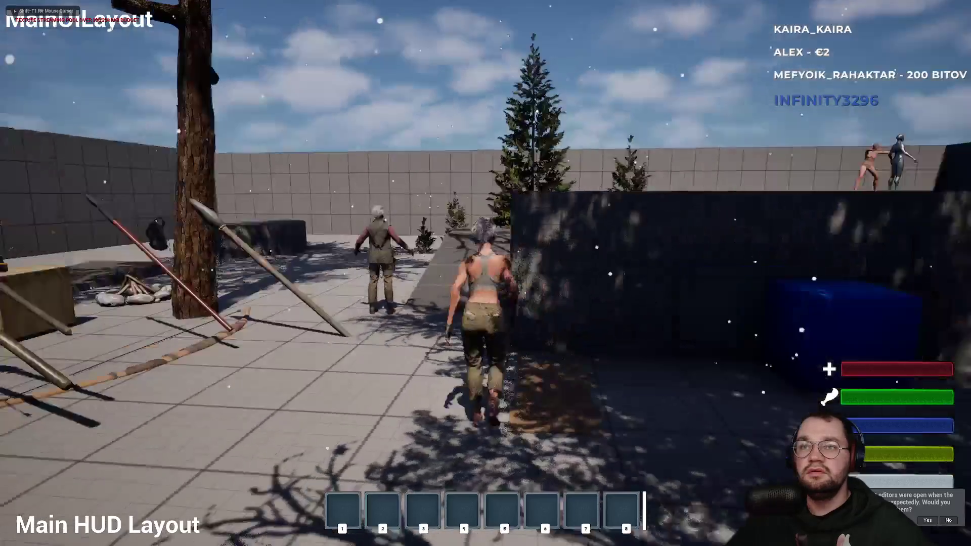
key(w)
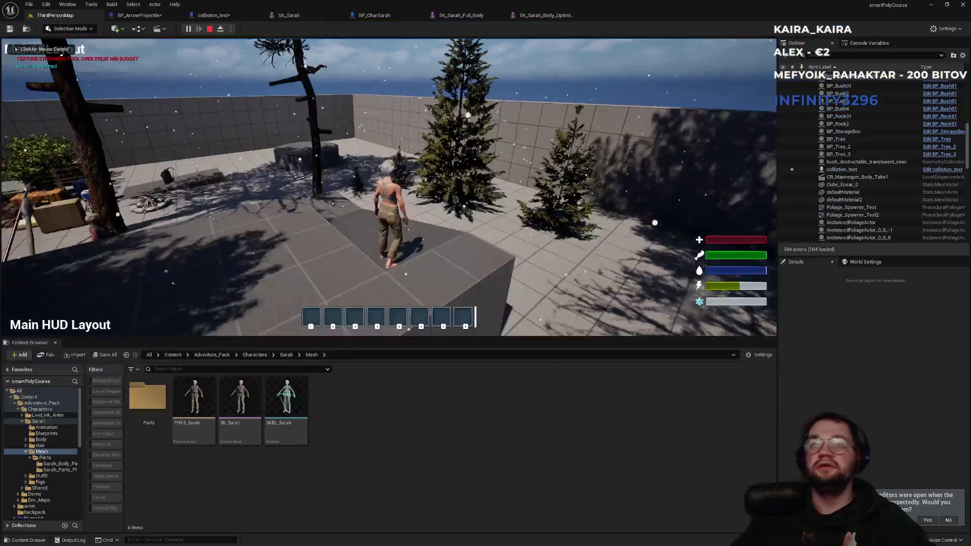
key(Escape)
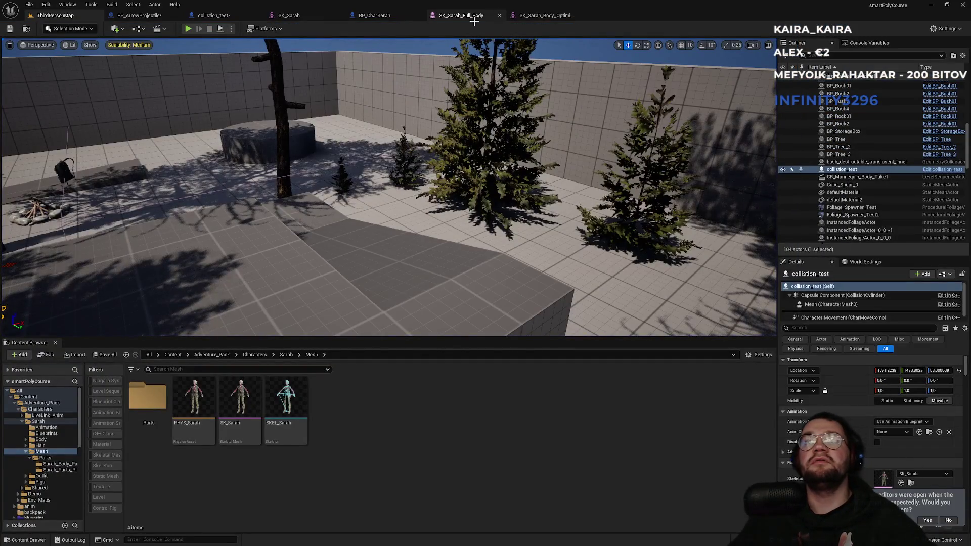
Flip through the SK_Sarah_Full_Body, BP_CharSarah and SK_Sarah tabs, then return to ThirdPersonMap
click(473, 17)
click(377, 16)
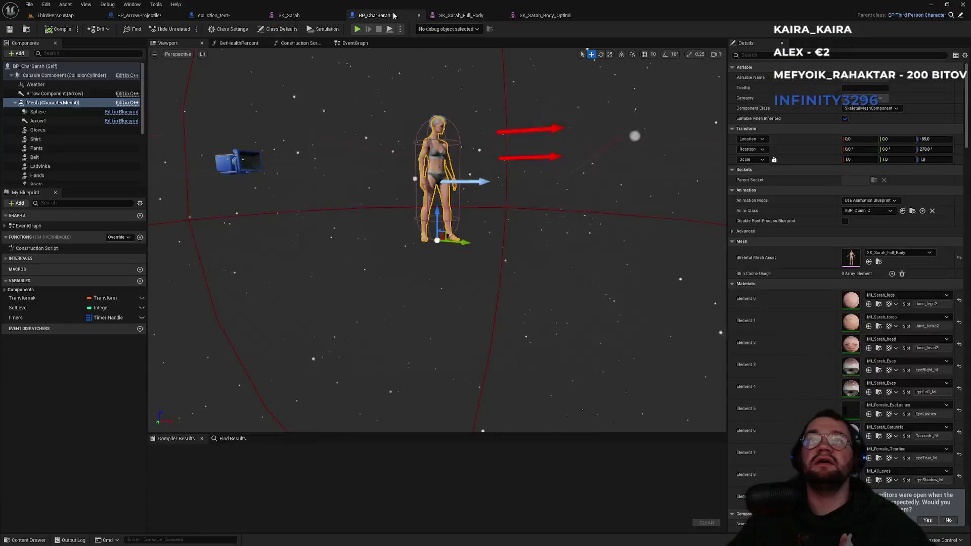
click(316, 17)
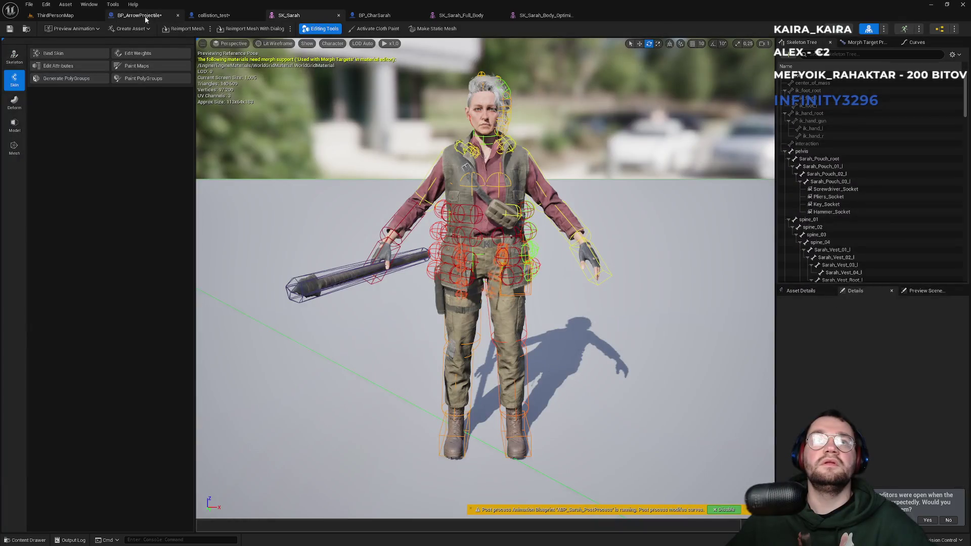
click(55, 15)
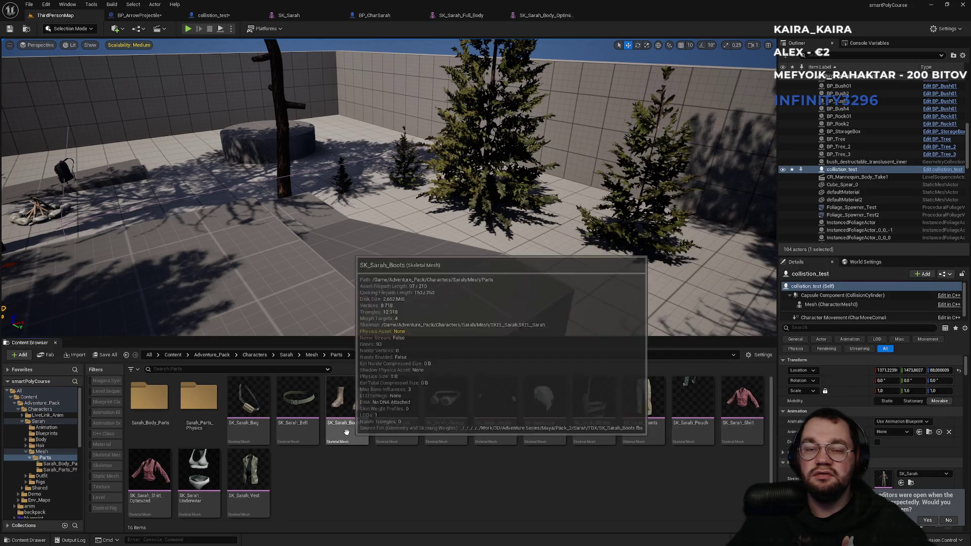
Browse Sarah_Parts_Physics and Sarah_Body_Parts, ending back in the Parts folder
double_click(198, 399)
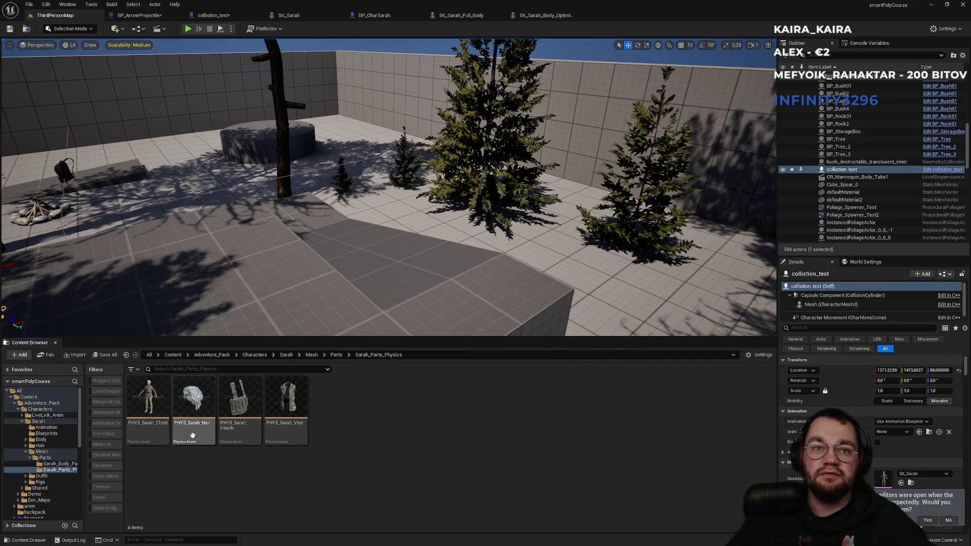
click(330, 356)
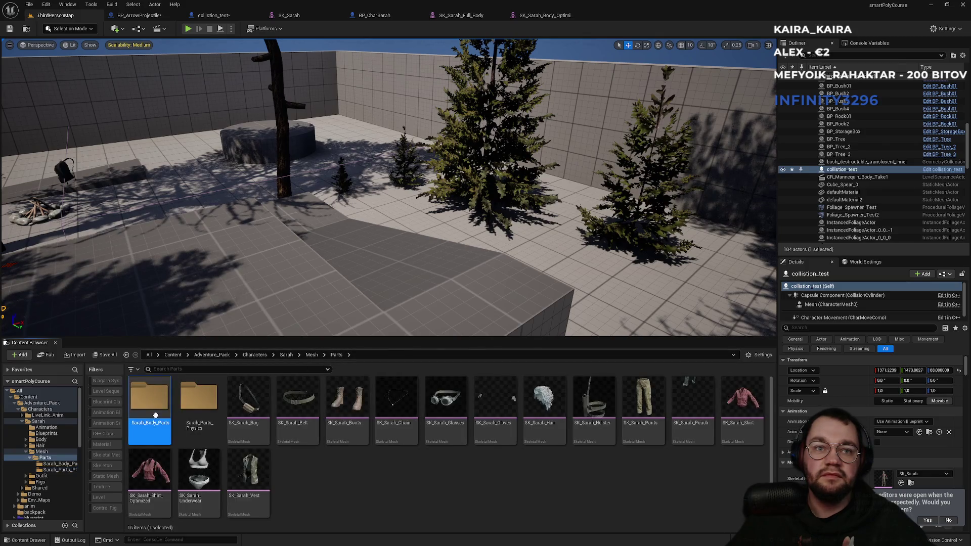
double_click(148, 399)
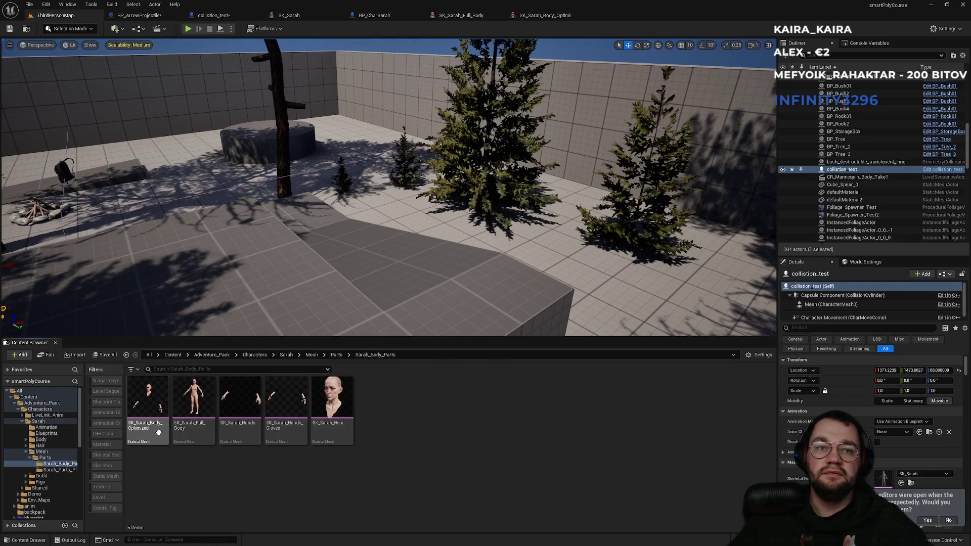
mouse_move(158, 432)
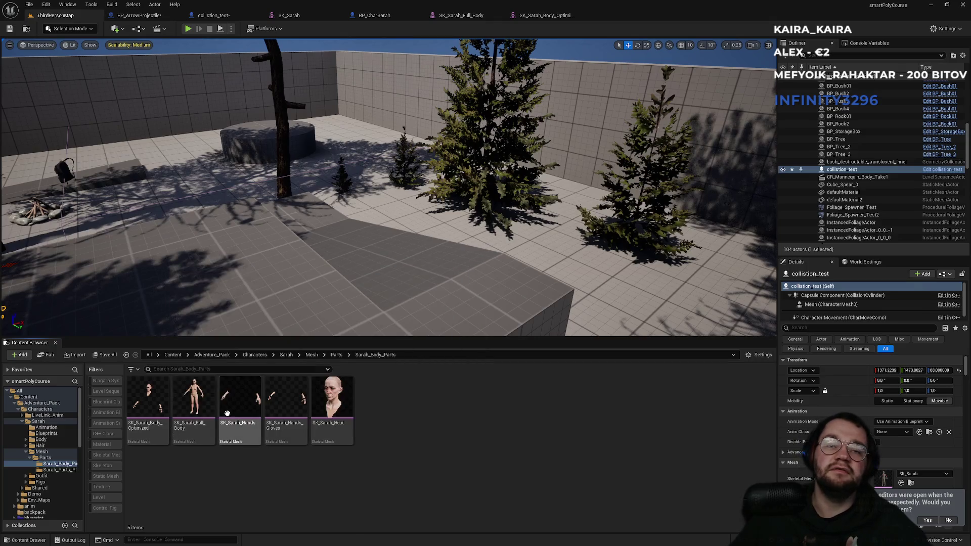
mouse_move(217, 426)
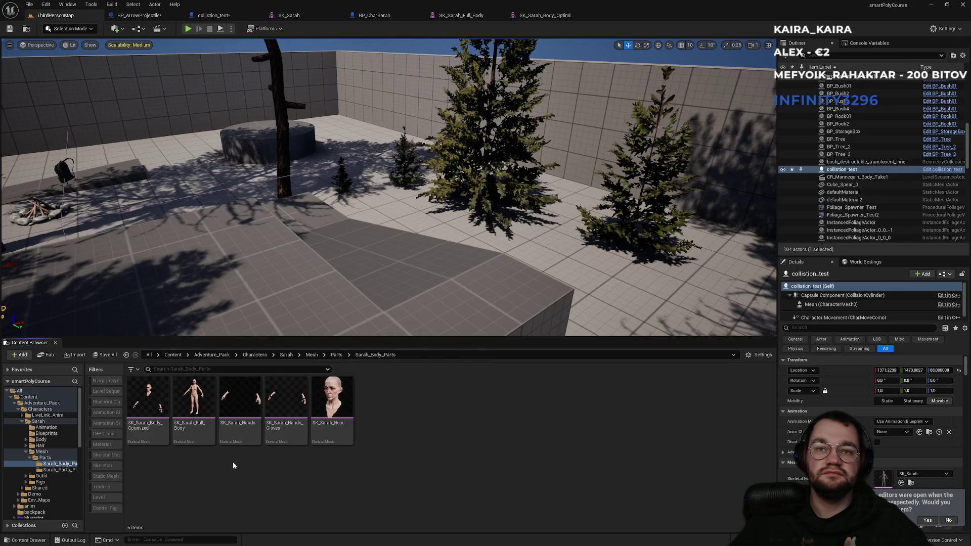
click(336, 355)
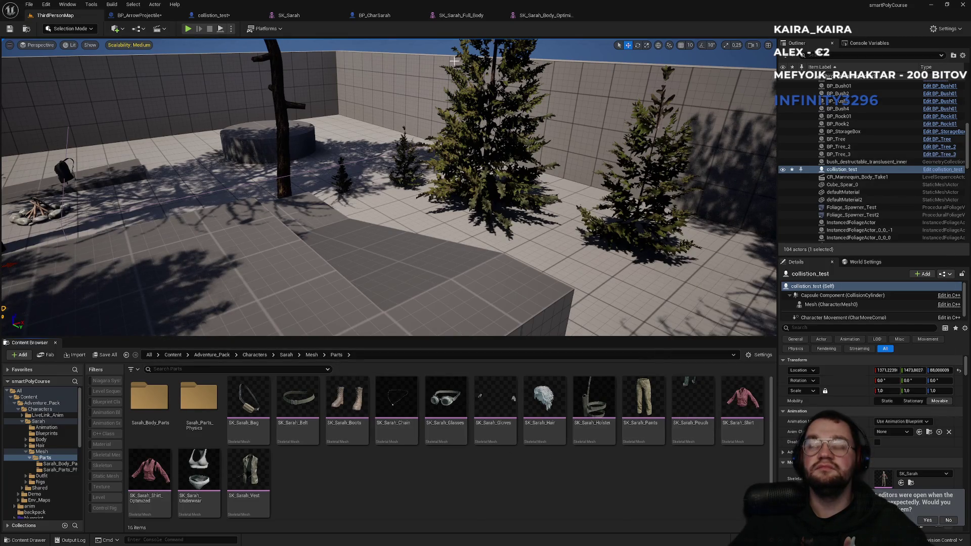
click(139, 15)
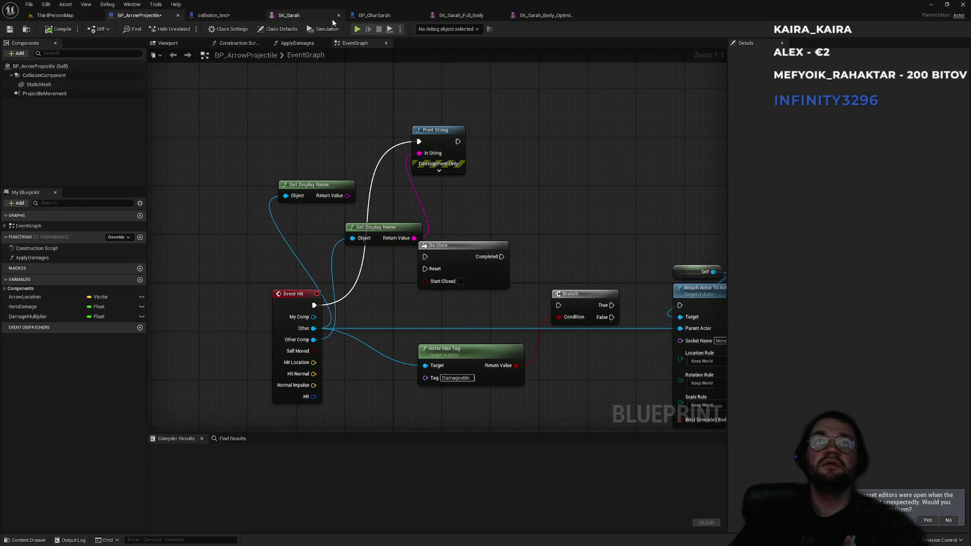
Select the Pants component in BP_CharSarah and frame it in the viewport
click(372, 16)
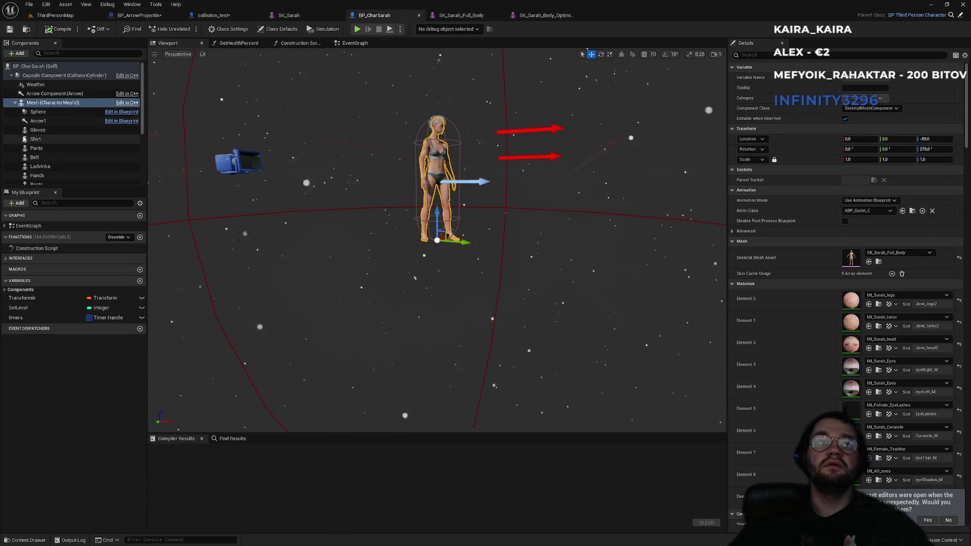
click(45, 148)
drag(282, 214, 282, 182)
key(f)
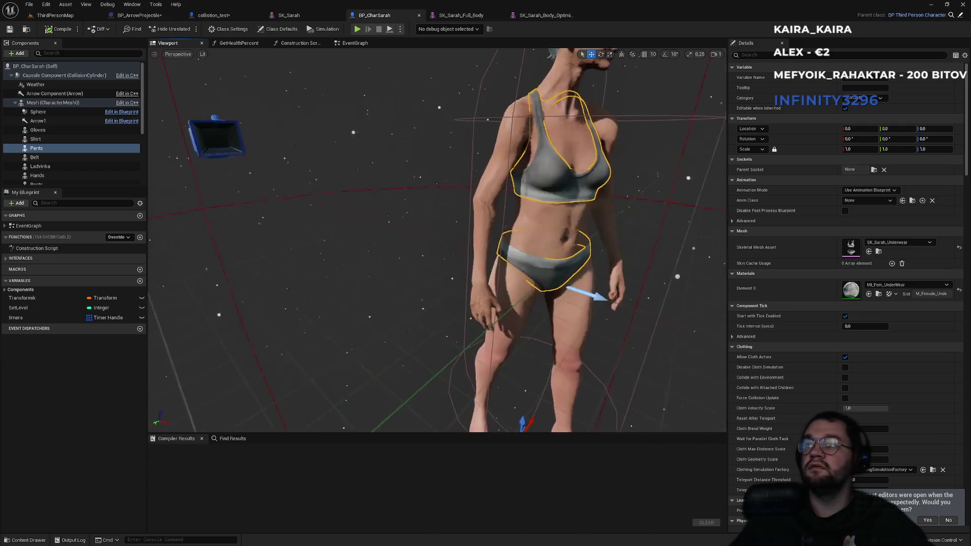
scroll(437, 240, down, 5)
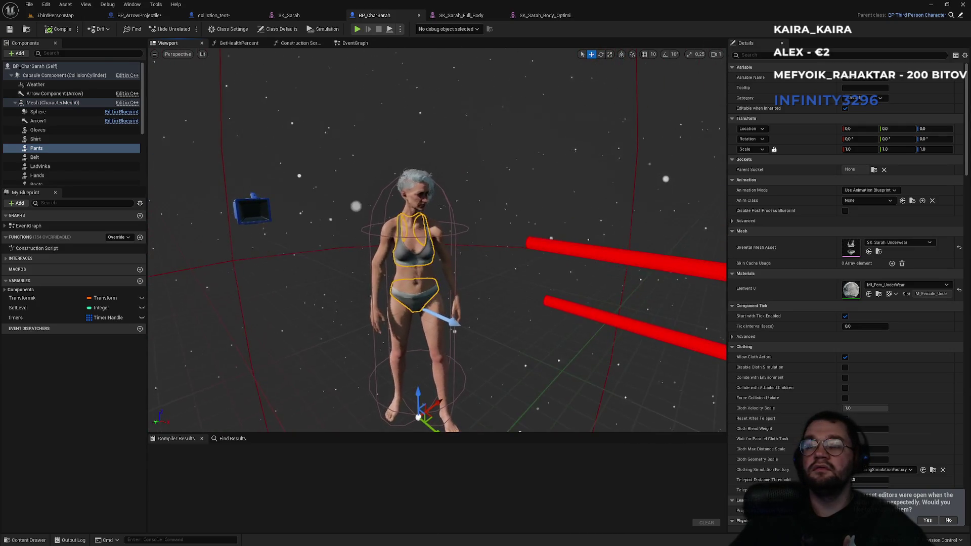
Search 'pant' to assign SK_Sarah_Pants as the Pants mesh, then orbit to check it
click(891, 243)
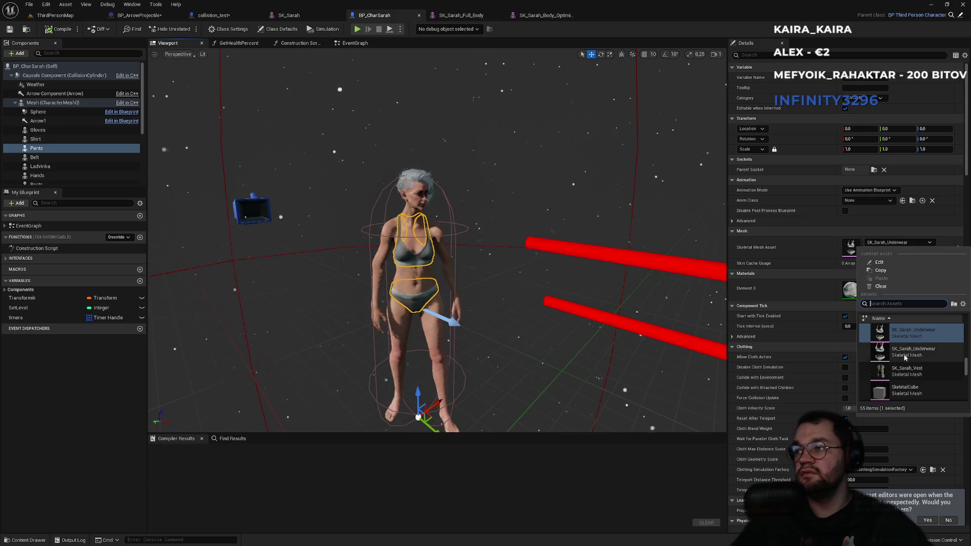
scroll(905, 358, down, 5)
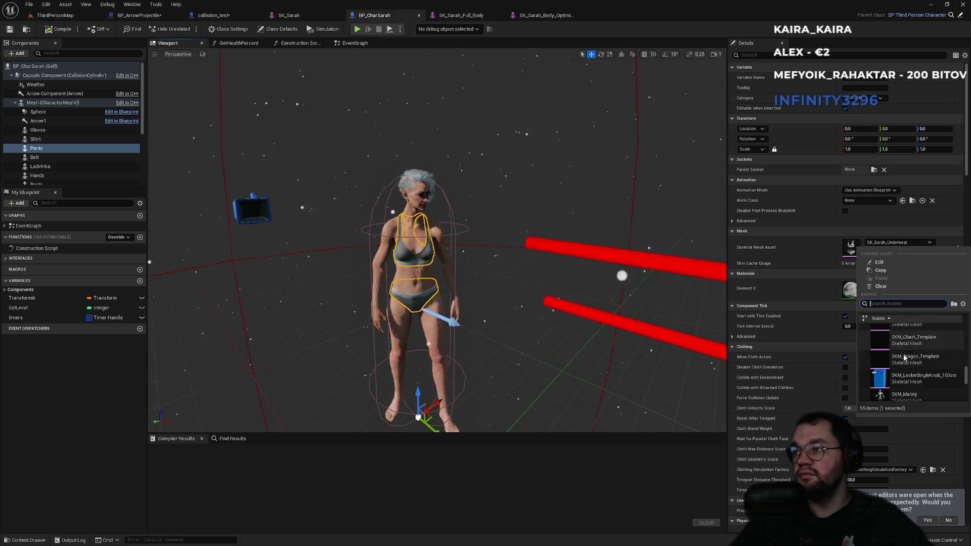
text(pan)
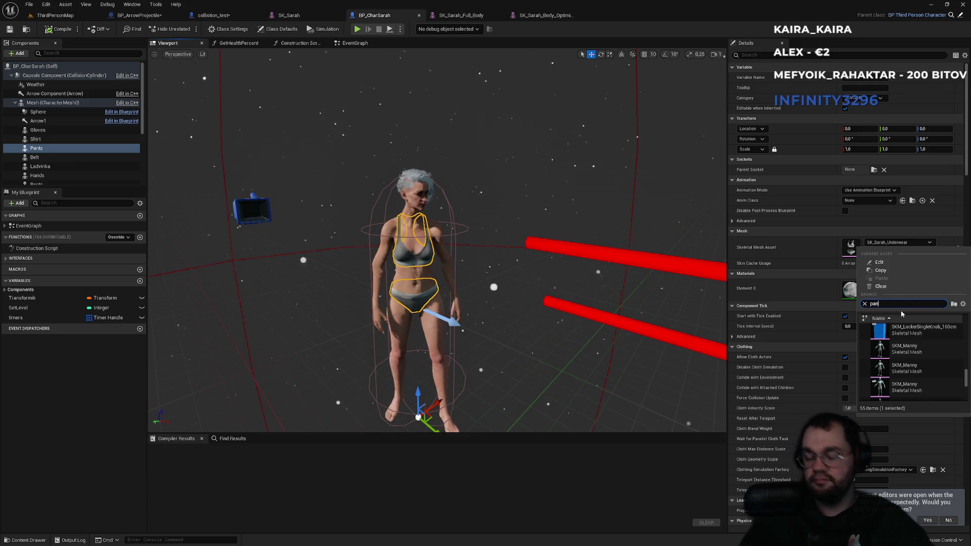
text(t)
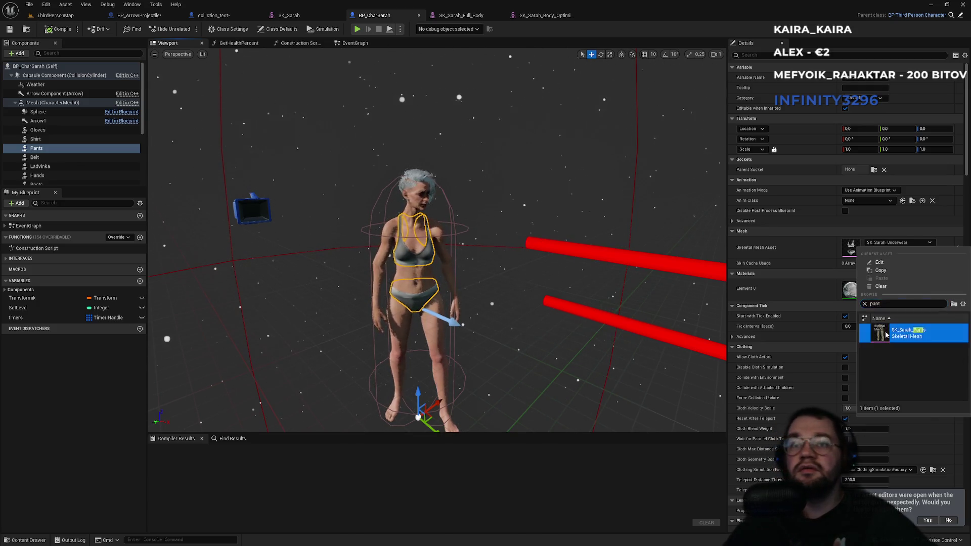
click(886, 335)
drag(516, 329, 576, 329)
scroll(437, 240, up, 5)
scroll(437, 240, down, 5)
scroll(437, 240, up, 6)
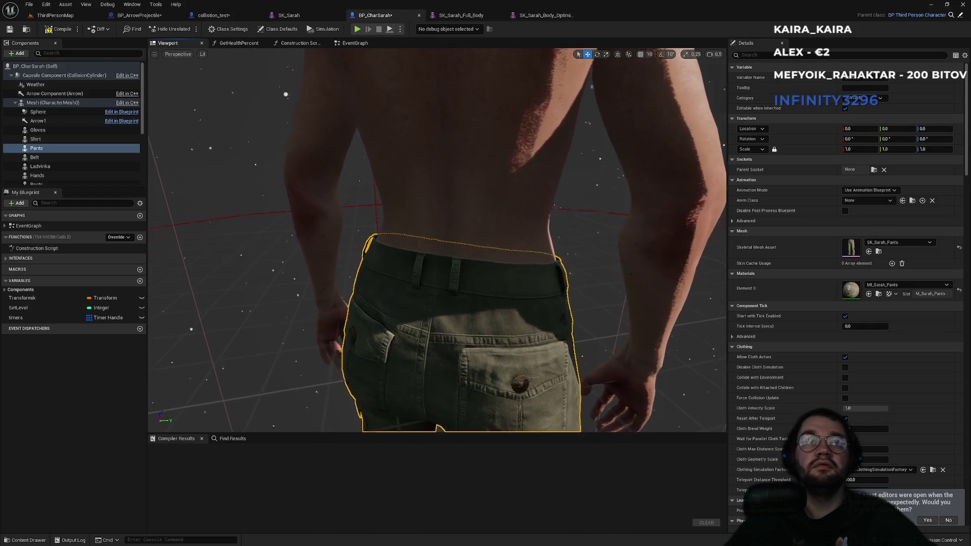
scroll(437, 240, down, 5)
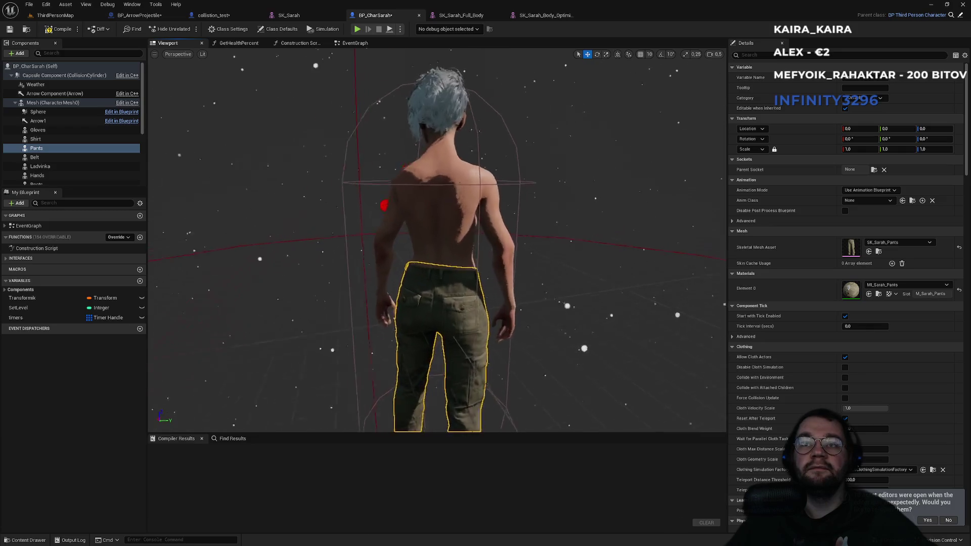
scroll(437, 240, up, 6)
drag(437, 240, 152, 245)
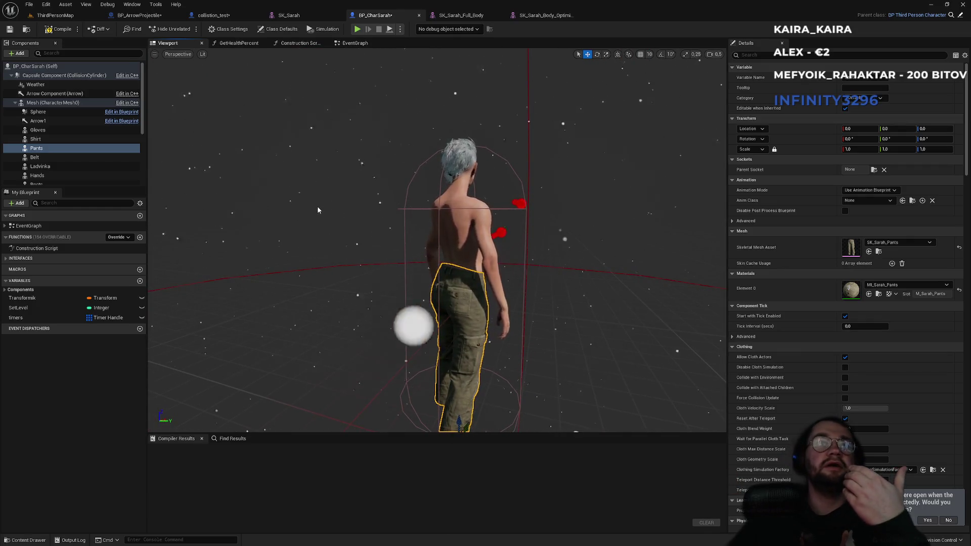
Select the Shirt component and try SK_Sarah_Shirt_Optimized as its mesh
click(44, 139)
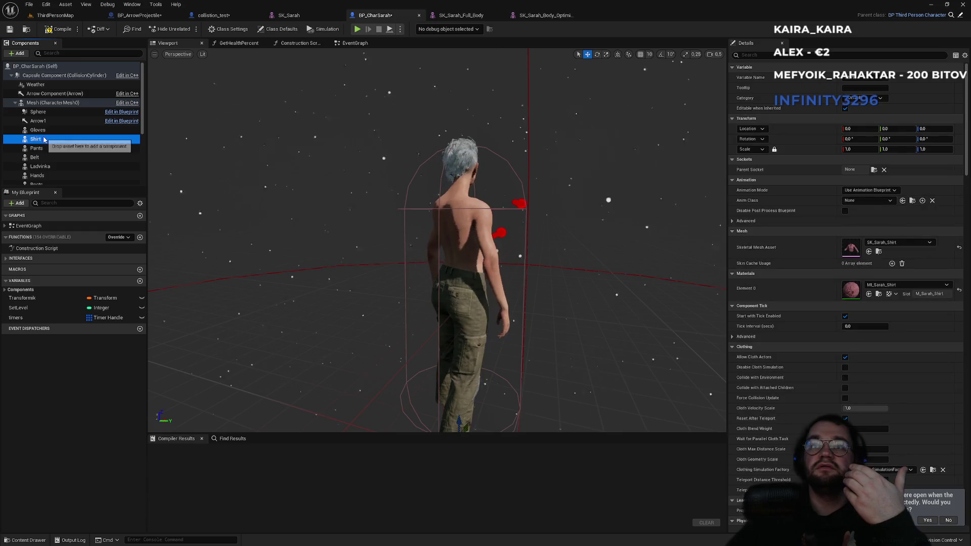
click(40, 148)
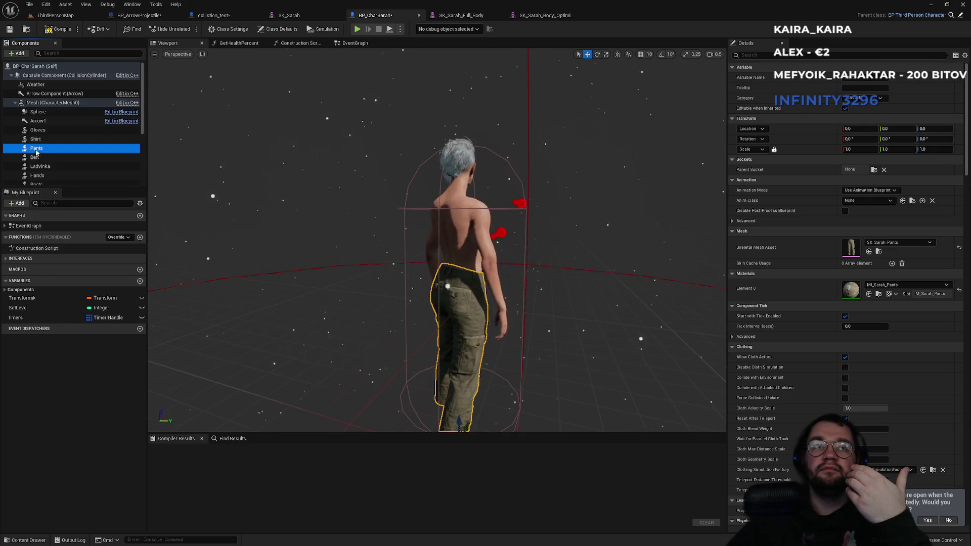
click(37, 139)
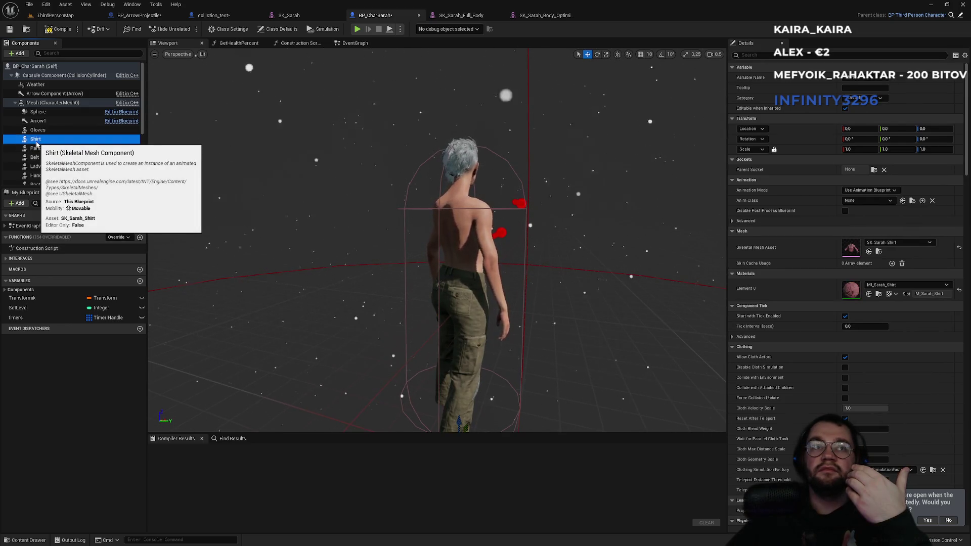
click(907, 243)
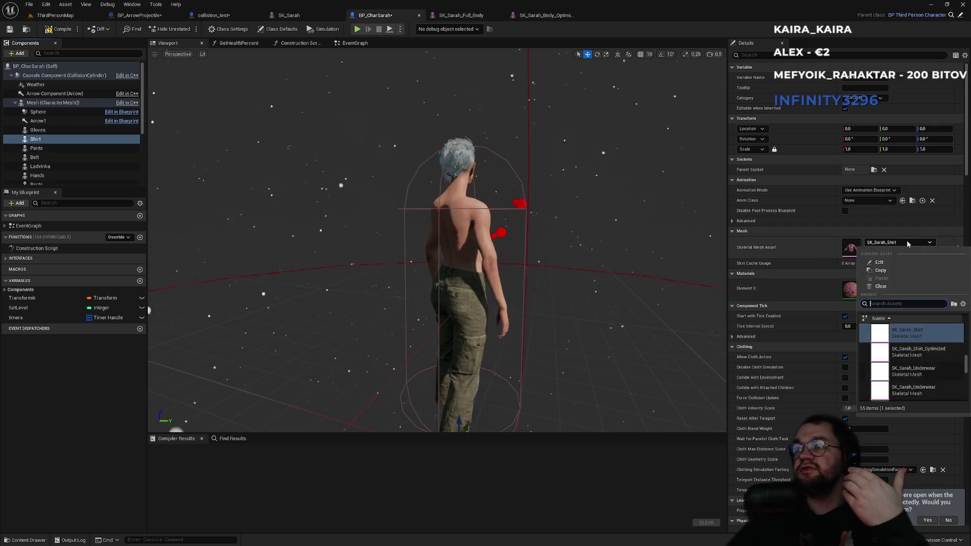
click(904, 353)
mouse_move(547, 248)
mouse_down()
mouse_move(587, 250)
mouse_move(524, 246)
mouse_up()
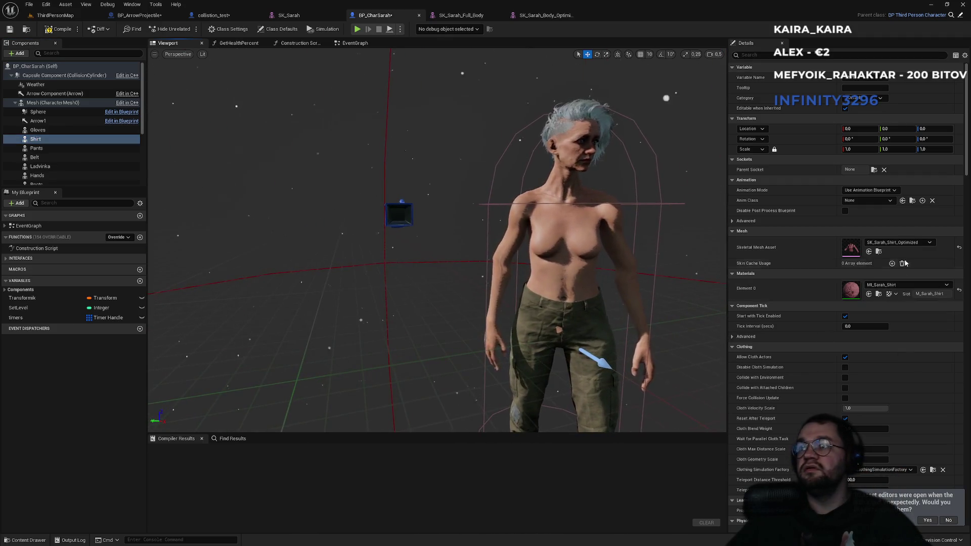
Try SK_Sarah_Underwear on the Shirt slot, then settle on SK_Sarah_Vest
click(905, 242)
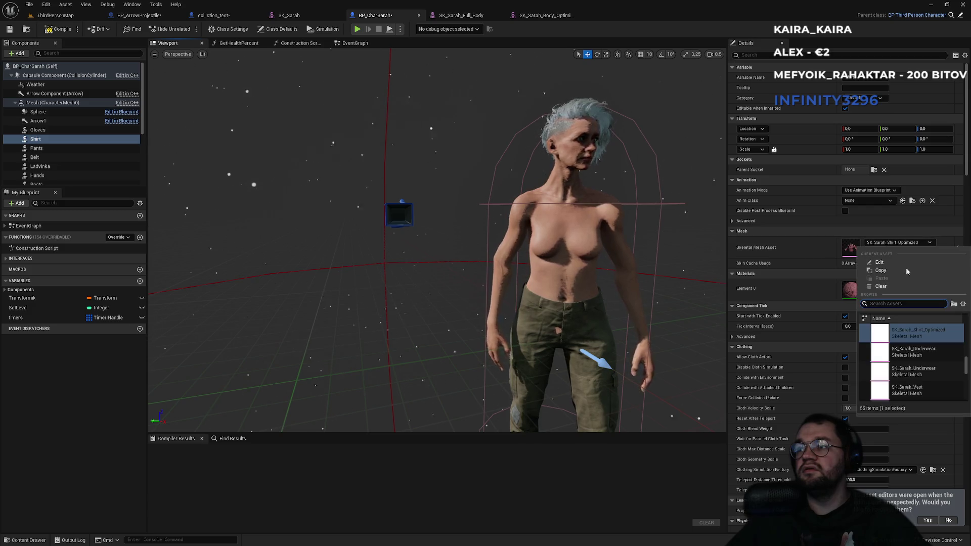
click(913, 352)
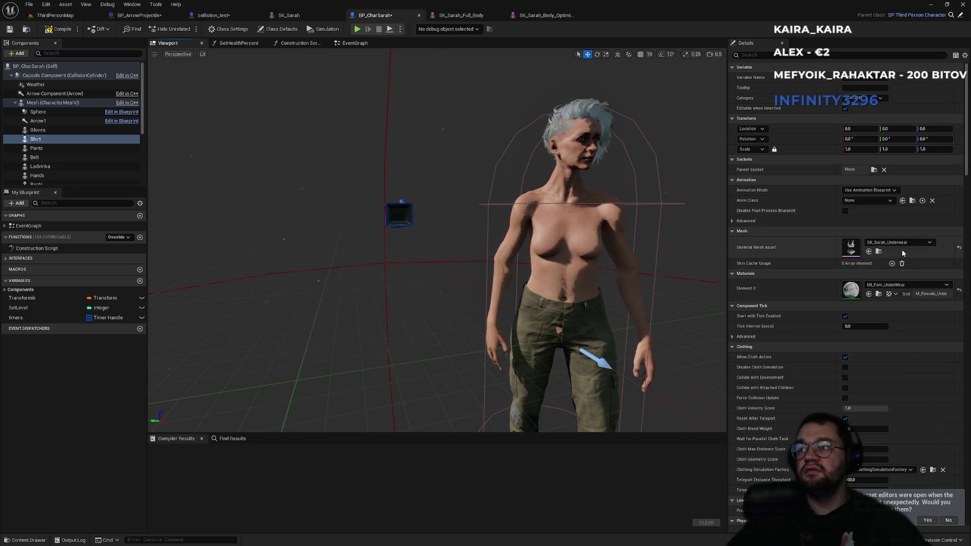
click(902, 247)
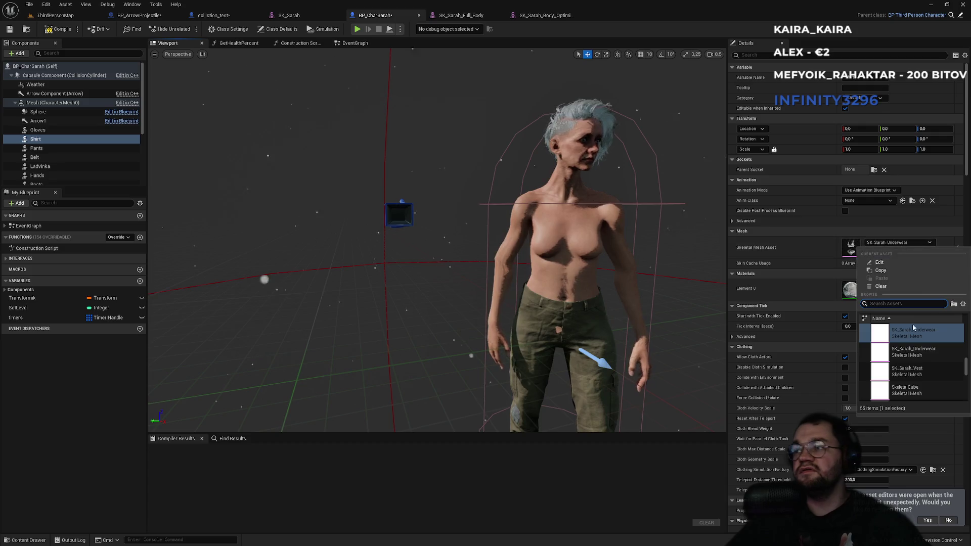
click(911, 368)
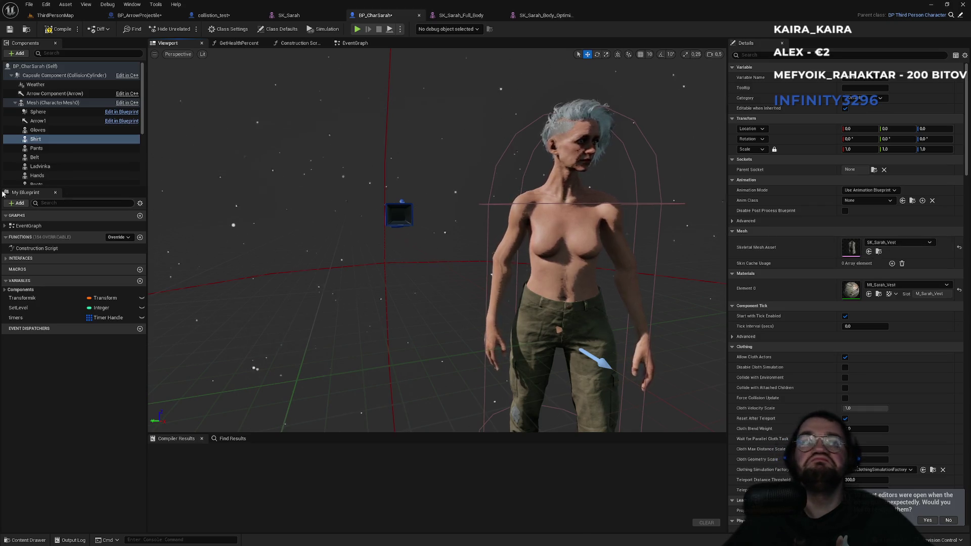
scroll(51, 156, down, 2)
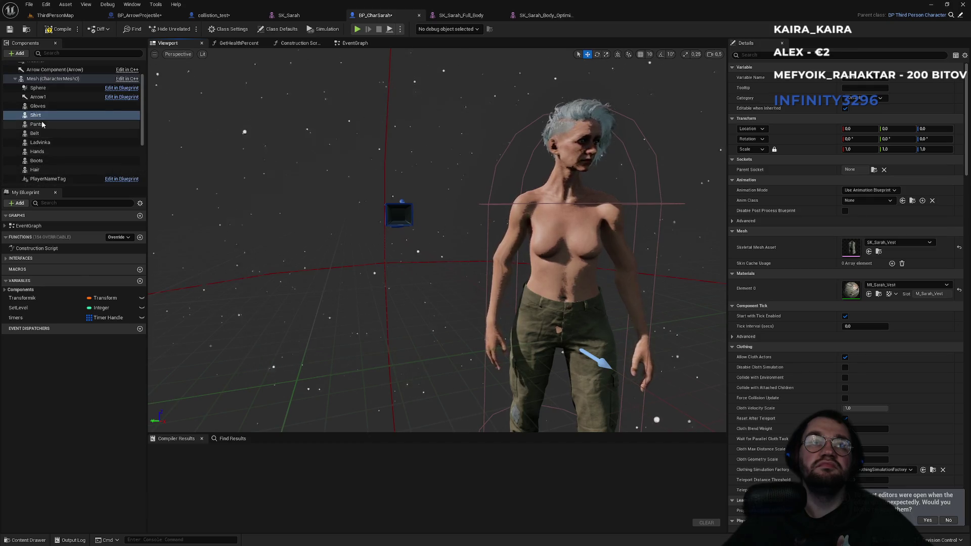
click(39, 106)
Swap the Gloves mesh to SK_Sarah_Hands, then search 'glov' to restore SK_Sarah_Gloves
click(892, 244)
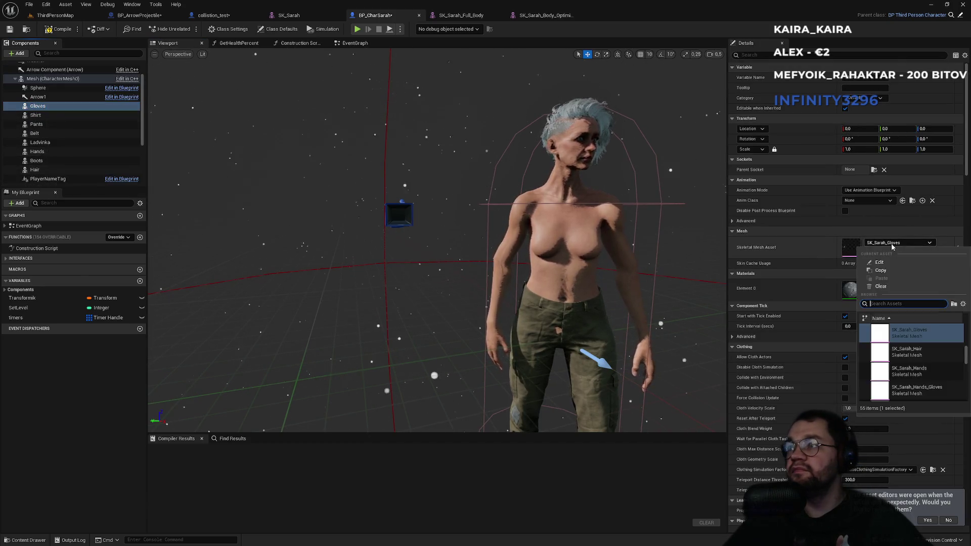
click(919, 374)
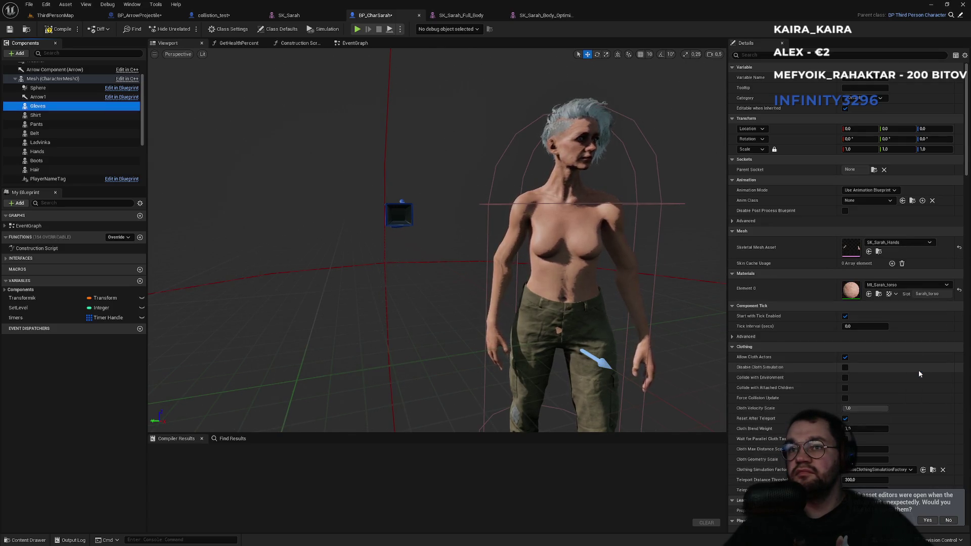
click(898, 242)
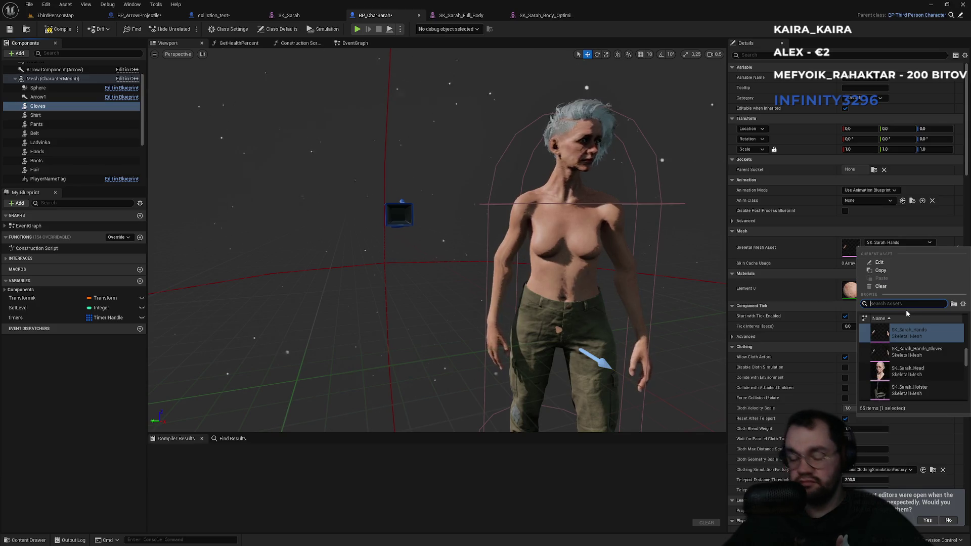
text(glov)
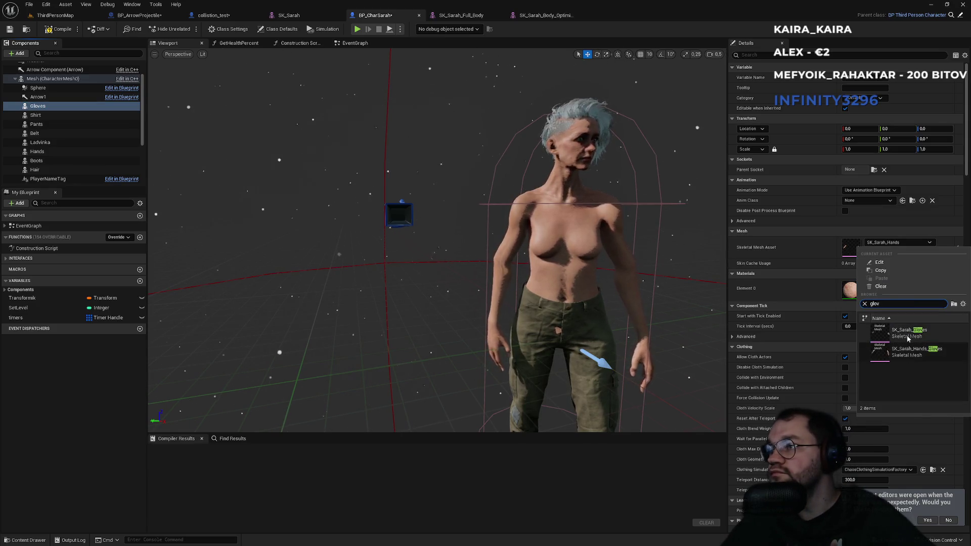
click(907, 334)
Orbit and zoom the blueprint preview to inspect the gloves on the character
drag(633, 342, 655, 355)
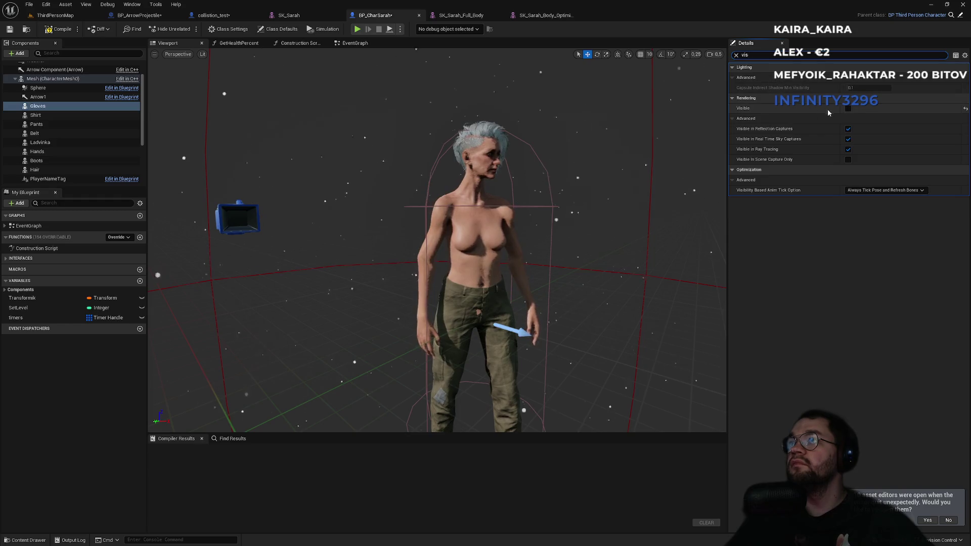
scroll(480, 253, up, 5)
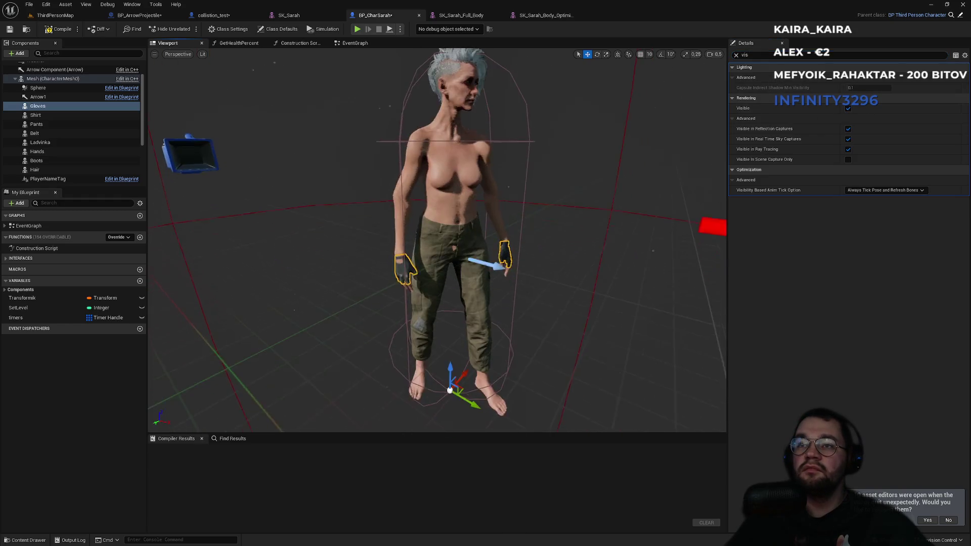
scroll(563, 249, up, 5)
scroll(563, 249, down, 5)
scroll(563, 250, up, 4)
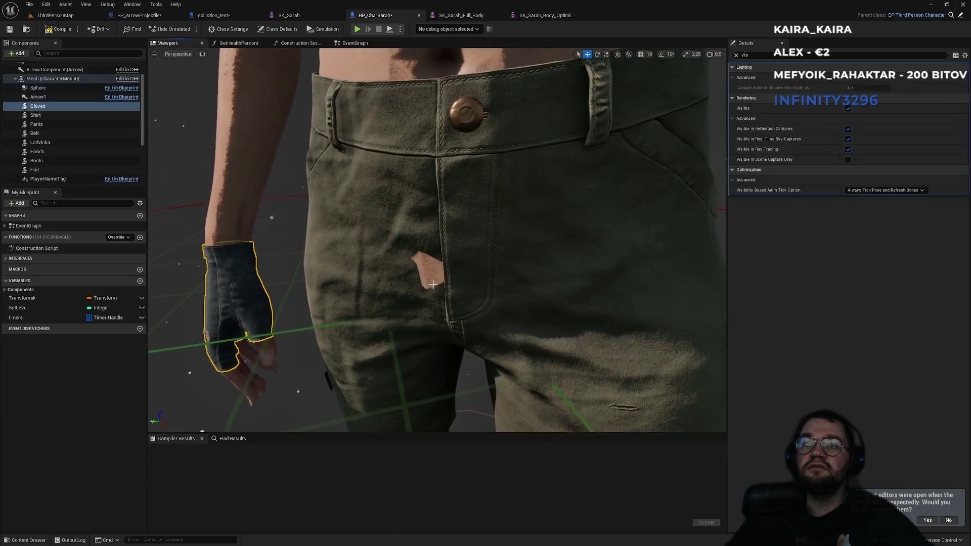
scroll(433, 285, down, 3)
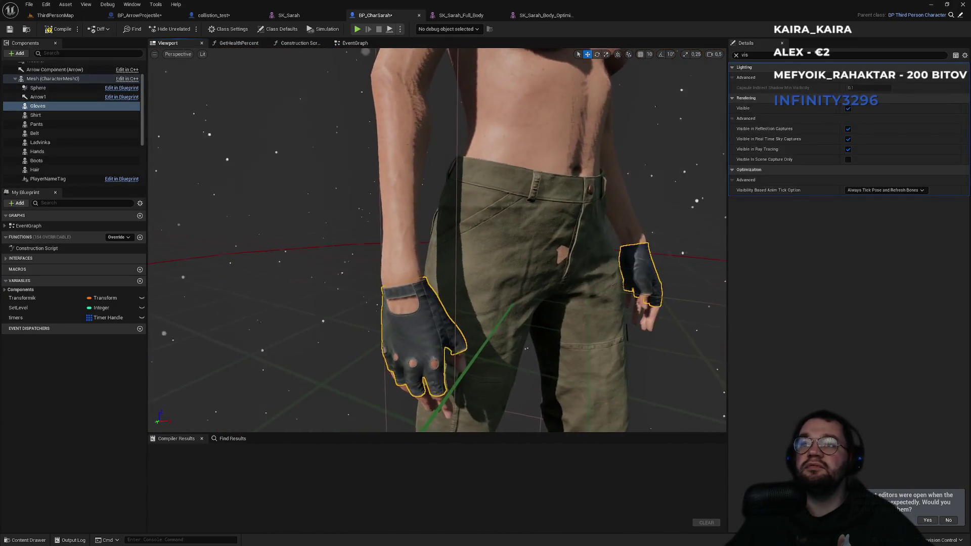
mouse_move(374, 243)
mouse_down()
mouse_move(384, 244)
mouse_move(380, 230)
mouse_move(380, 258)
mouse_move(536, 258)
mouse_move(556, 255)
mouse_move(564, 233)
mouse_move(536, 240)
mouse_move(576, 238)
mouse_up()
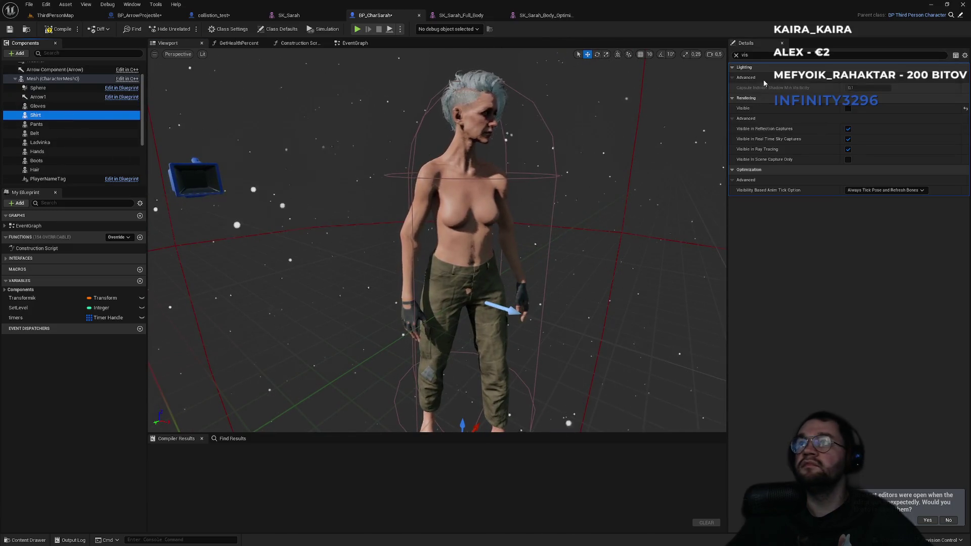
drag(607, 228, 607, 227)
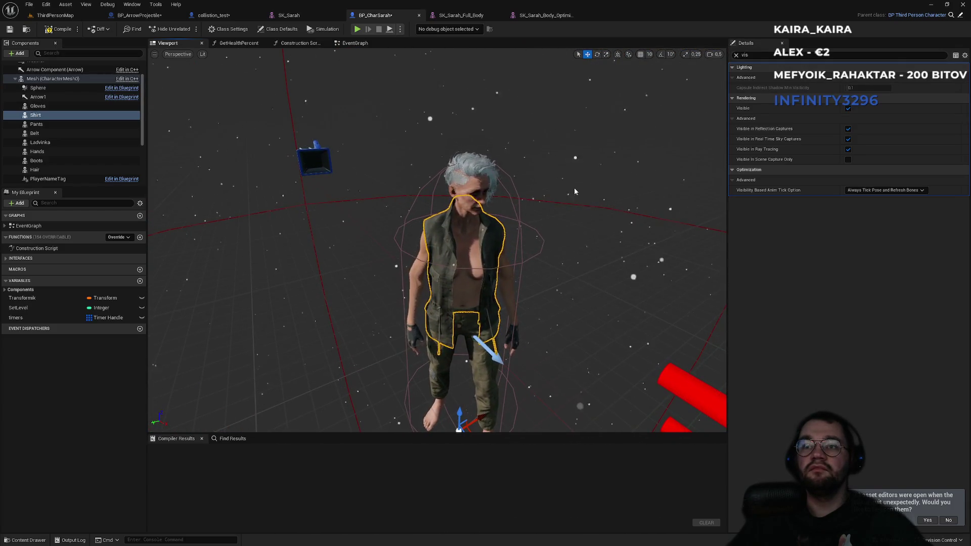
Start a fullscreen play-test of ThirdPersonMap and take control of the game
click(69, 16)
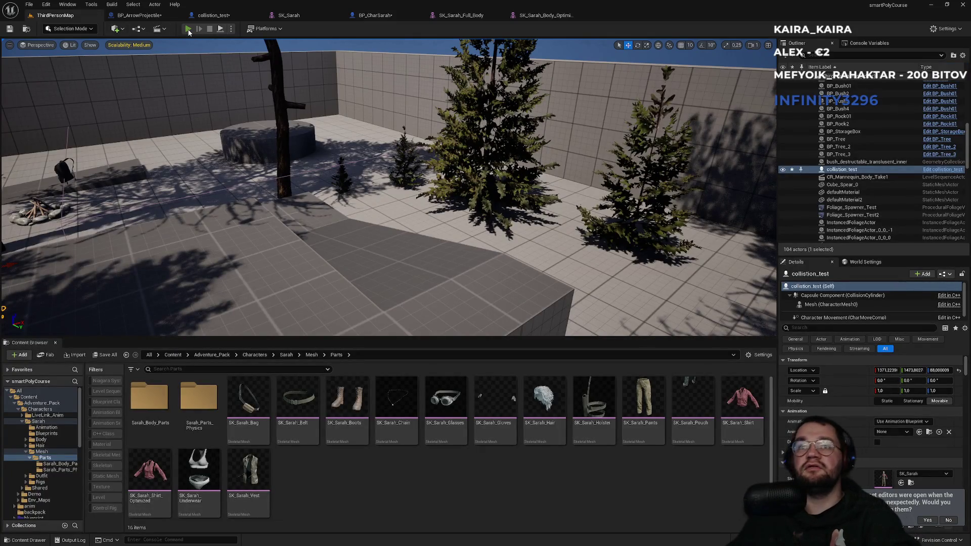
key(alt+p)
key(F11)
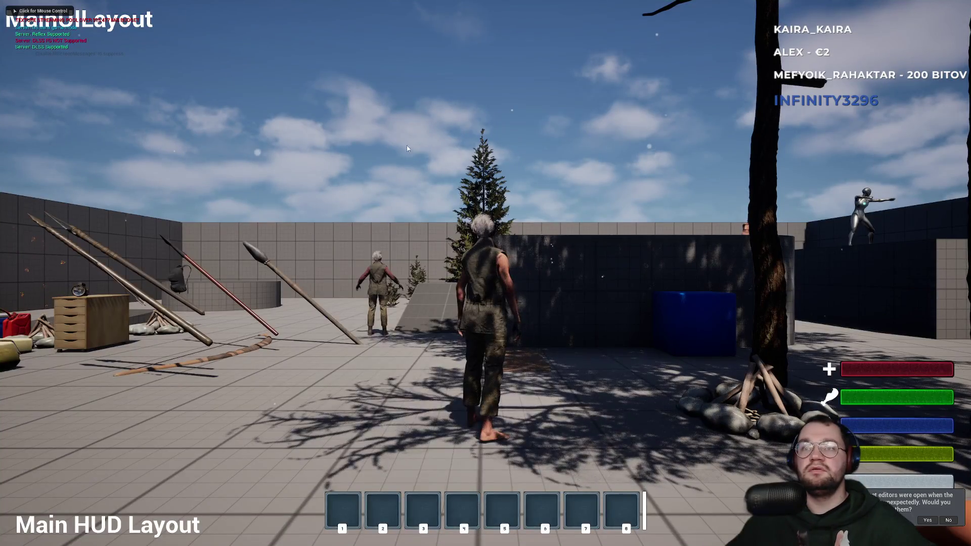
click(572, 132)
Sprint across the platforms, wall-run and jump off, then end the session
key(w)
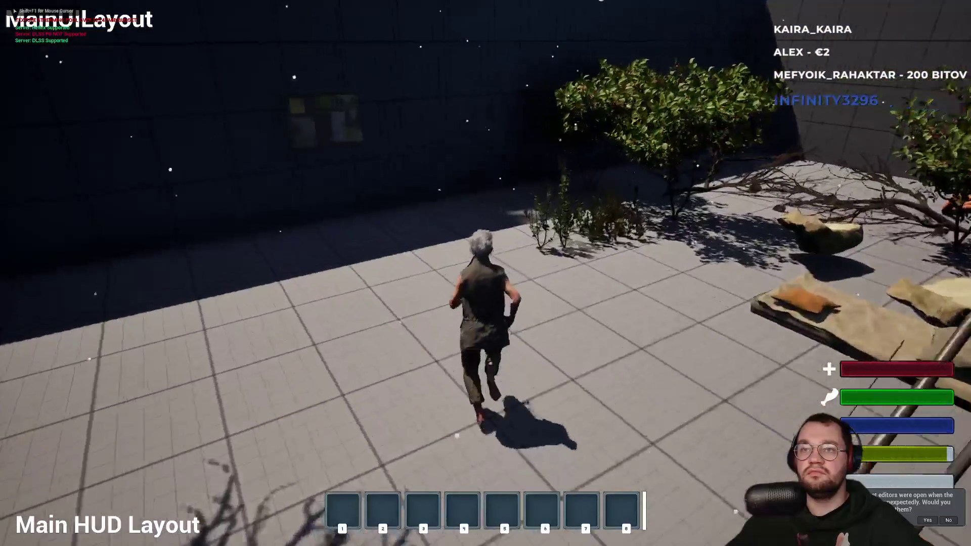
key(shift)
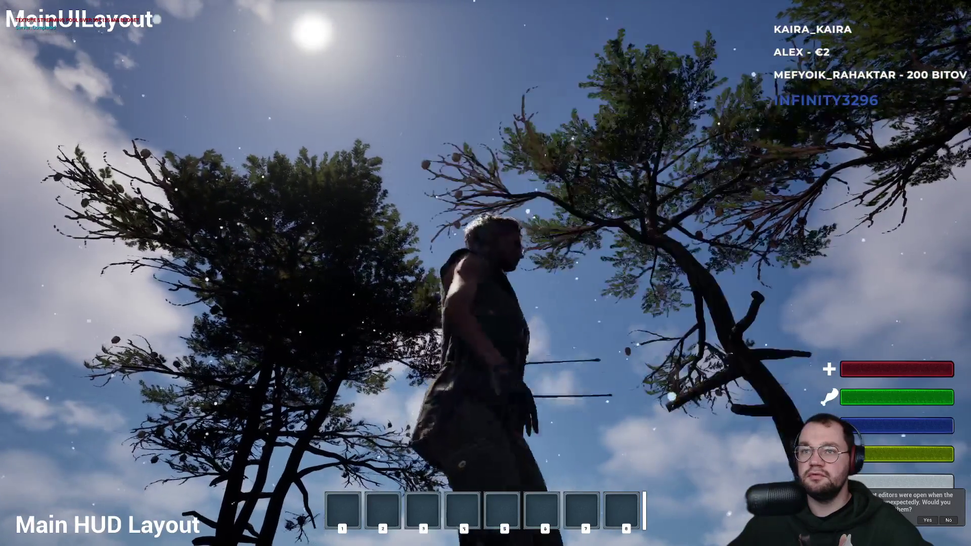
key(w)
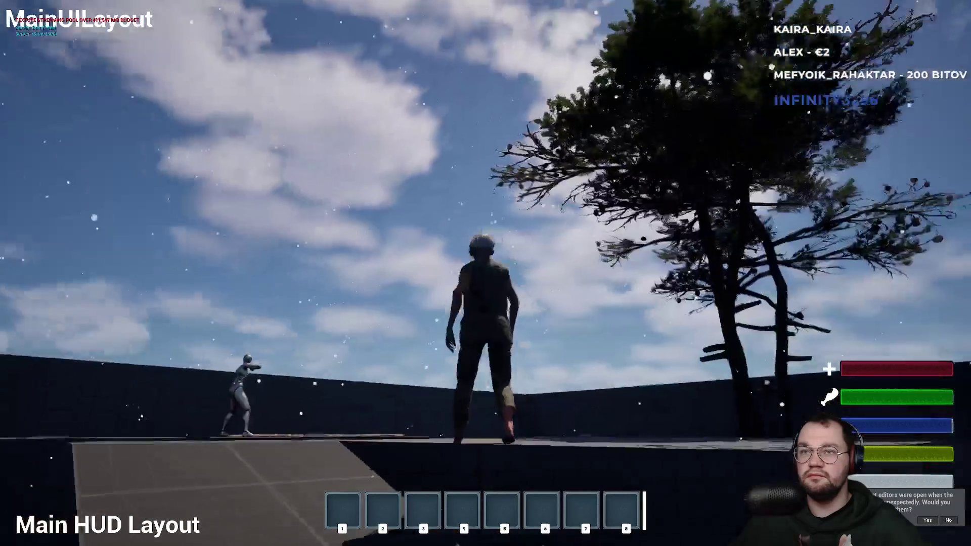
key(space)
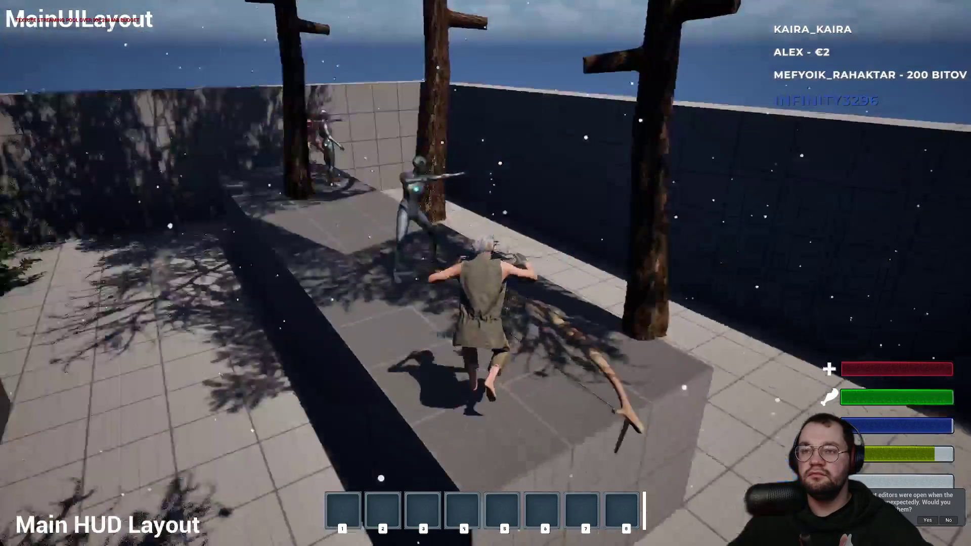
key(space)
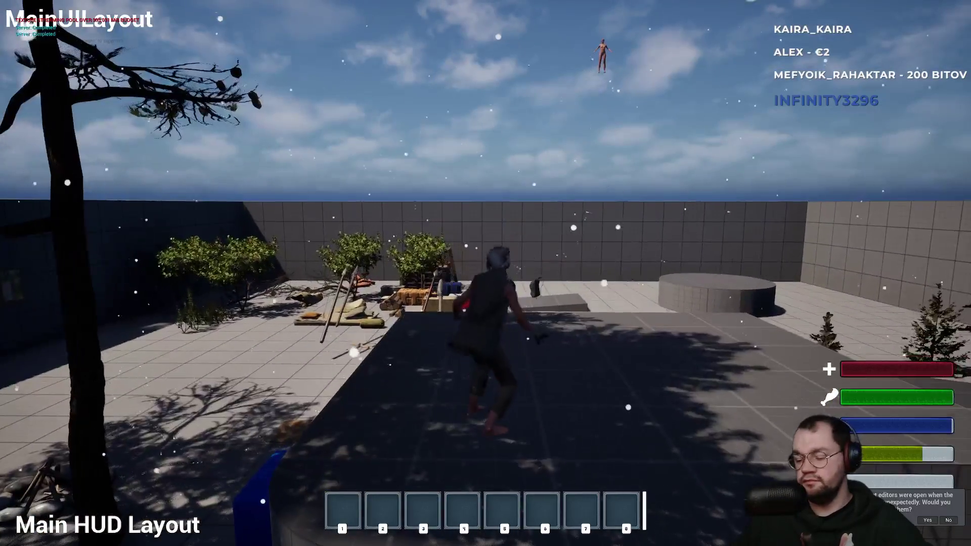
key(Escape)
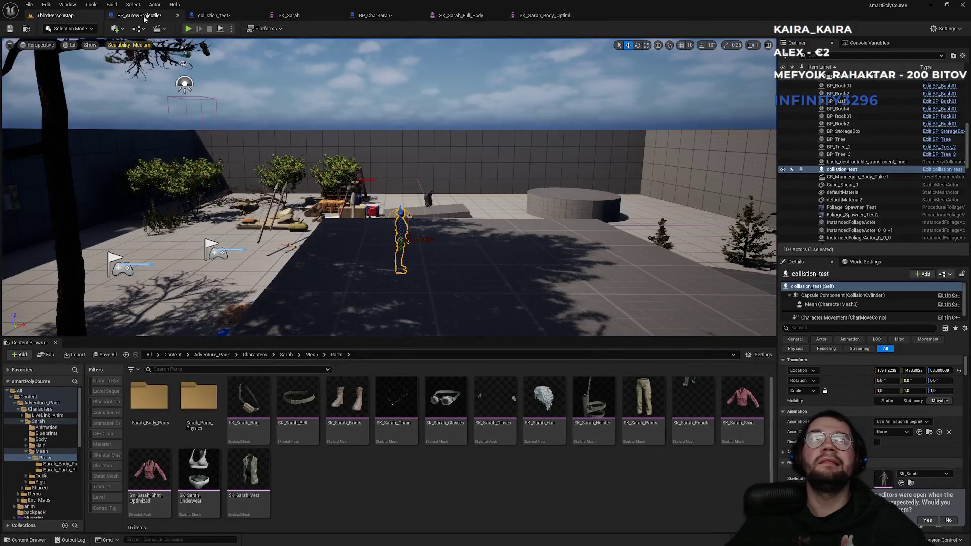
click(143, 16)
click(460, 14)
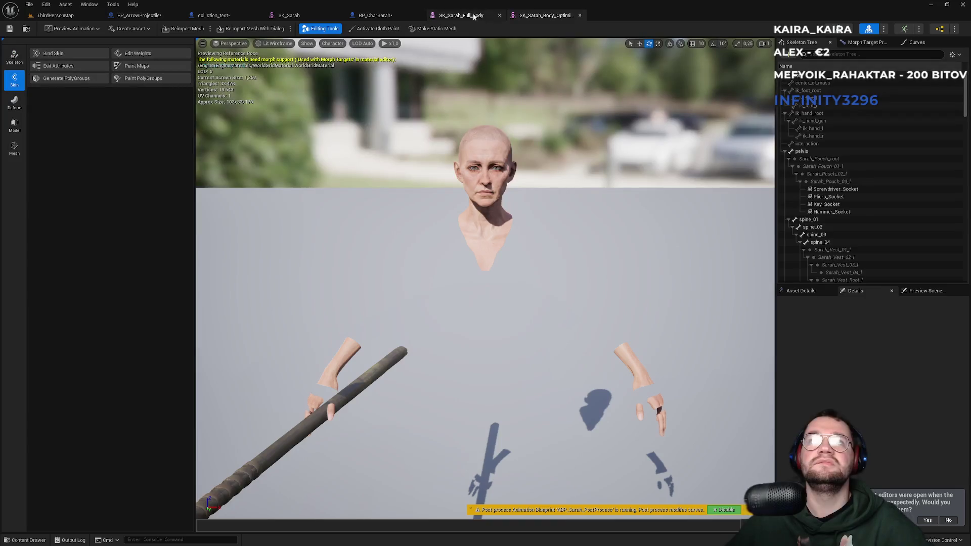
click(377, 15)
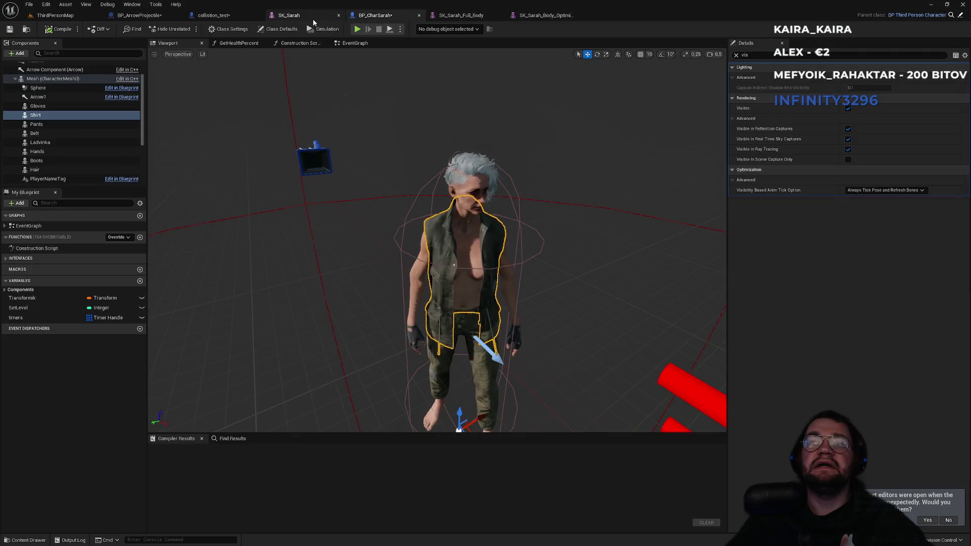
click(36, 124)
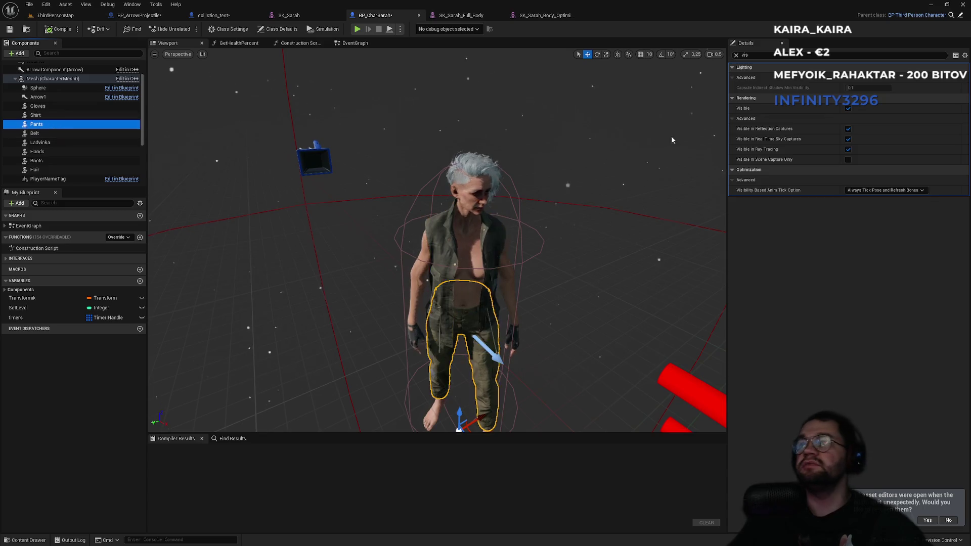
click(737, 56)
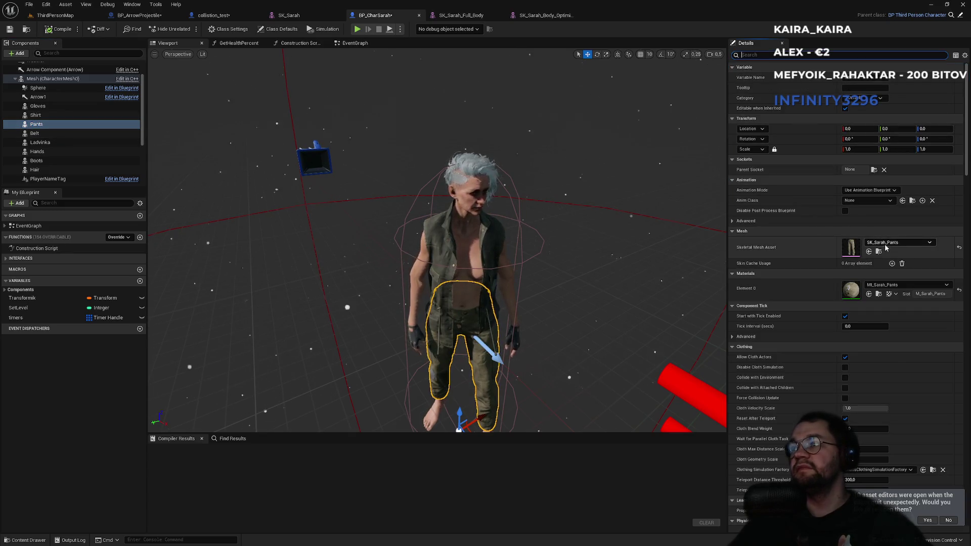
click(886, 243)
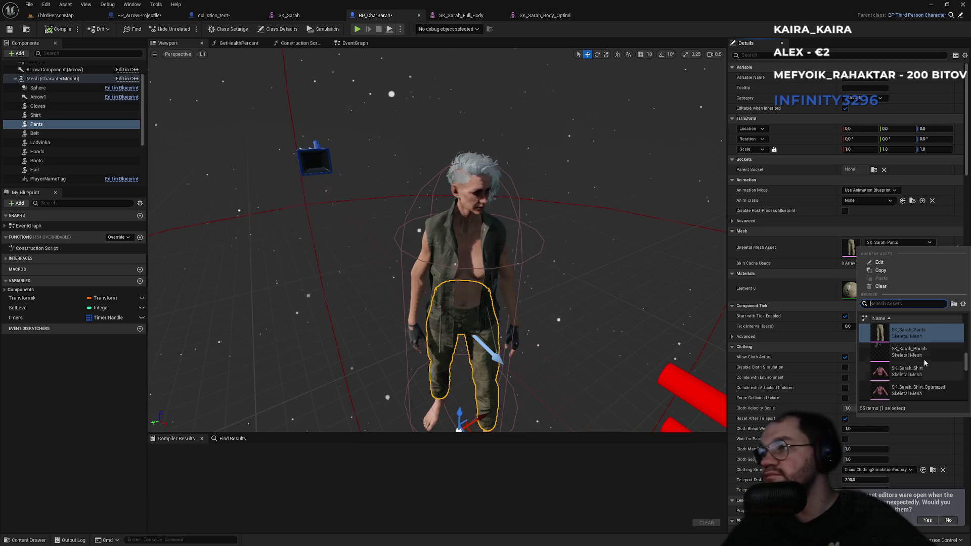
scroll(926, 360, up, 5)
scroll(926, 362, up, 5)
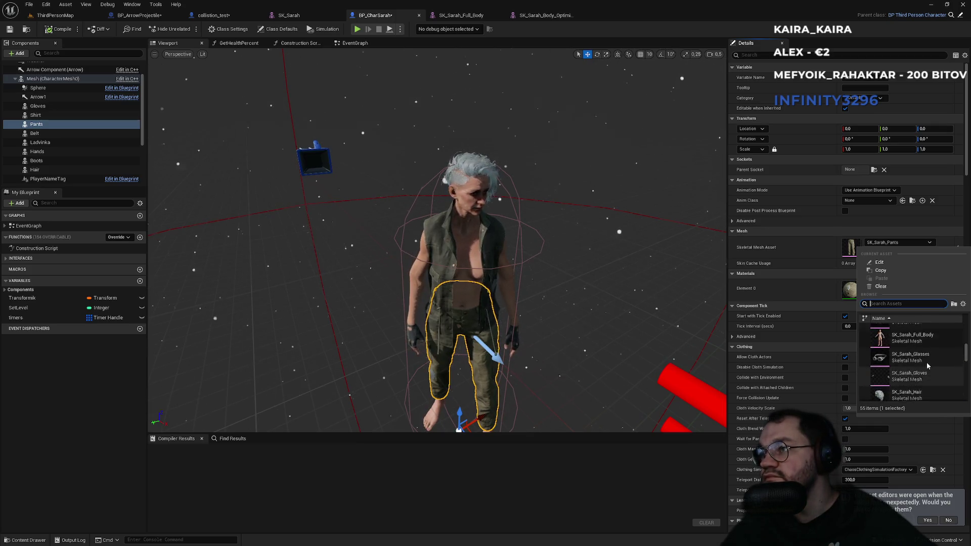
scroll(927, 363, up, 5)
scroll(928, 367, up, 5)
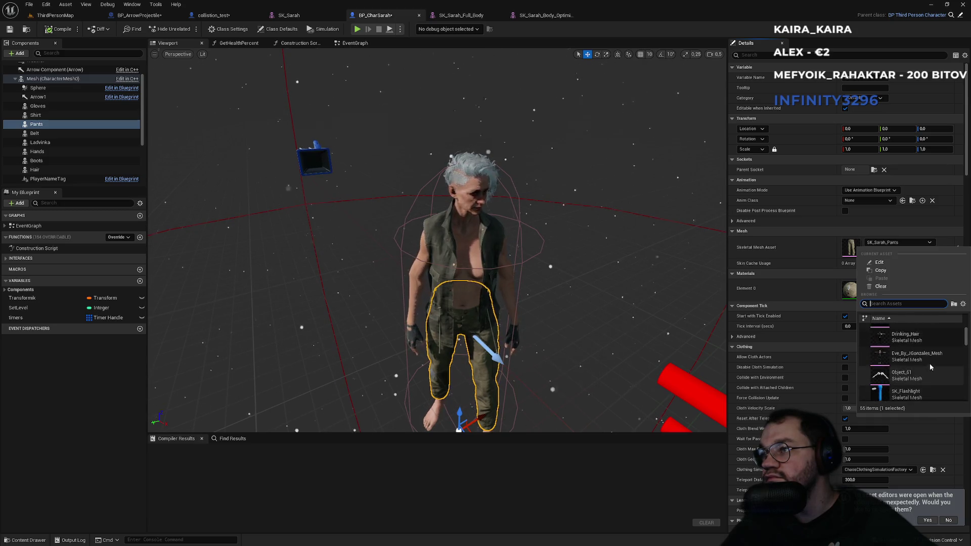
click(73, 16)
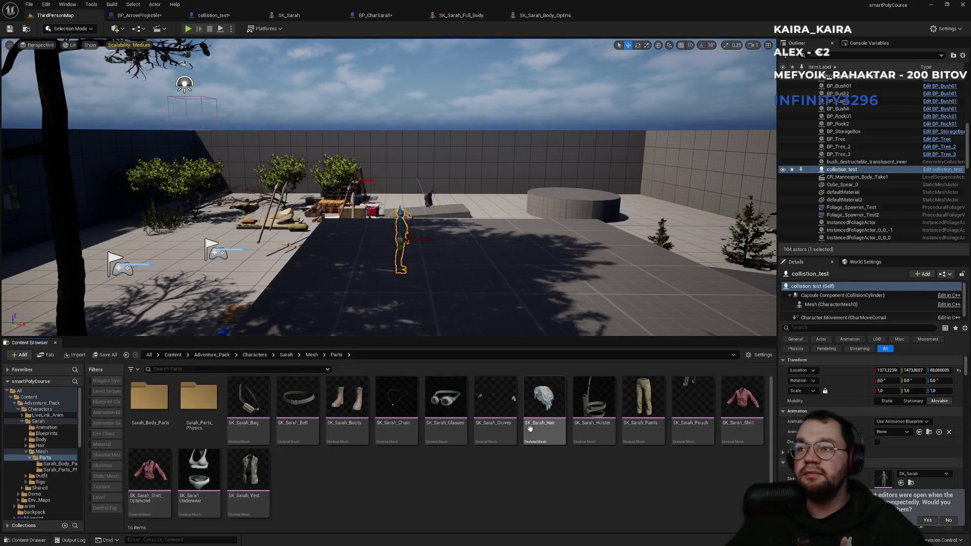
drag(199, 471, 285, 510)
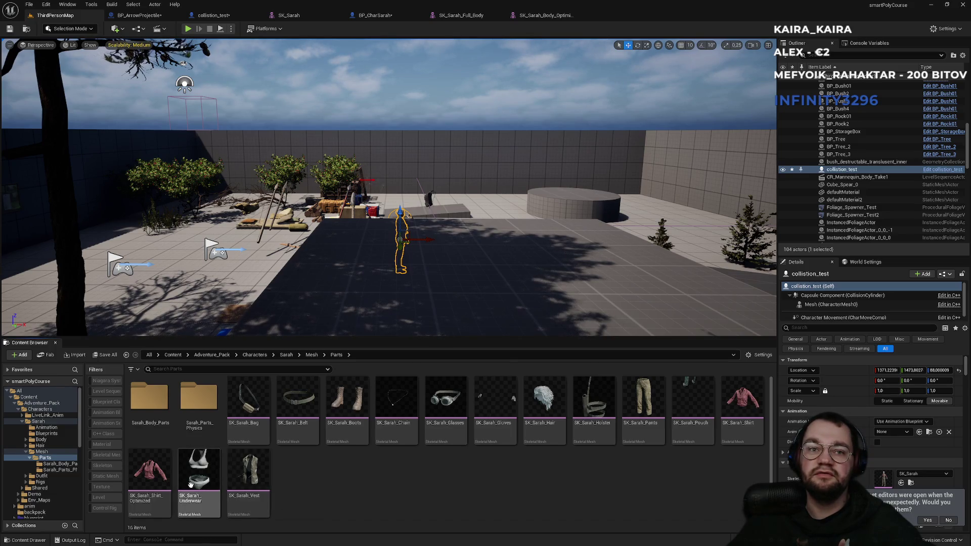
mouse_move(209, 481)
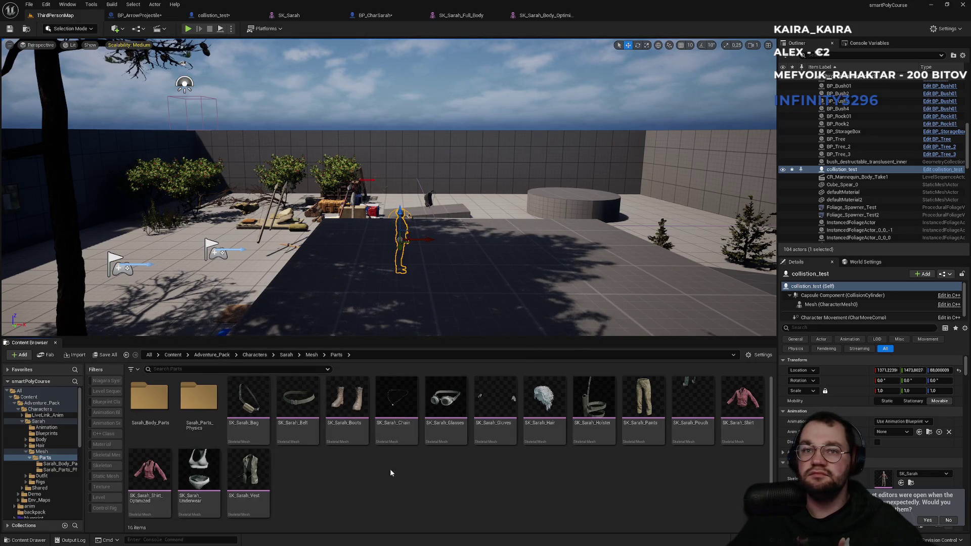
double_click(199, 403)
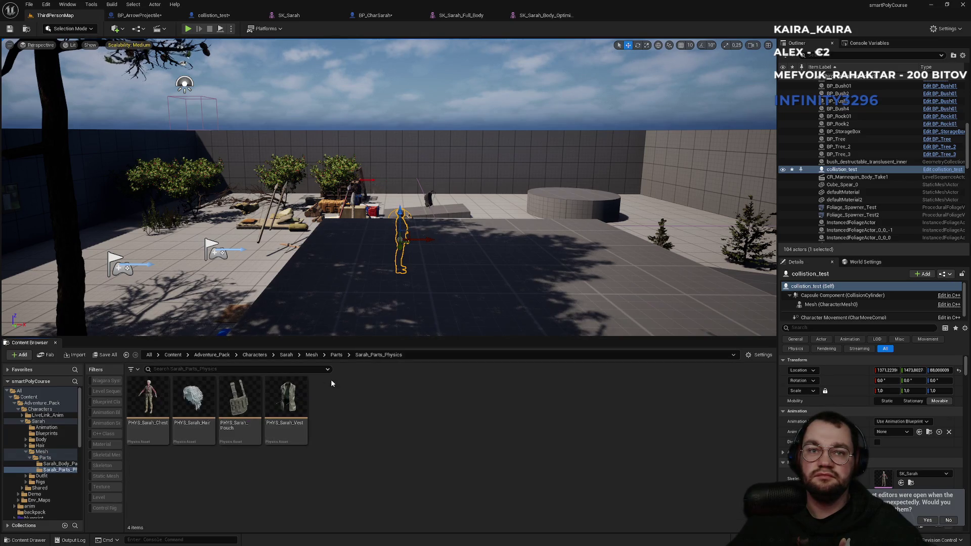
click(337, 355)
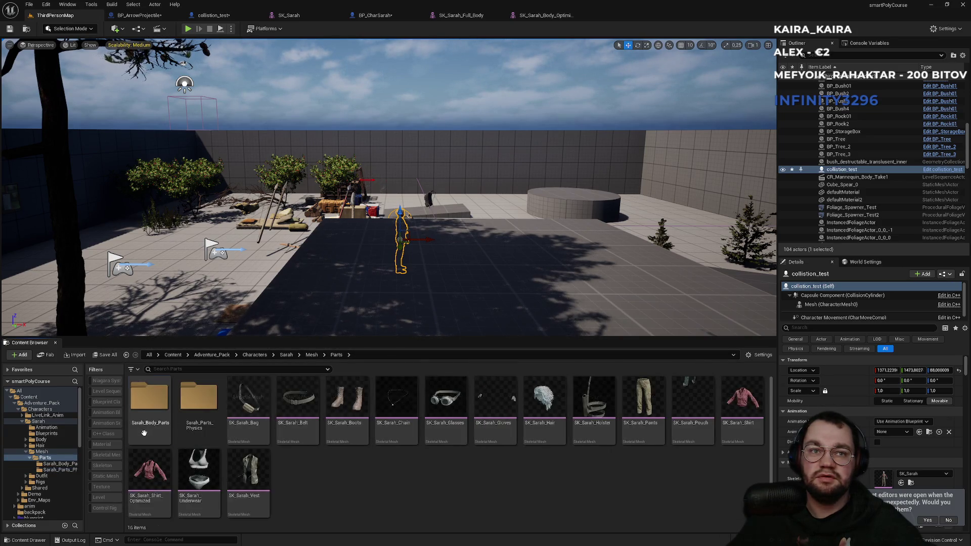
double_click(148, 400)
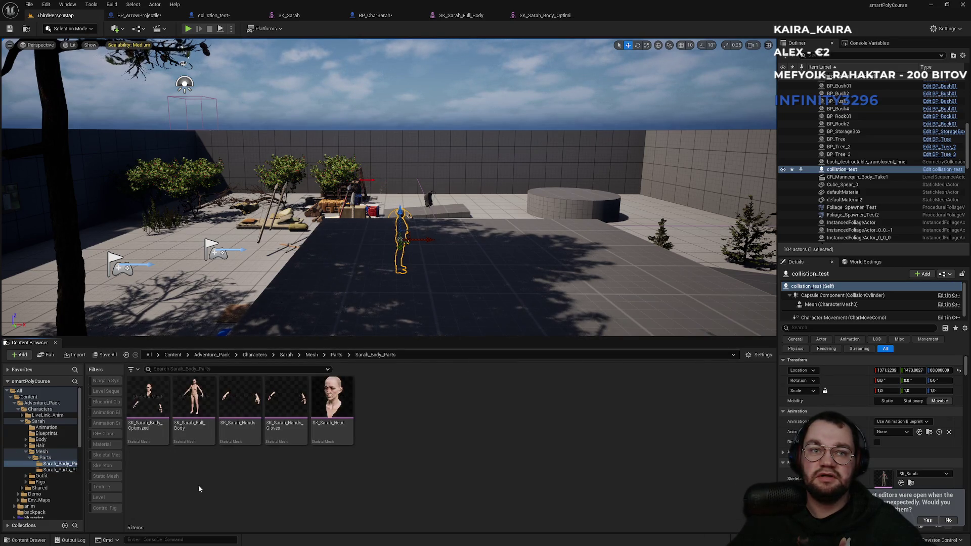
click(337, 355)
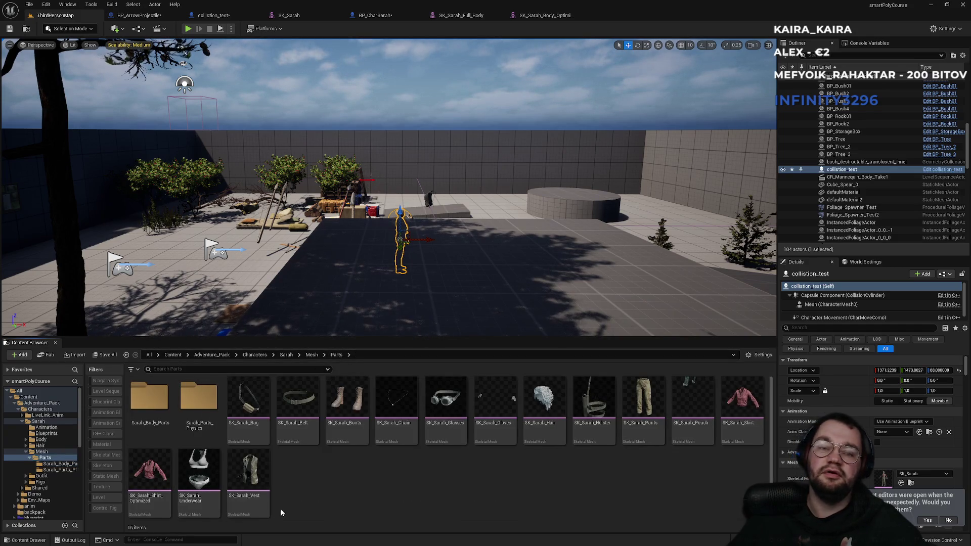
click(538, 15)
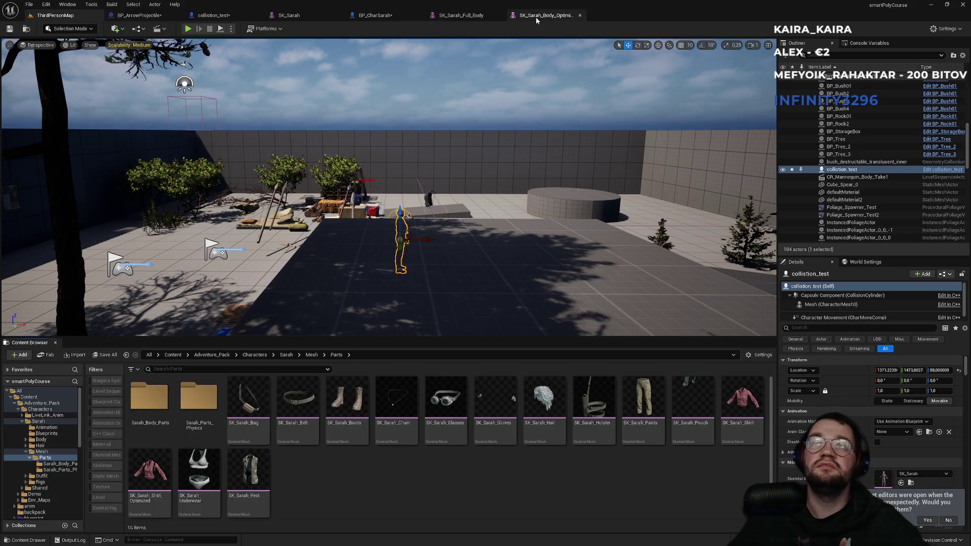
click(382, 15)
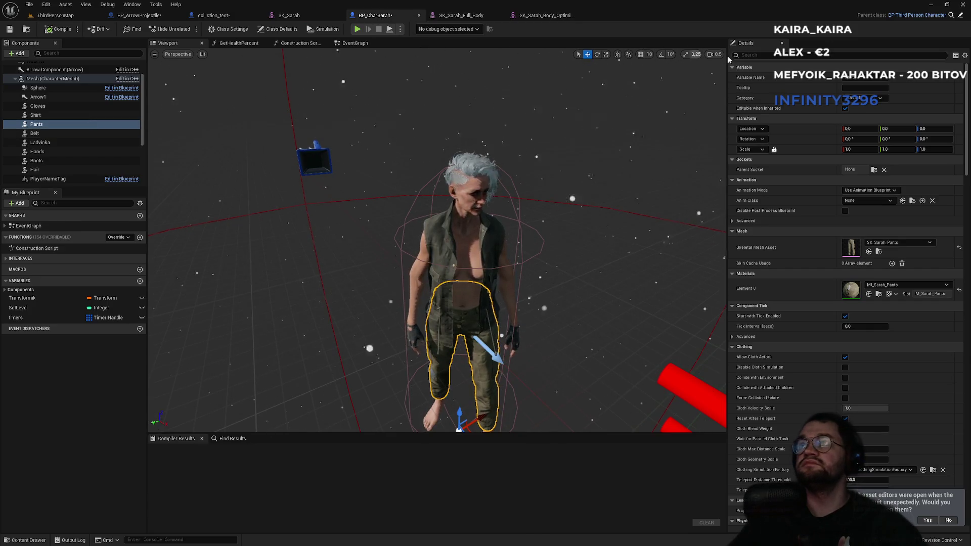
Filter the Details for 'is', select Shirt then Gloves, and go back to ThirdPersonMap
text(vis)
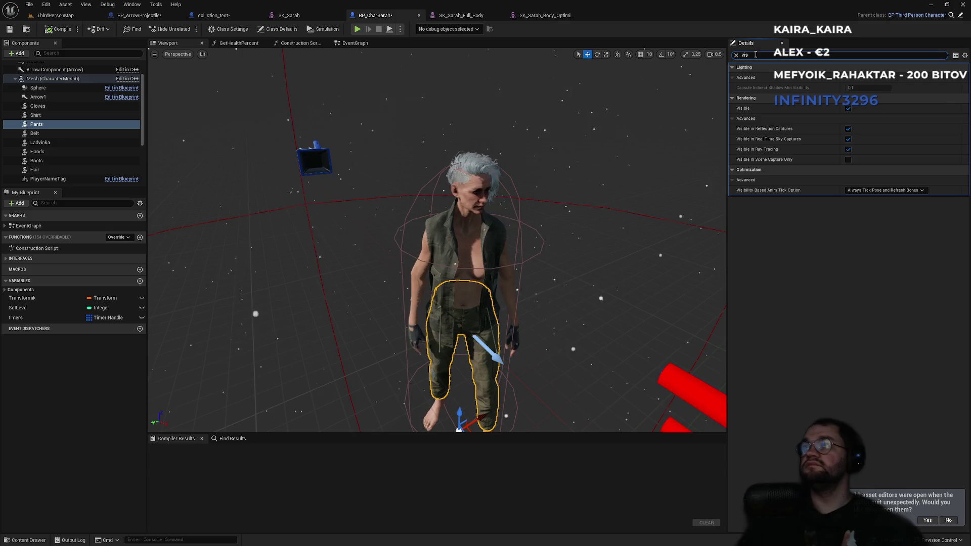
click(67, 115)
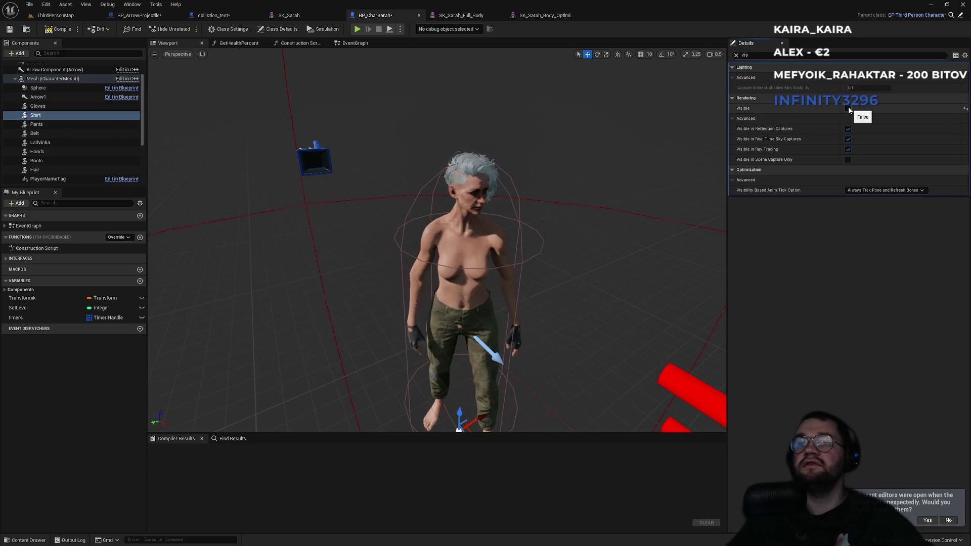
click(56, 106)
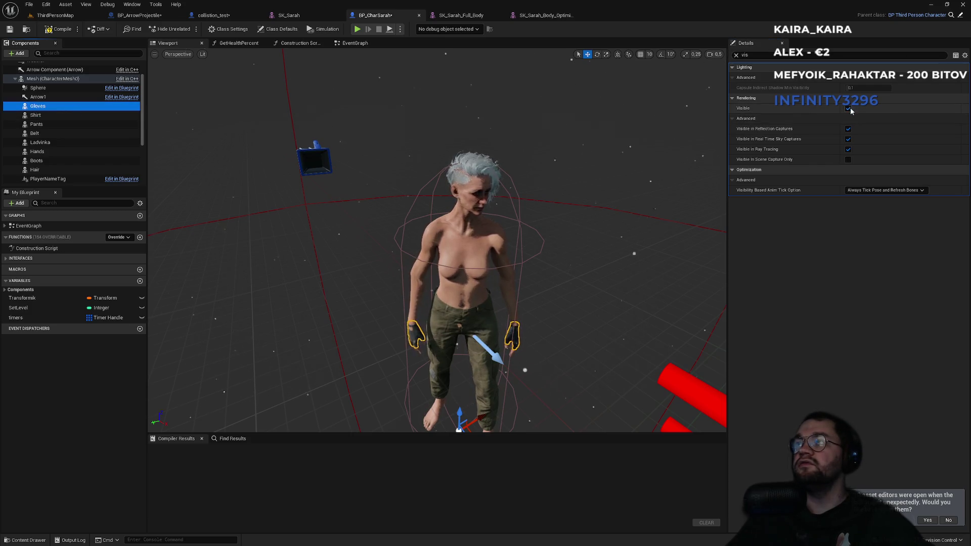
click(55, 16)
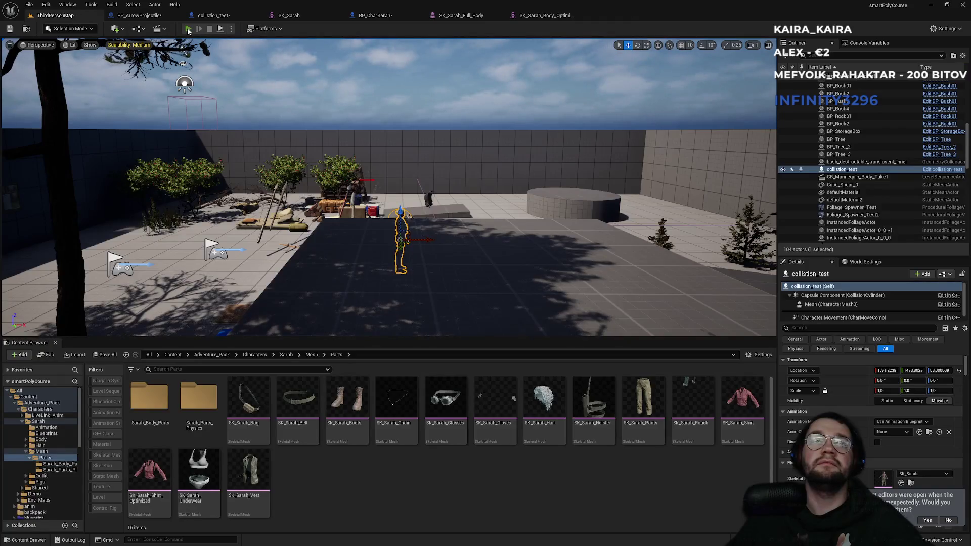
Start Play-in-Editor in fullscreen and toggle the inventory and character panel open and closed twice
click(187, 28)
key(F11)
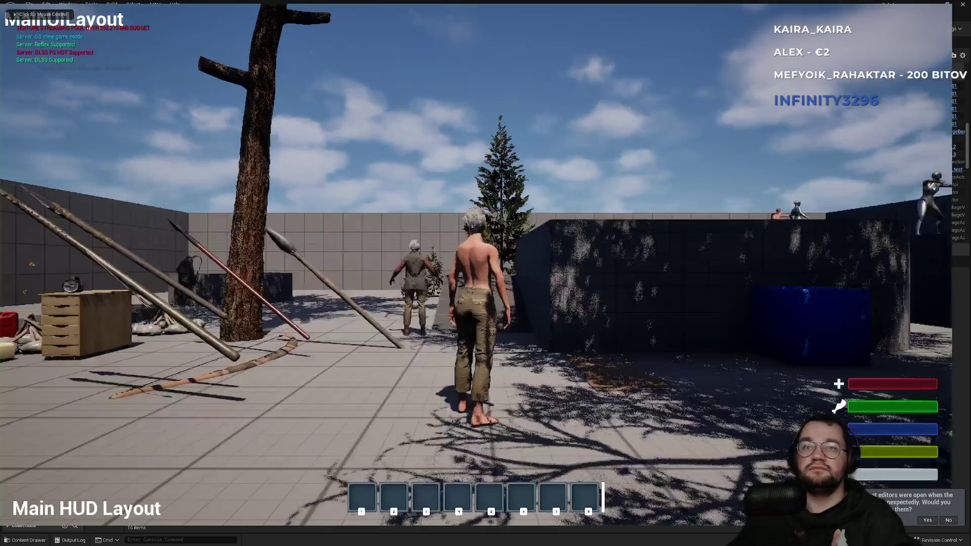
key(super)
click(363, 133)
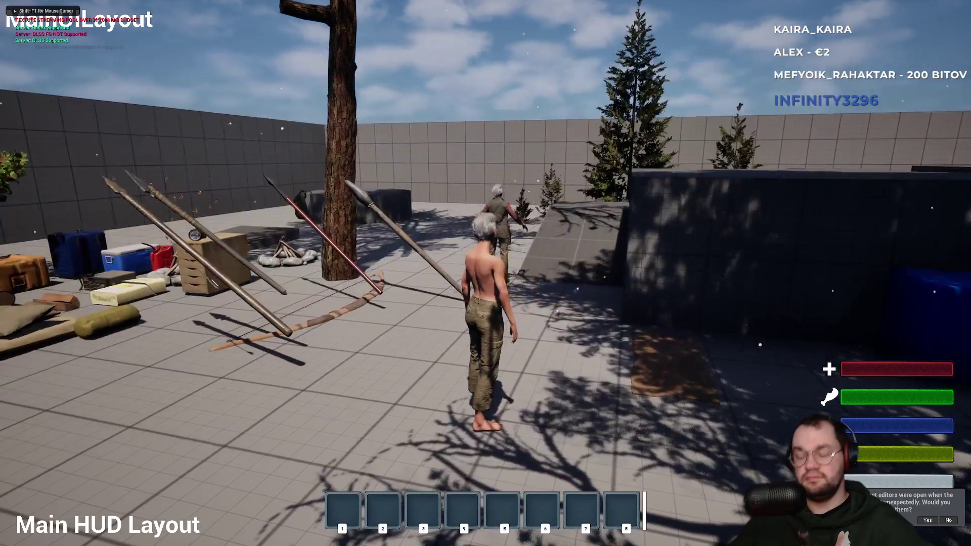
key(i)
key(i)
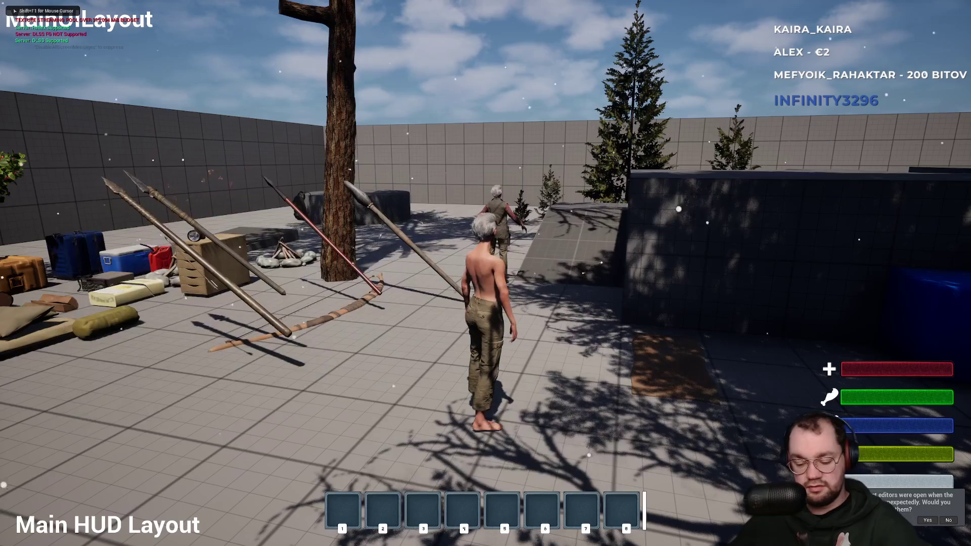
key(i)
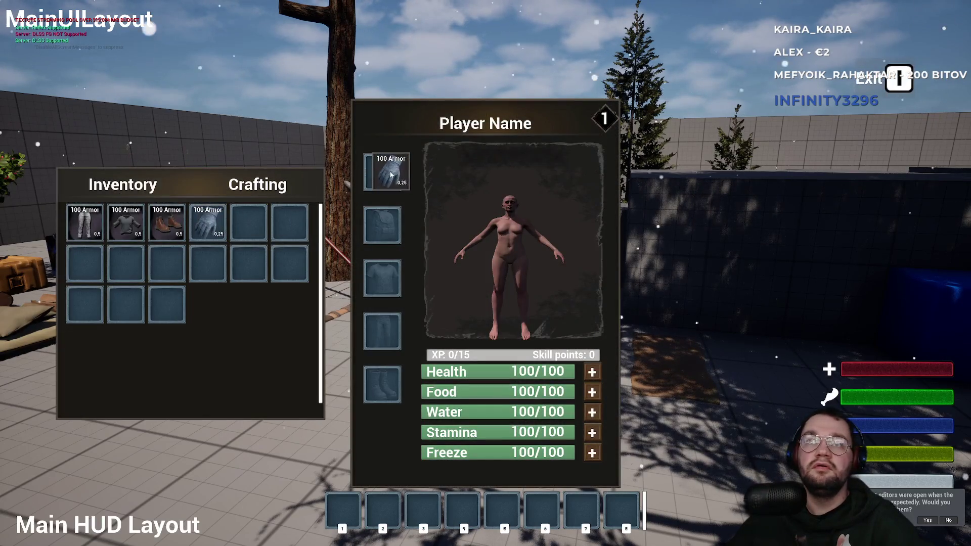
key(i)
key(i)
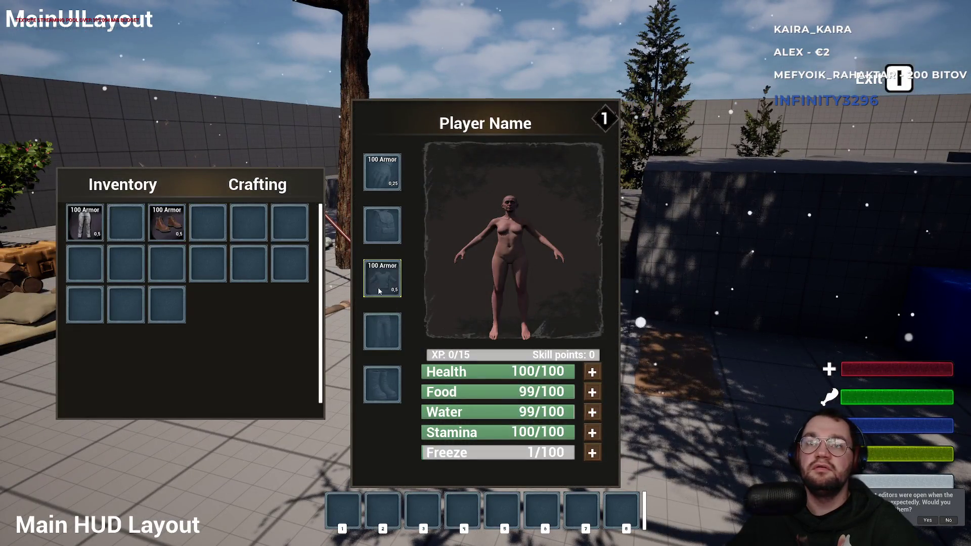
key(i)
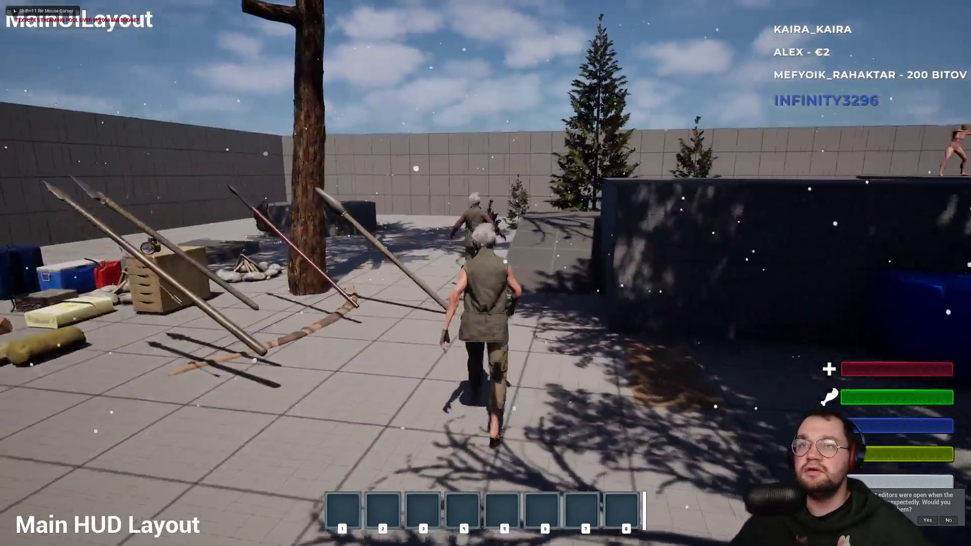
Run Sarah onto the raised platform, past the blue cube, along the ledge and over the dark block
key(w)
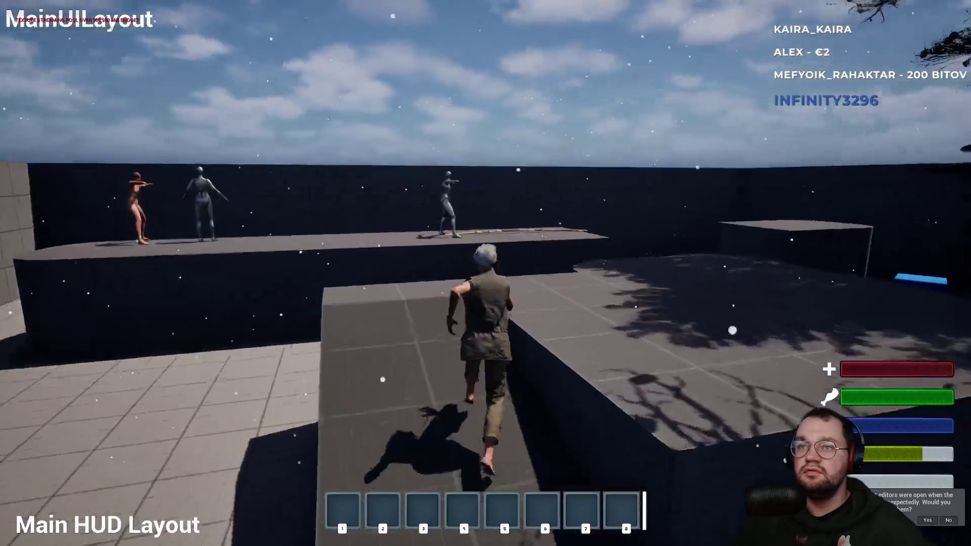
key(w)
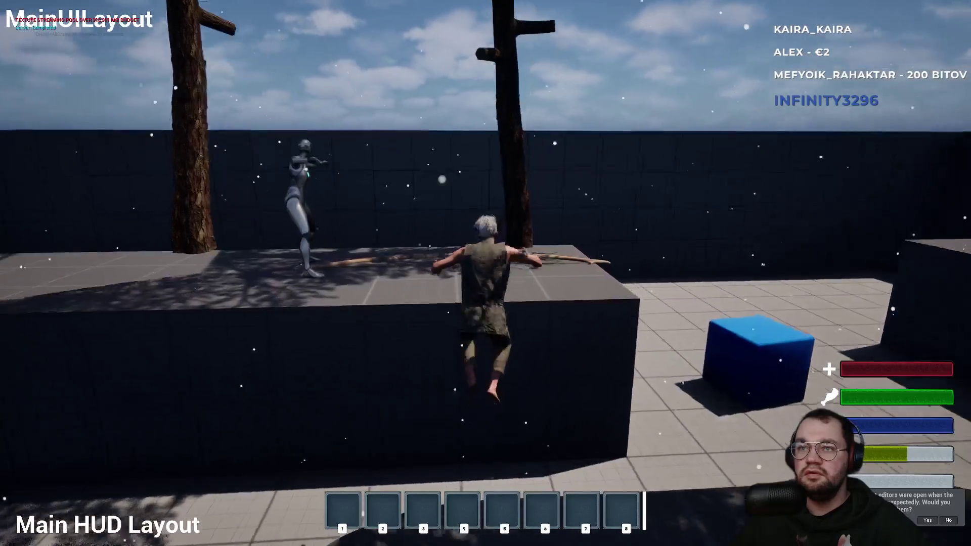
key(w)
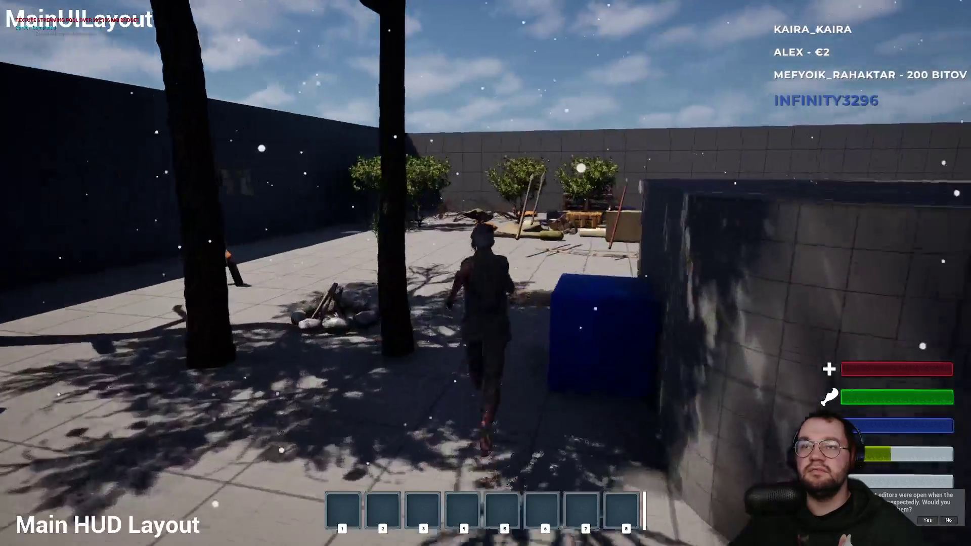
key(w)
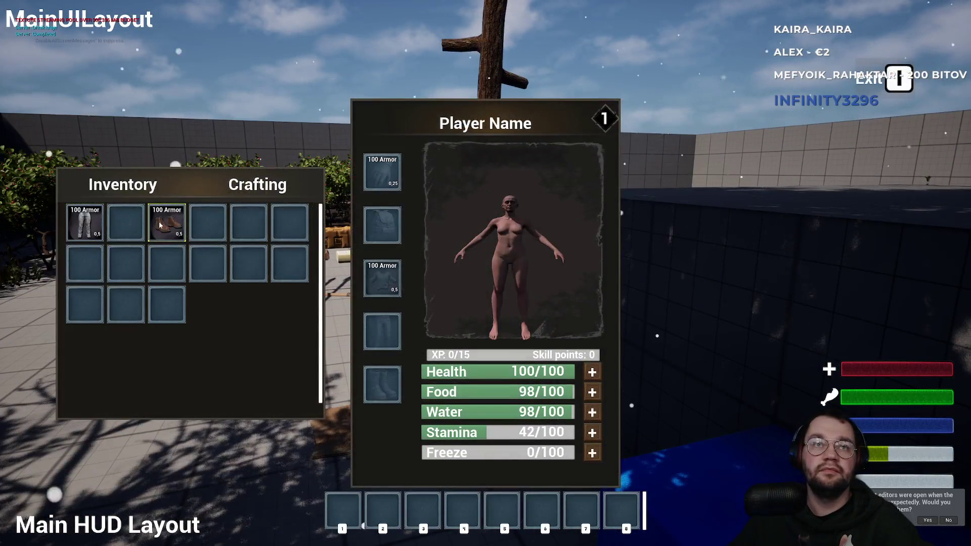
key(w)
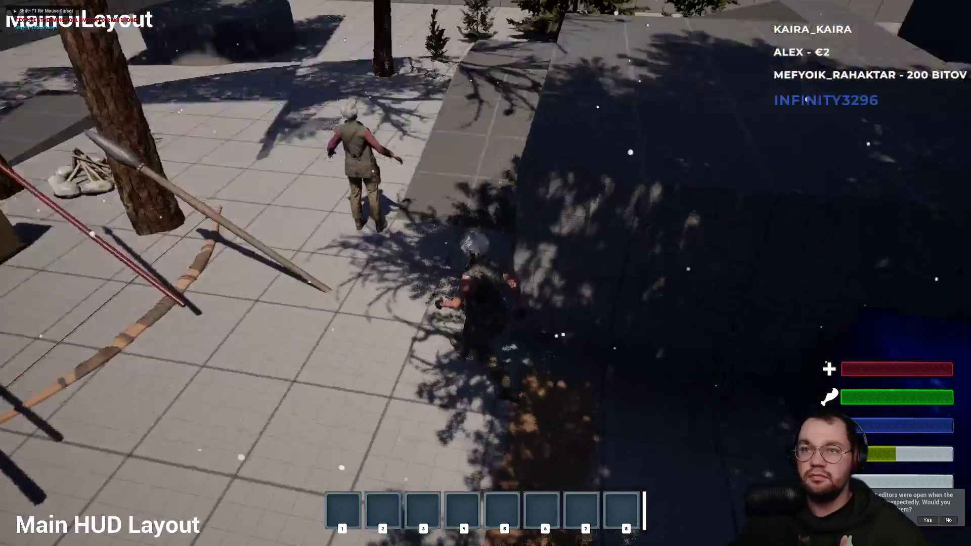
key(w)
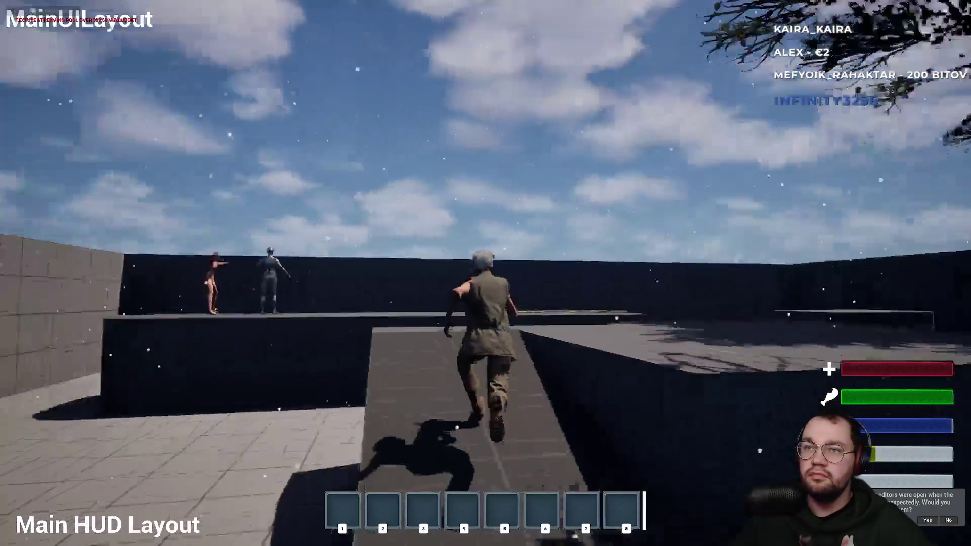
key(w)
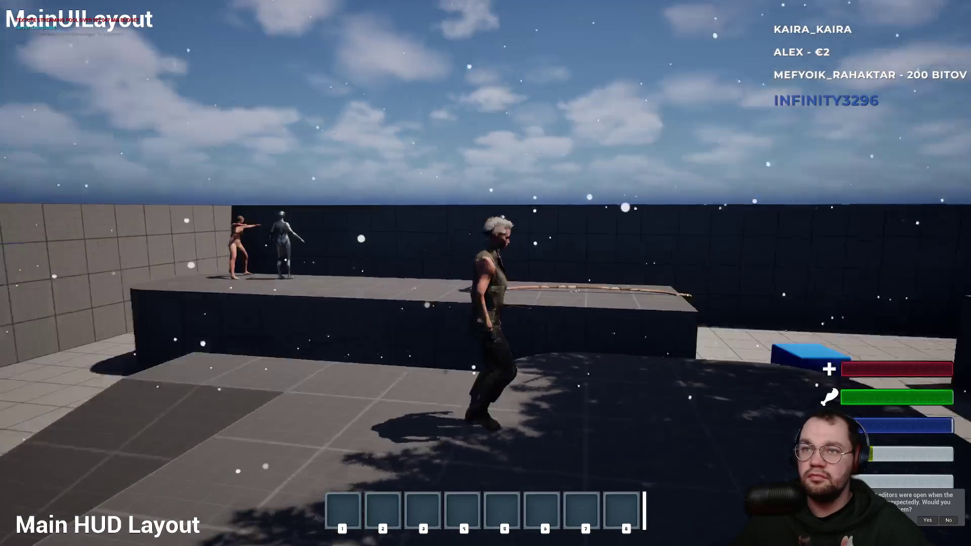
key(w)
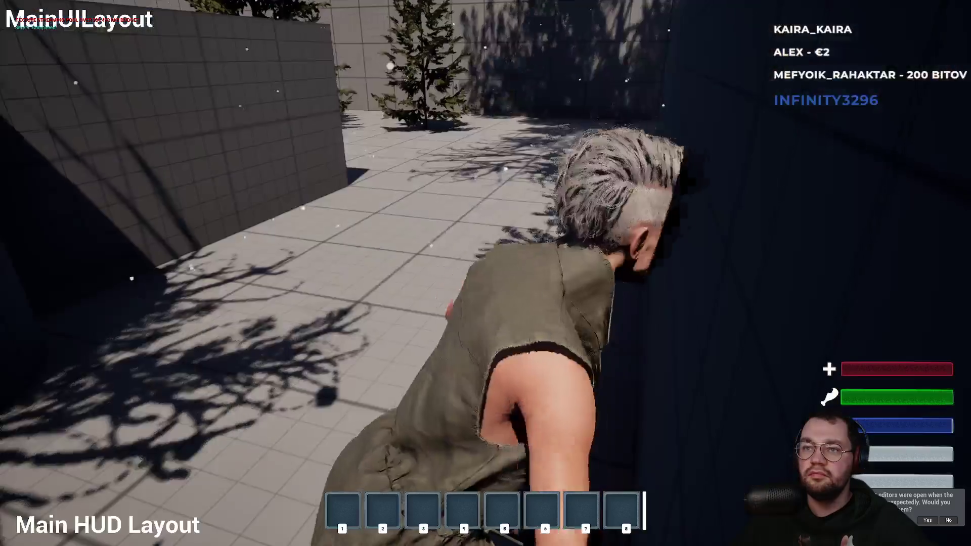
key(w)
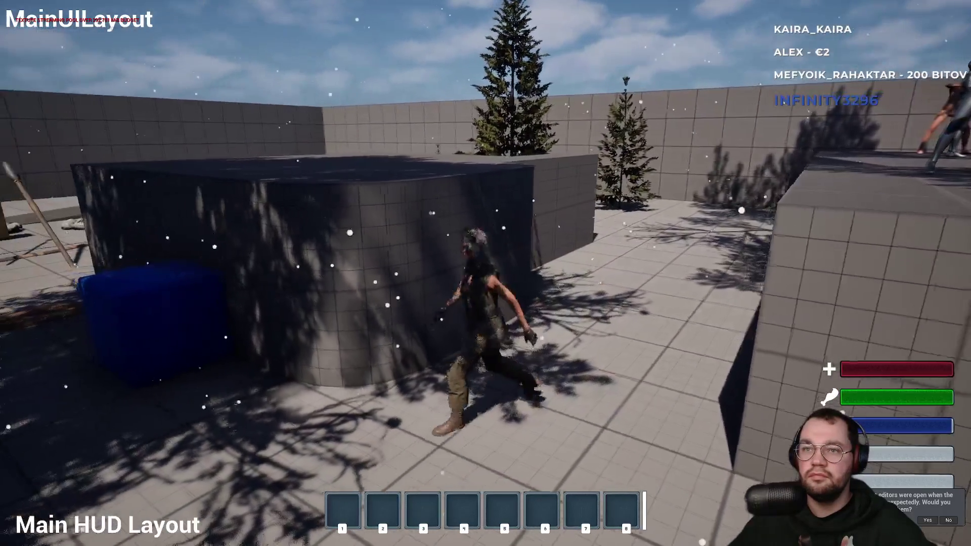
Vault the dark block, steer around the test level, then exit fullscreen and stop the play session
key(w)
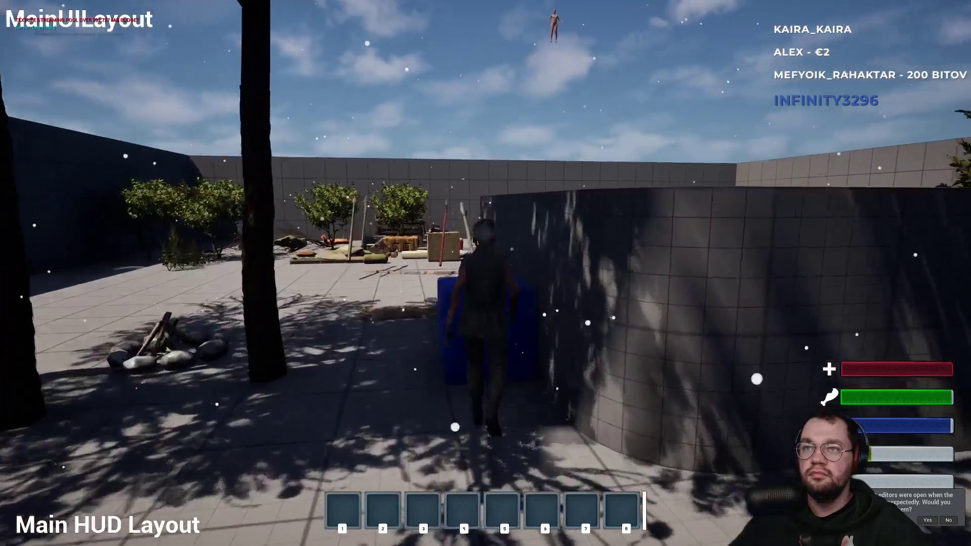
key(w)
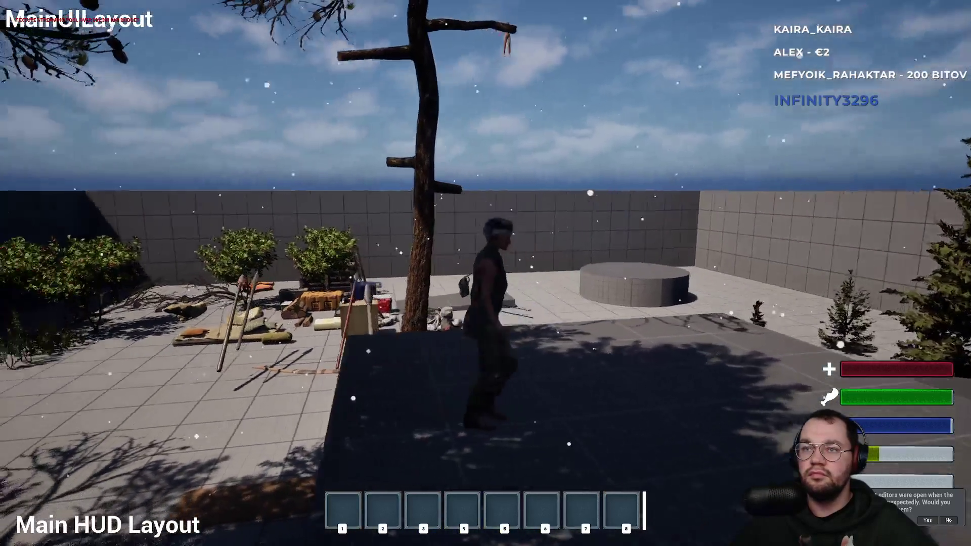
key(w)
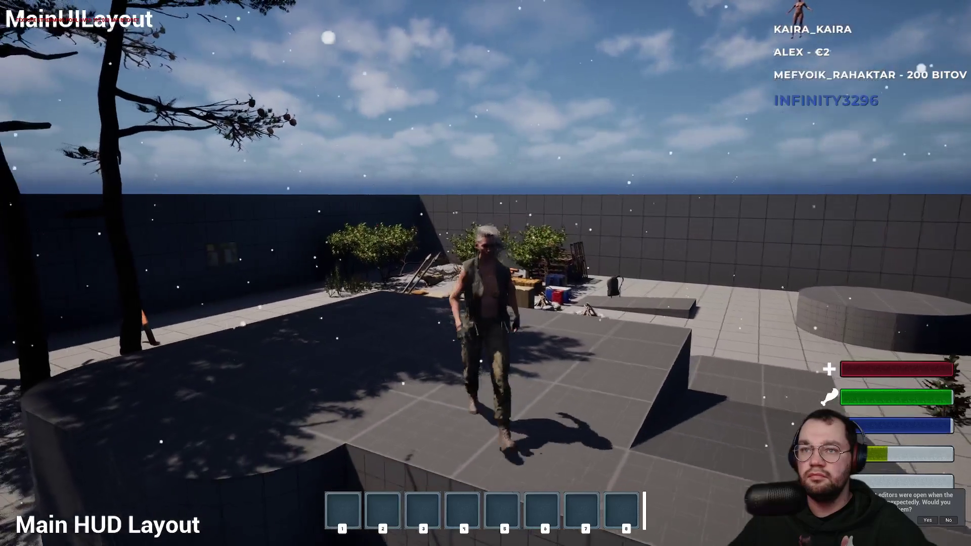
key(d)
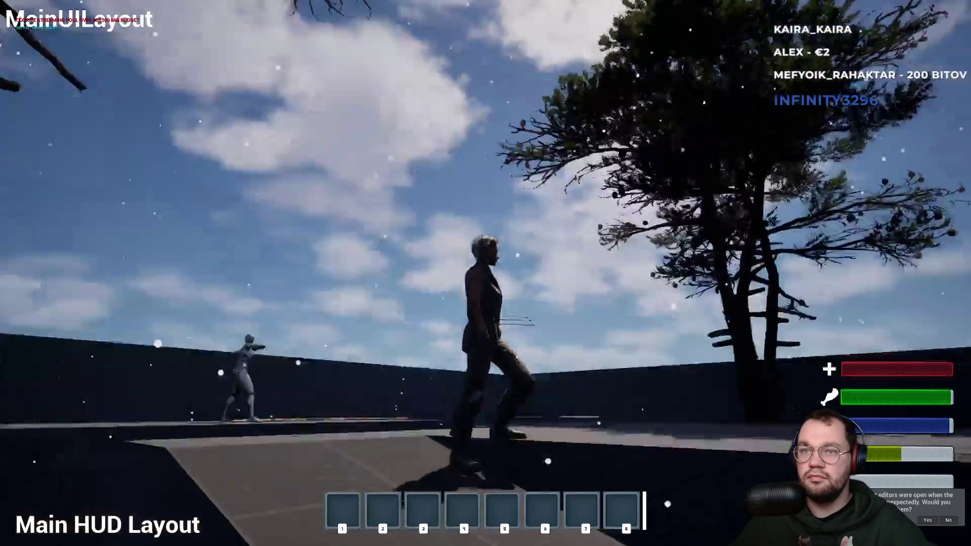
key(w)
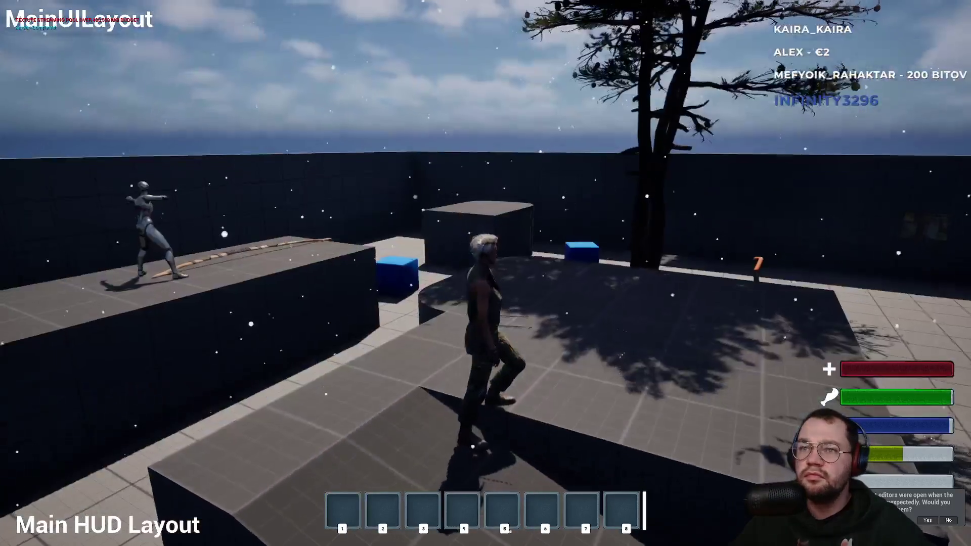
key(w)
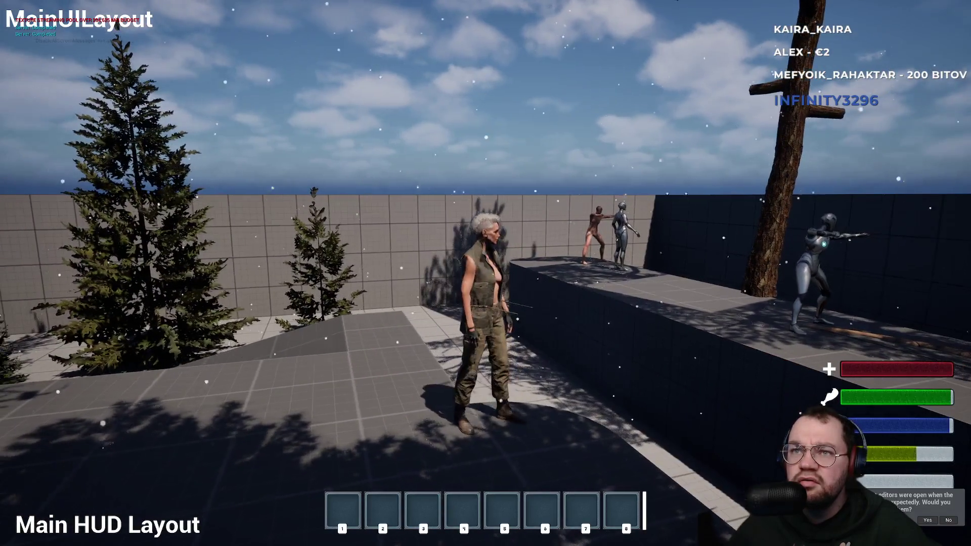
mouse_move(486, 273)
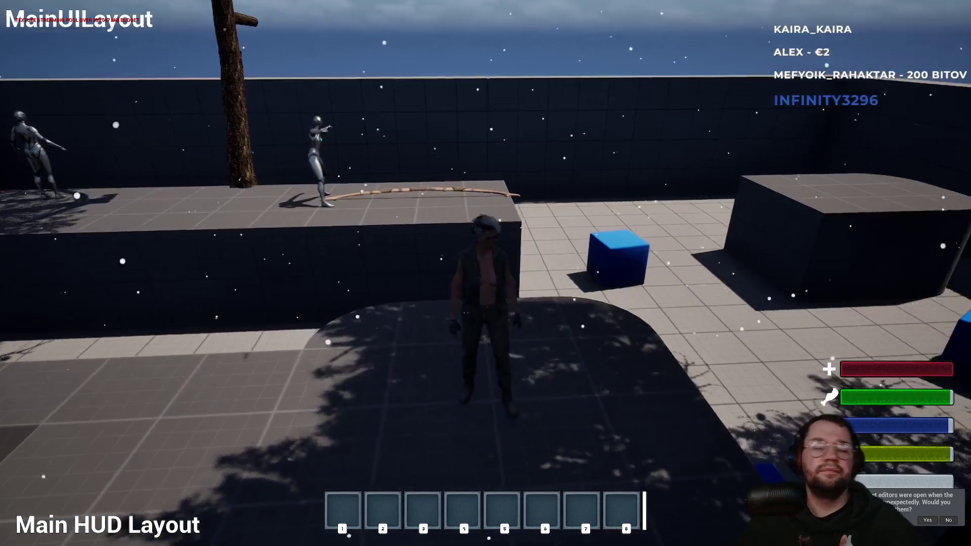
key(w)
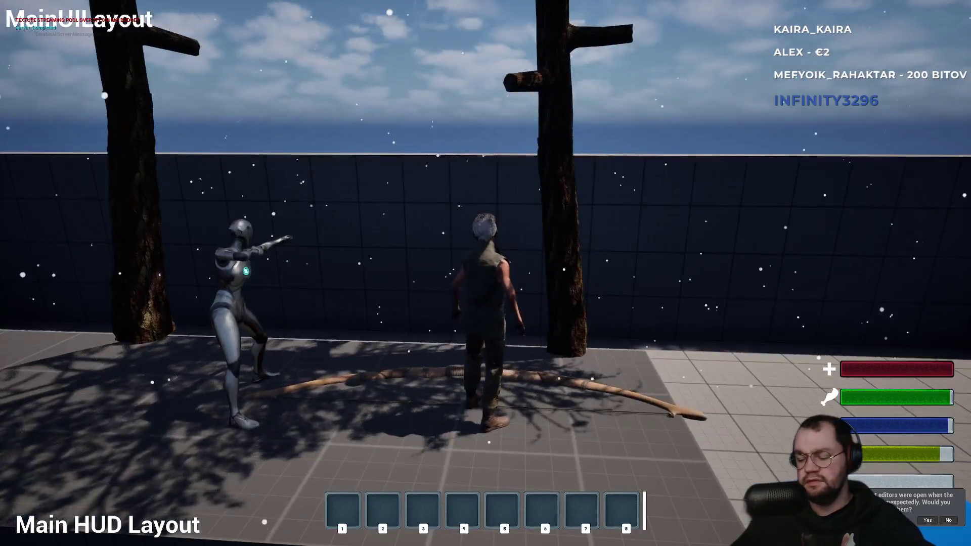
key(F11)
key(Escape)
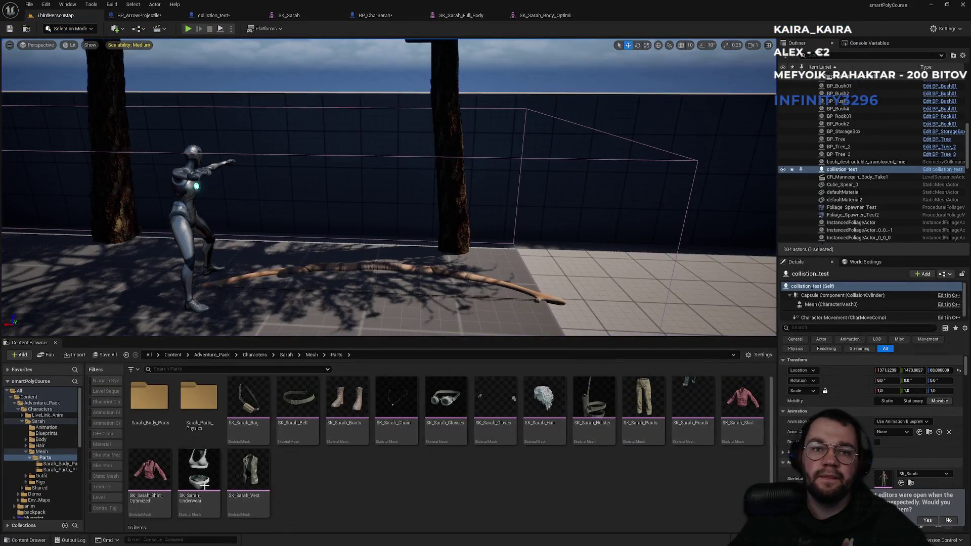
Inspect the bra and briefs of SK_Sarah_Underwear in Model and Skin modes, then go back to ThirdPersonMap
double_click(194, 482)
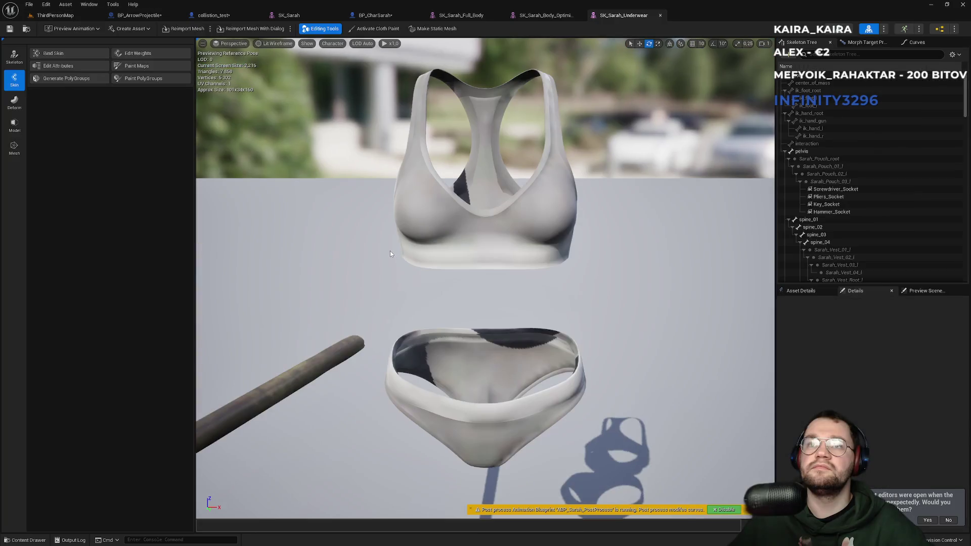
scroll(445, 281, down, 5)
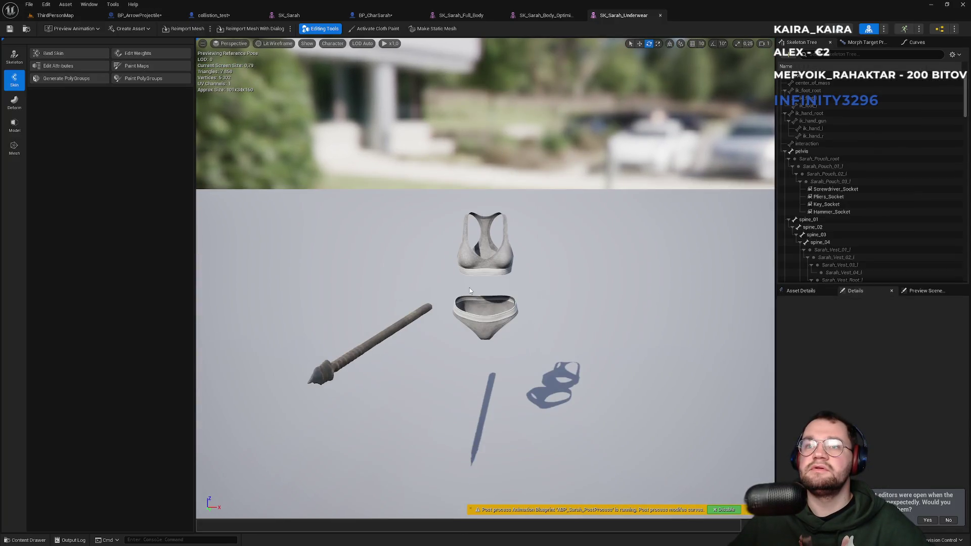
scroll(470, 288, up, 2)
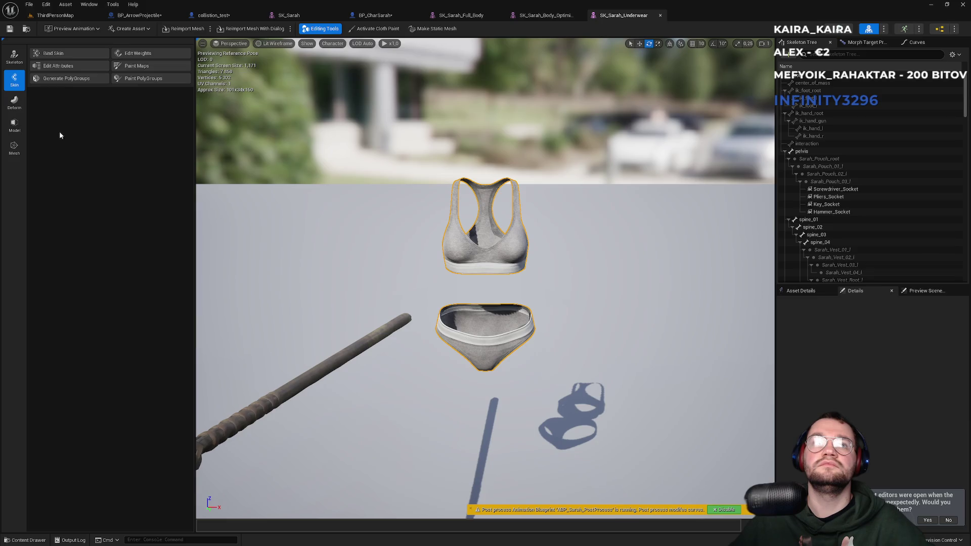
click(15, 126)
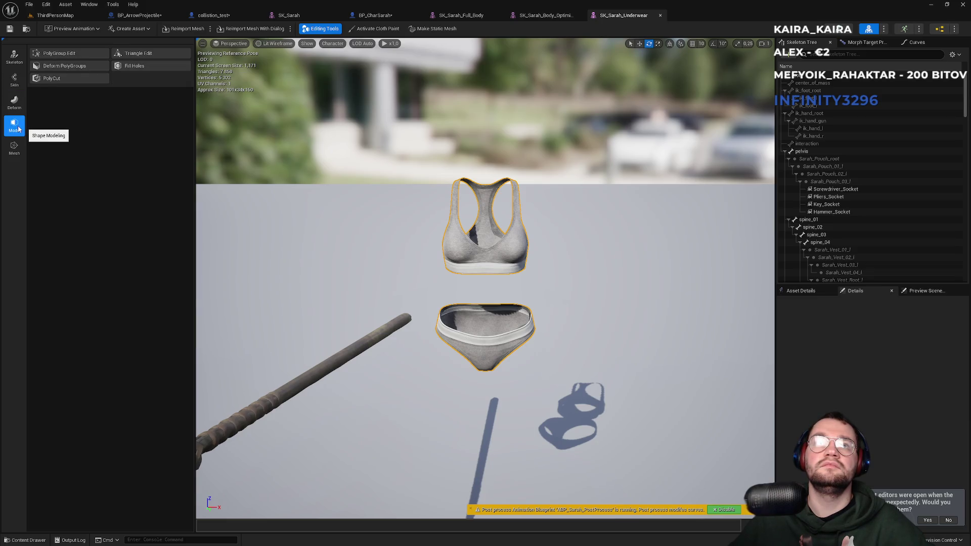
click(15, 80)
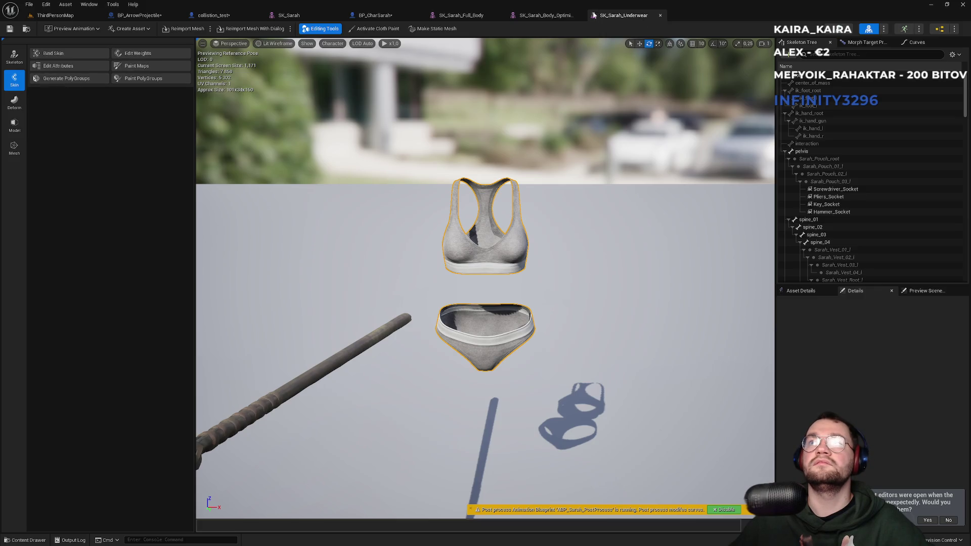
click(56, 16)
click(319, 491)
Duplicate SK_Sarah_Underwear with Ctrl+D and open the new SK_Sarah_Underwear1 in the mesh editor
mouse_move(201, 512)
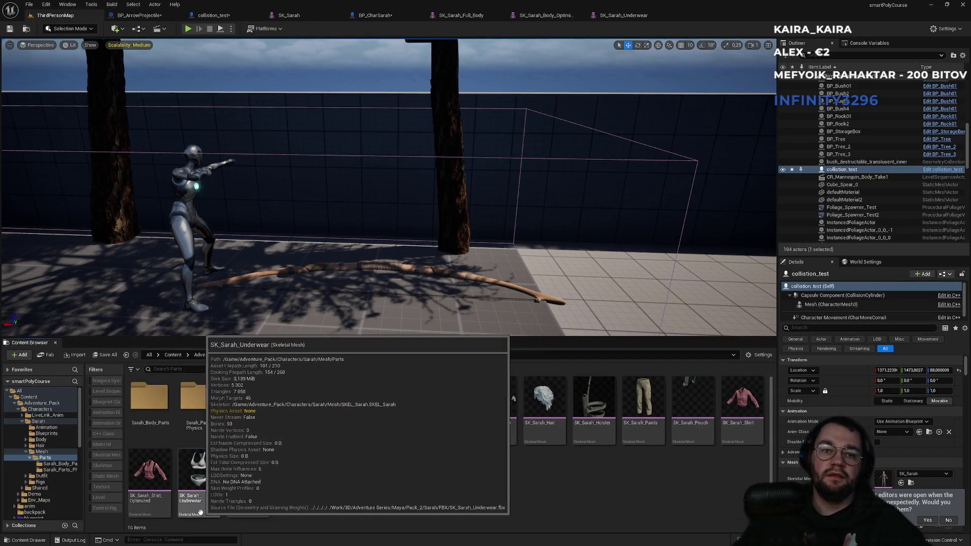
click(200, 512)
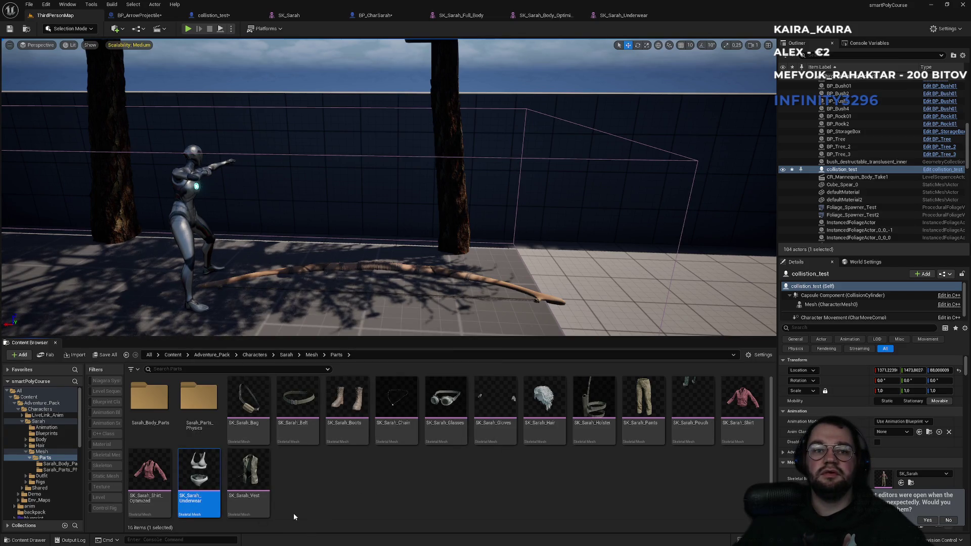
key(ctrl+d)
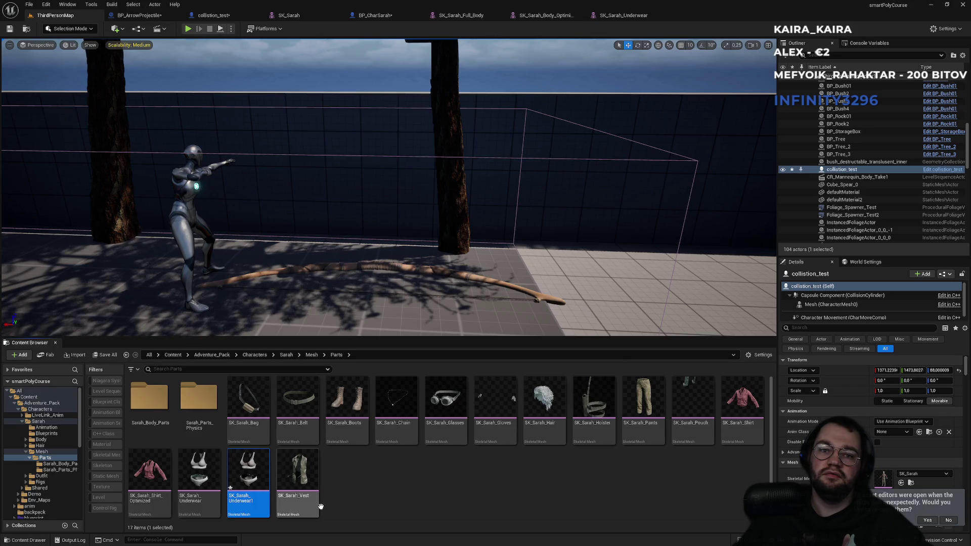
mouse_move(244, 506)
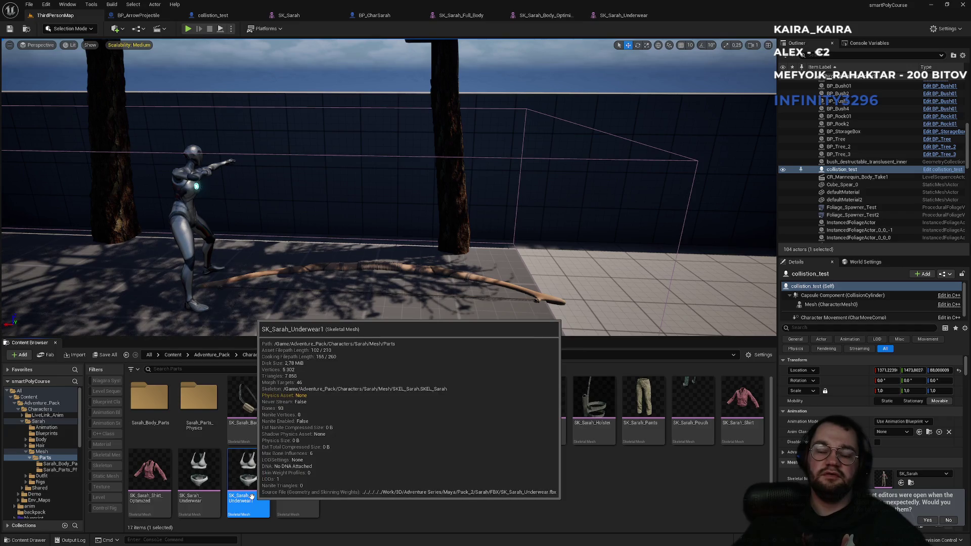
right_click(251, 497)
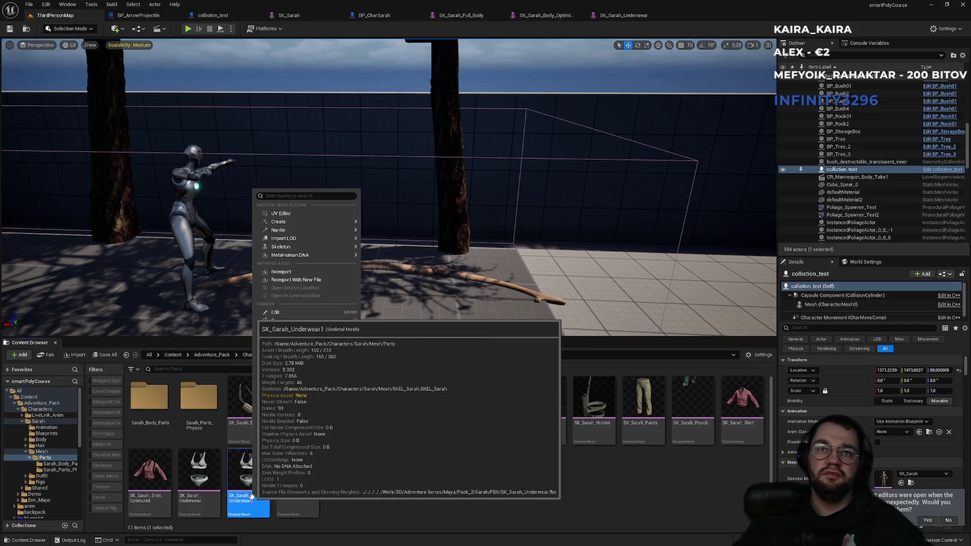
double_click(250, 500)
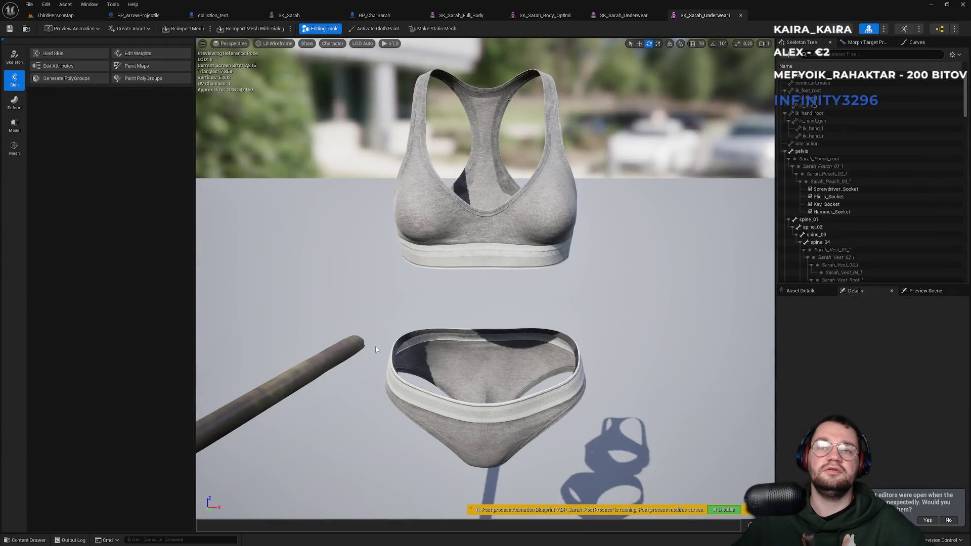
Start Triangle Edit from the Model tools and marquee-select all triangles of the panties
scroll(376, 349, down, 3)
click(14, 125)
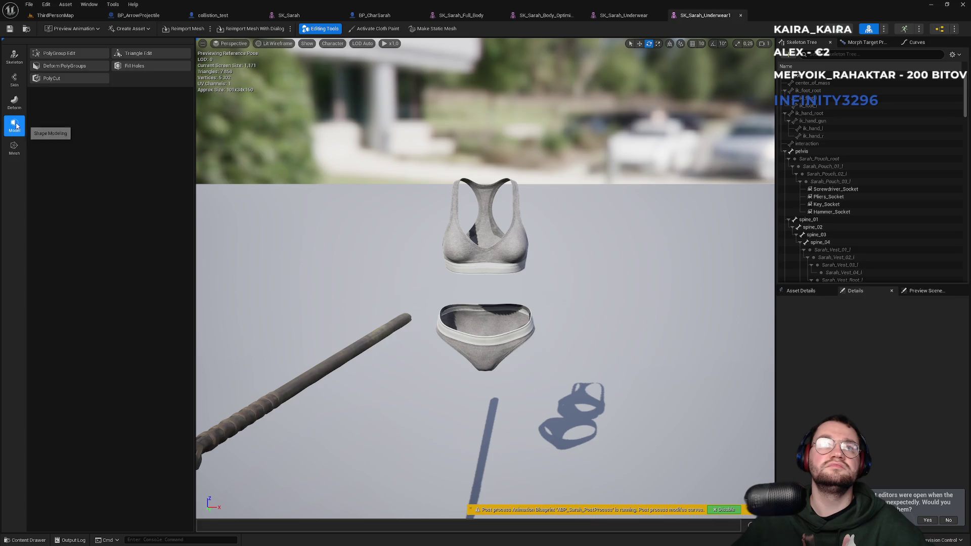
click(135, 54)
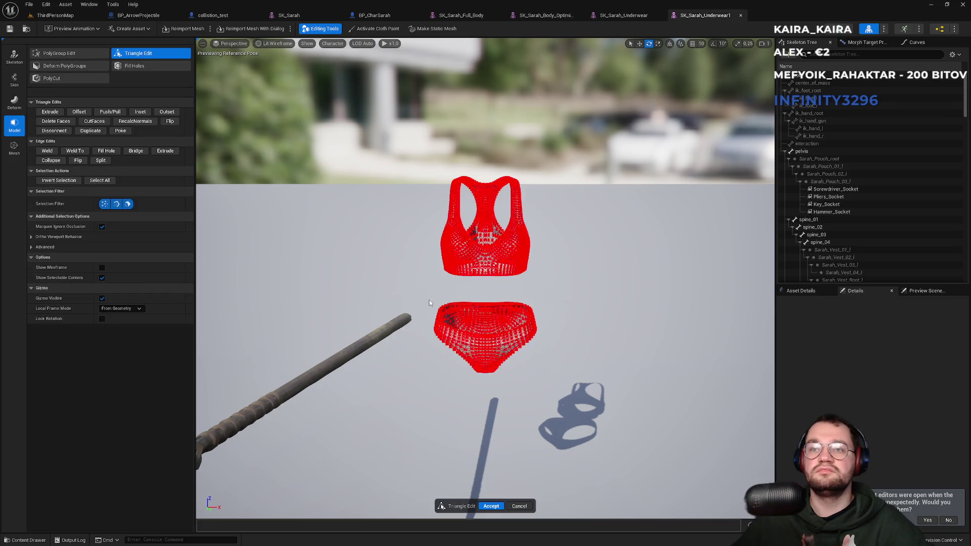
mouse_move(428, 294)
mouse_down()
mouse_move(470, 342)
mouse_move(557, 390)
mouse_up()
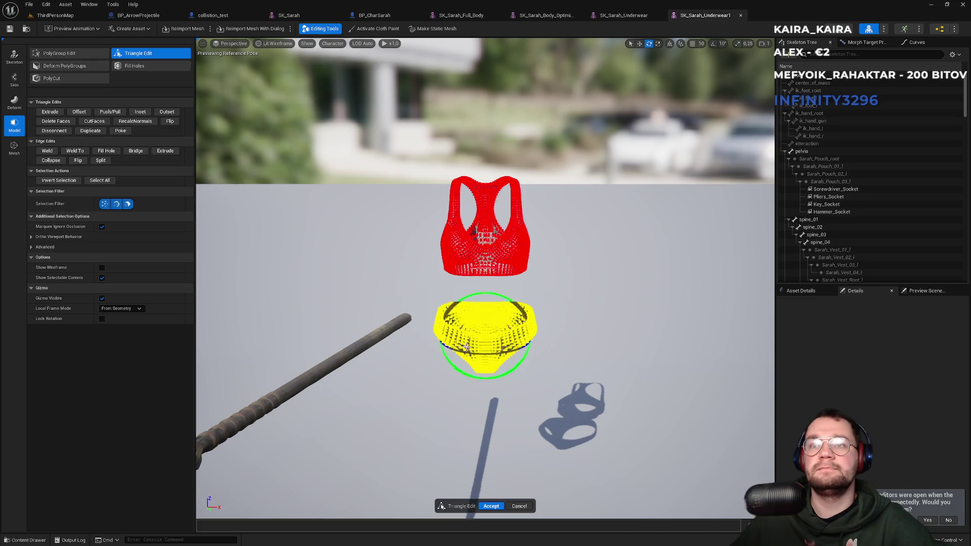
click(532, 357)
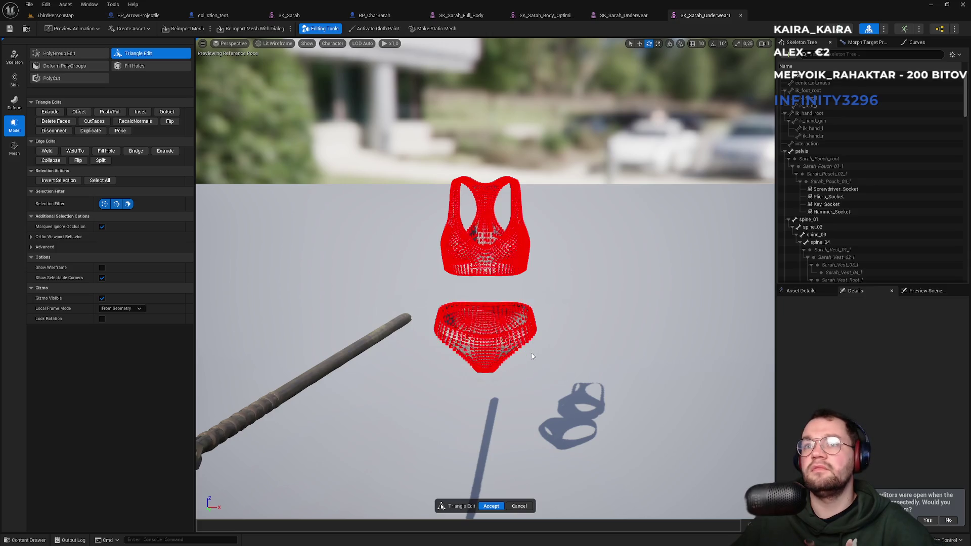
drag(559, 293, 433, 384)
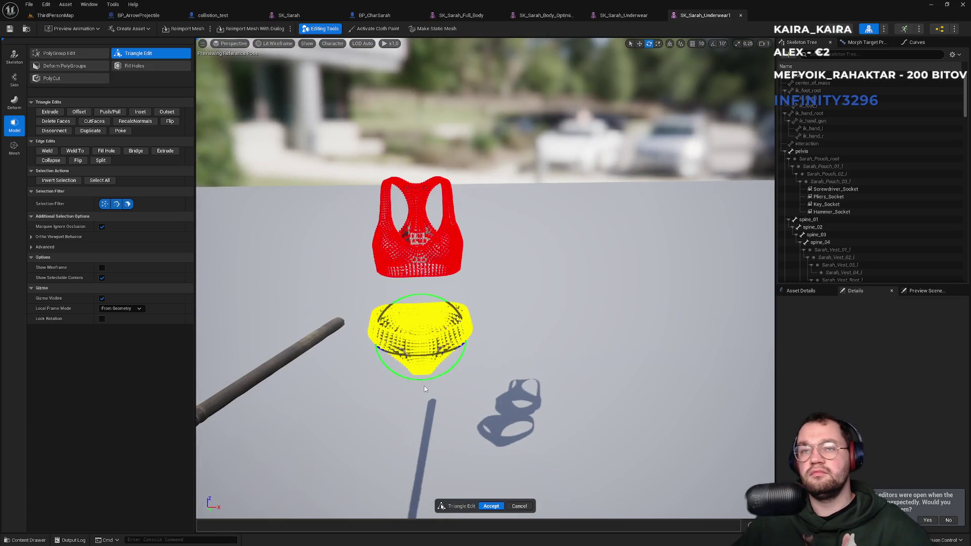
drag(486, 278, 354, 304)
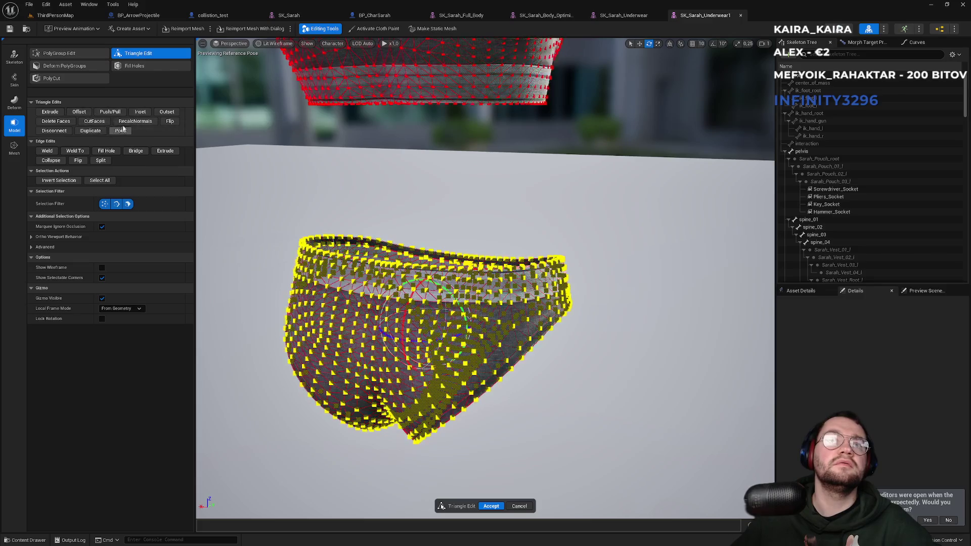
Try Extrude, toggle PolyGroup and Triangle editing, and reselect the panties under the Mesh category
click(158, 153)
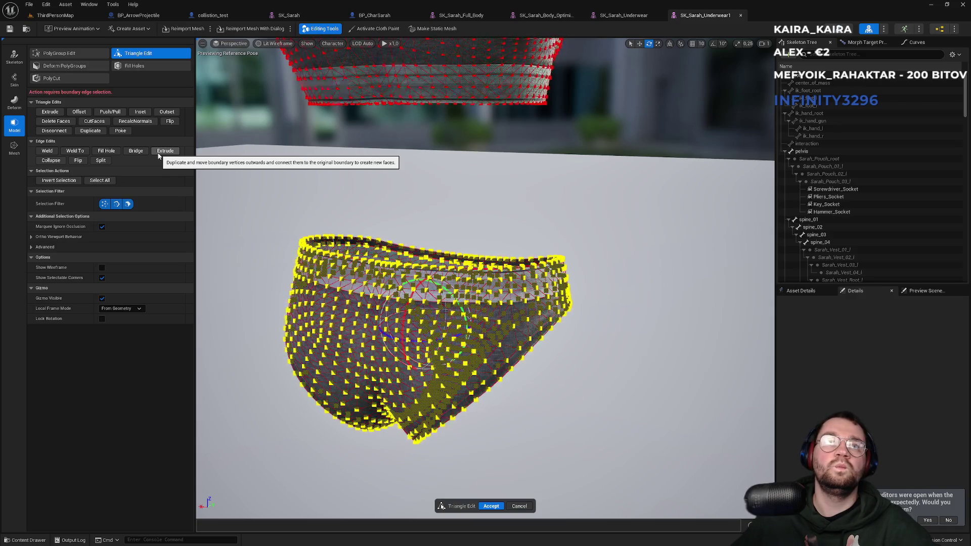
click(85, 53)
click(130, 56)
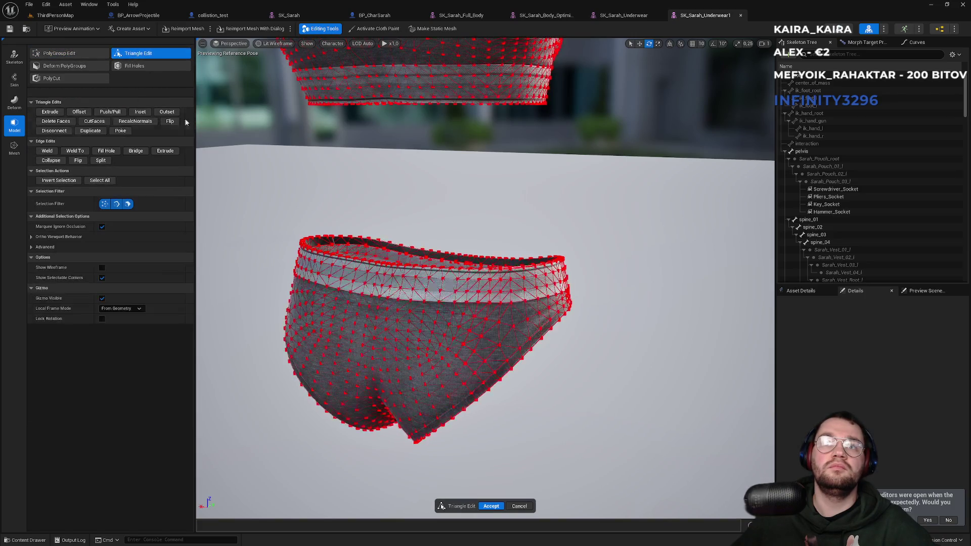
drag(335, 284, 335, 284)
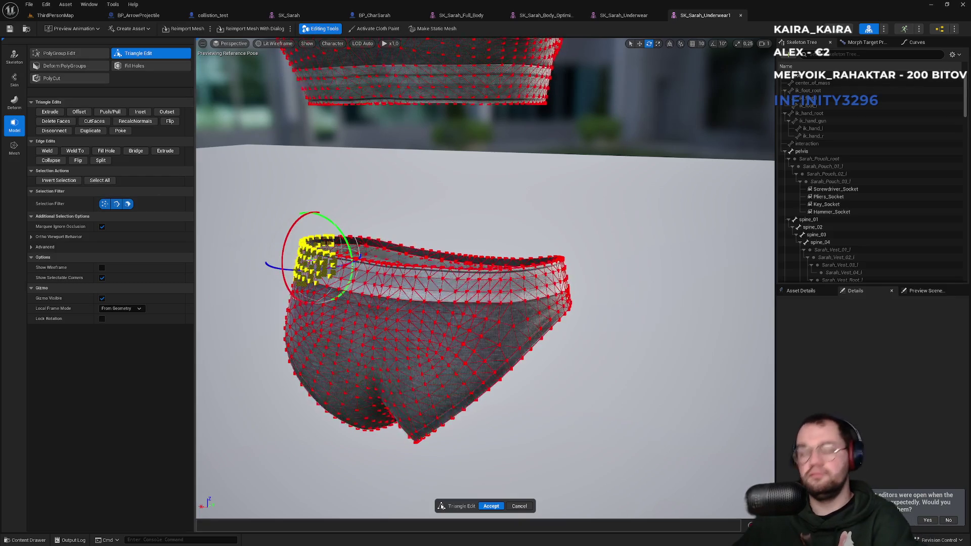
mouse_move(254, 214)
mouse_down()
mouse_move(449, 395)
mouse_move(609, 468)
mouse_up()
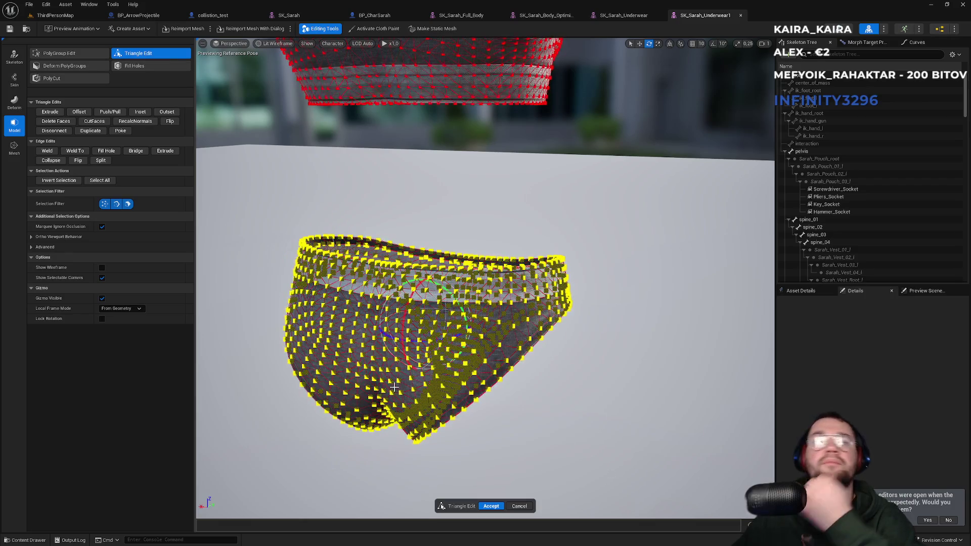
click(101, 277)
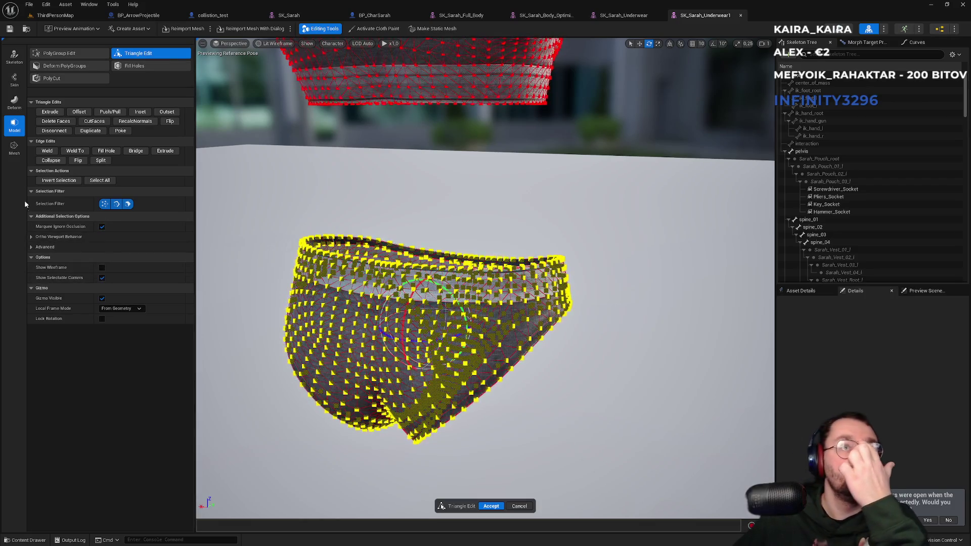
click(14, 147)
mouse_move(258, 202)
mouse_down()
mouse_move(516, 451)
mouse_move(601, 459)
mouse_up()
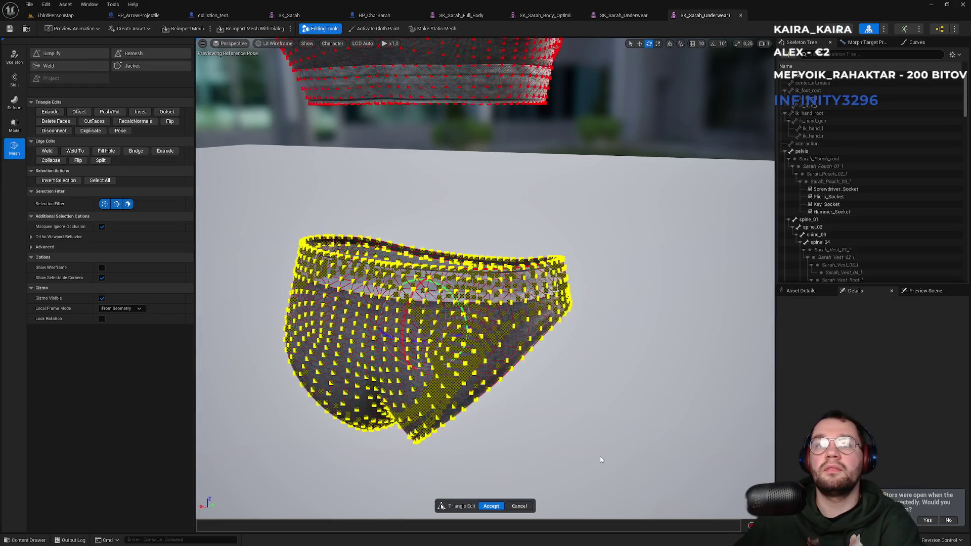
Try the Simplify and Weld Edges tools, then launch Deform PolyGroups from the Model category
click(59, 54)
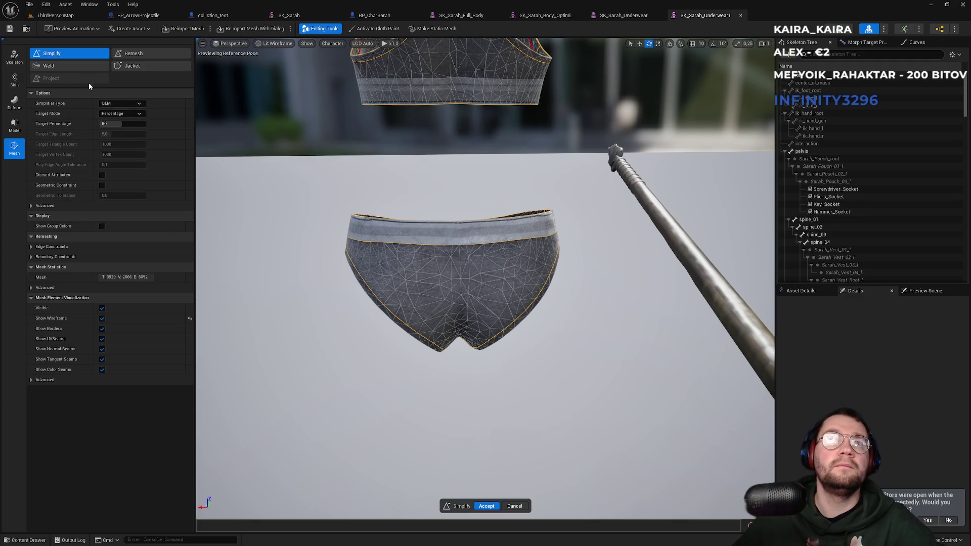
click(99, 70)
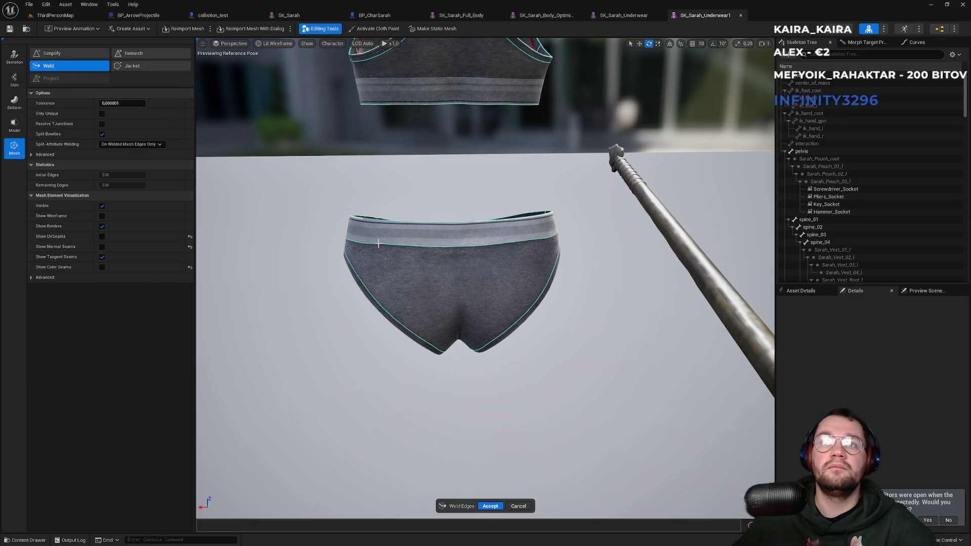
scroll(398, 212, up, 2)
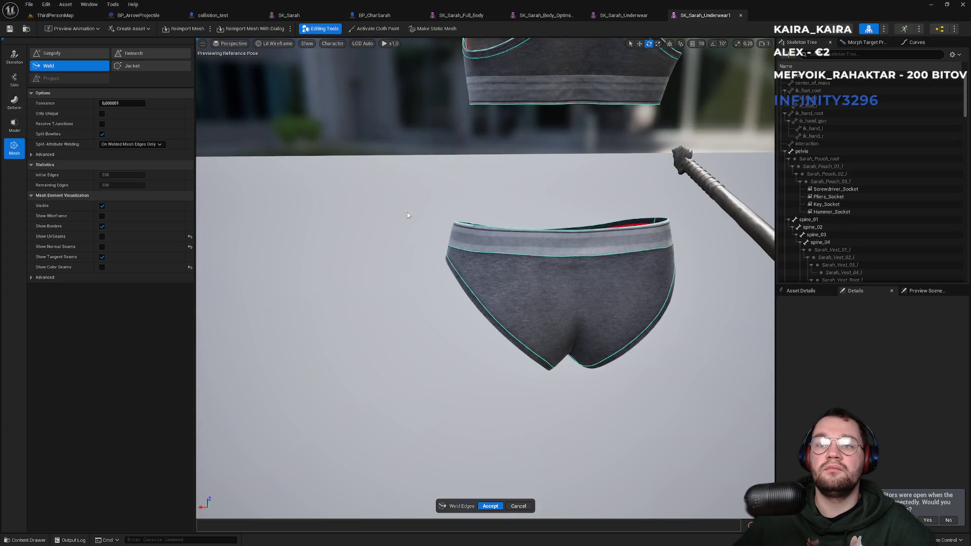
click(14, 125)
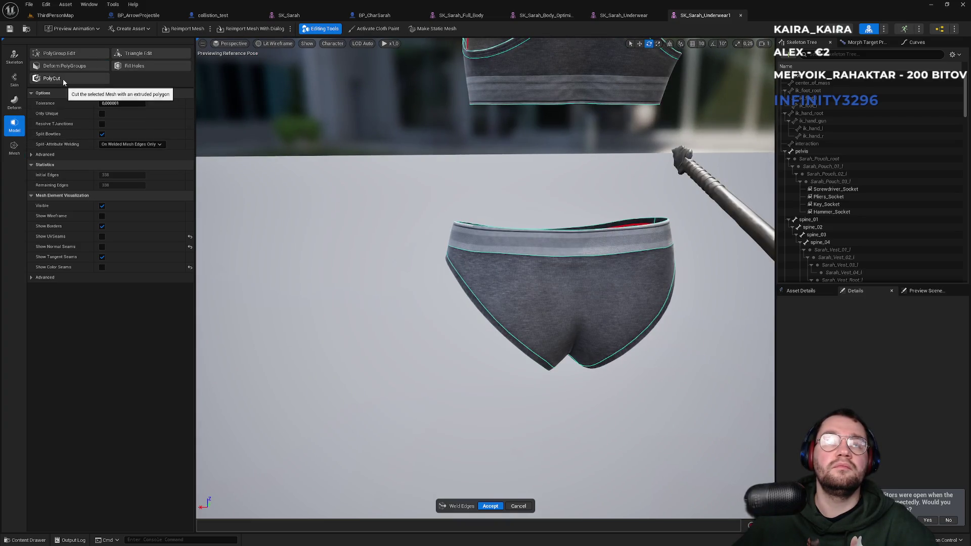
click(63, 66)
scroll(485, 278, down, 3)
scroll(485, 278, up, 3)
scroll(486, 278, up, 4)
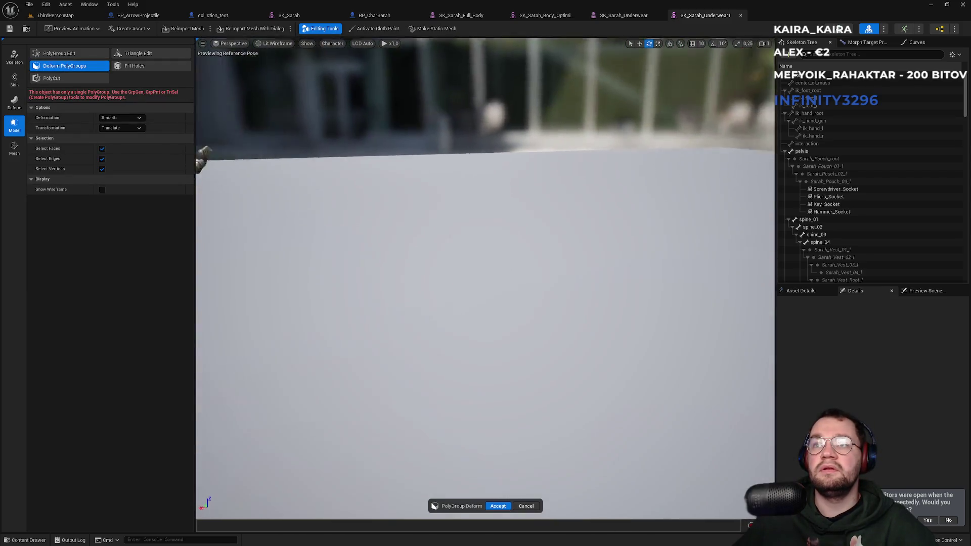
scroll(298, 169, down, 5)
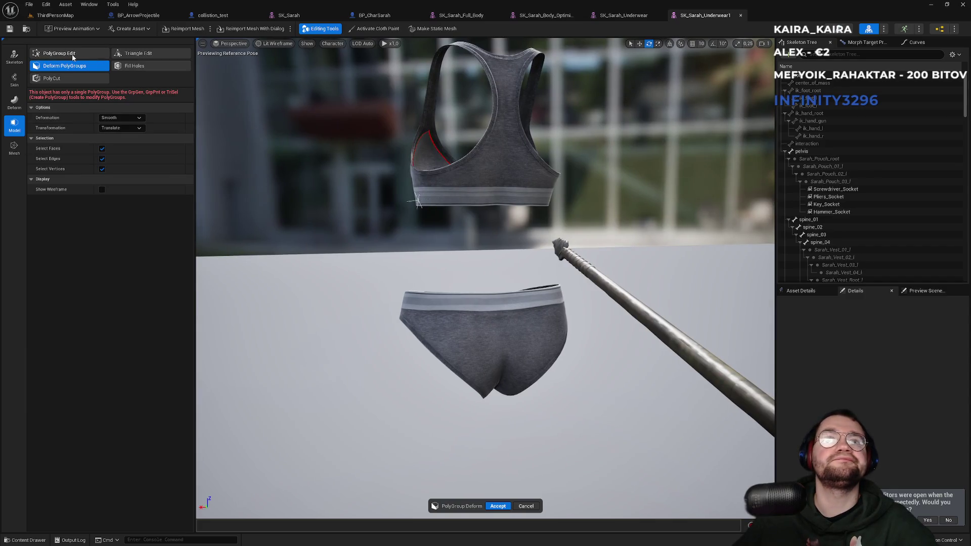
Switch SK_Sarah_Underwear1 from PolyGroup Edit to per-triangle Triangle Edit
click(72, 55)
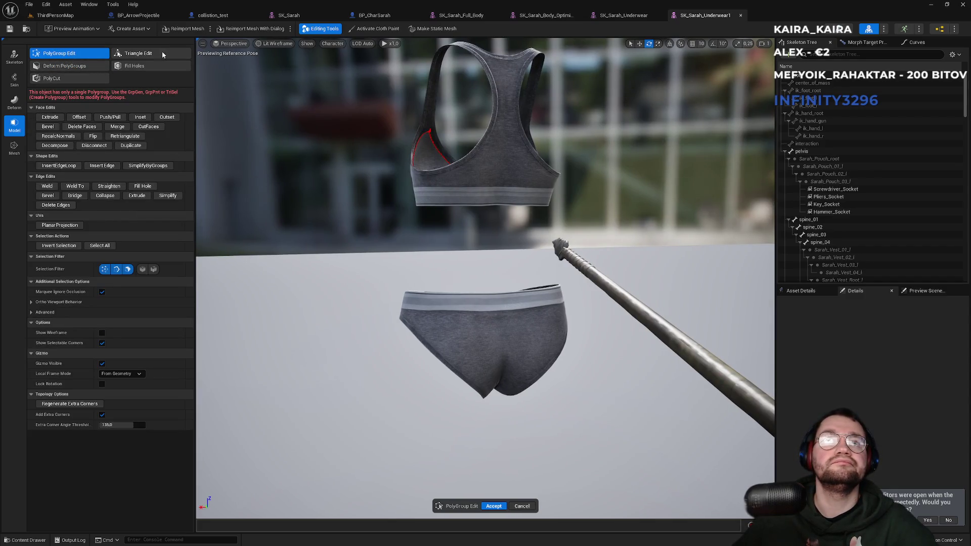
click(163, 55)
click(440, 299)
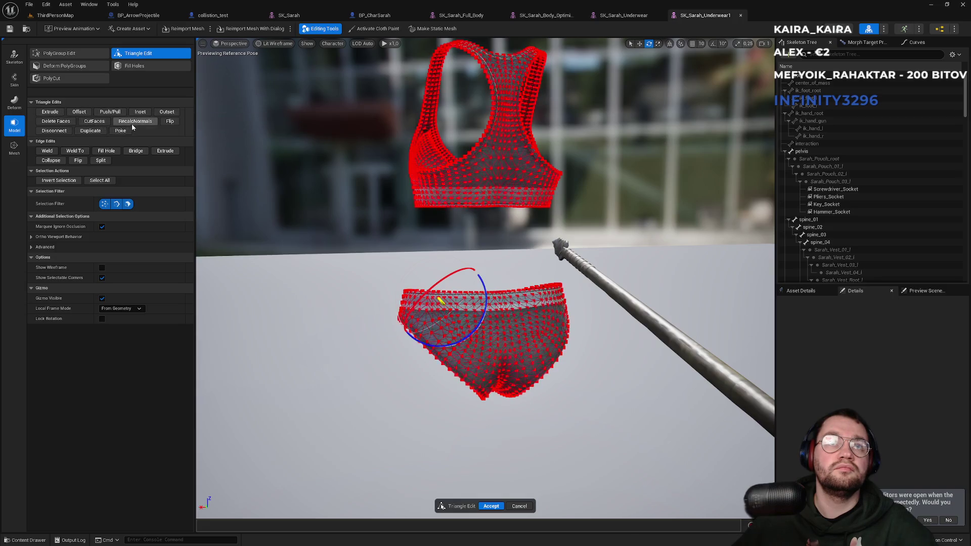
Browse the Deform and Mesh tool categories, toggle Show Wireframe on and off, and open the Start menu
click(15, 108)
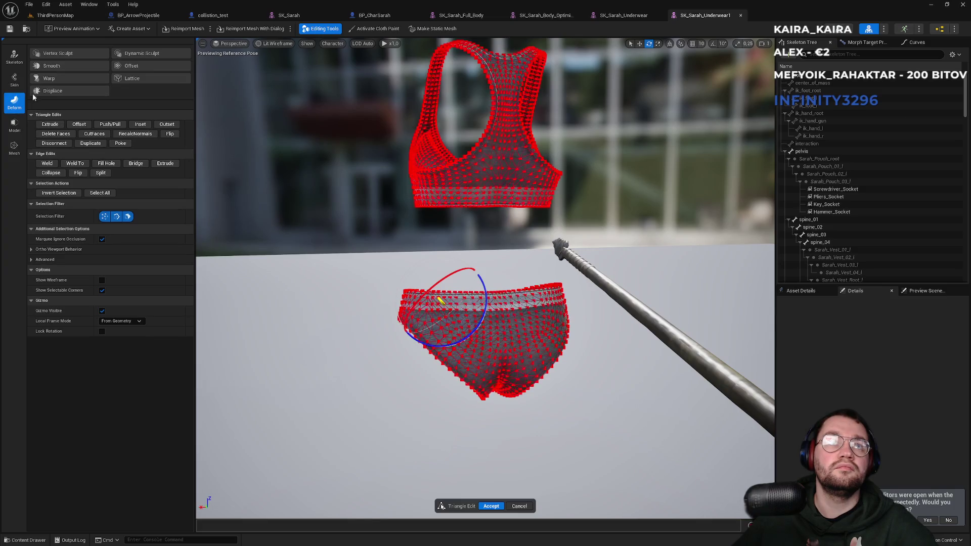
click(14, 81)
click(15, 103)
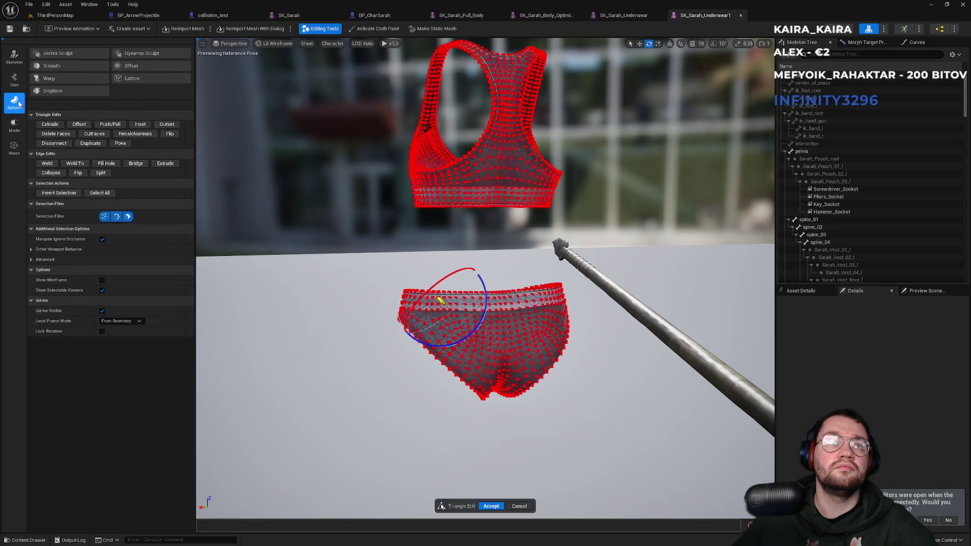
click(15, 146)
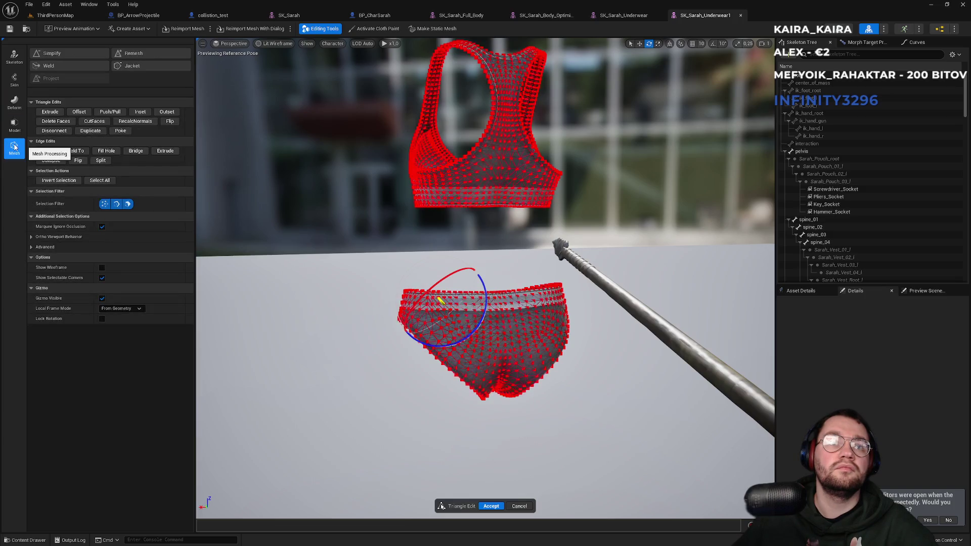
click(102, 268)
click(102, 268)
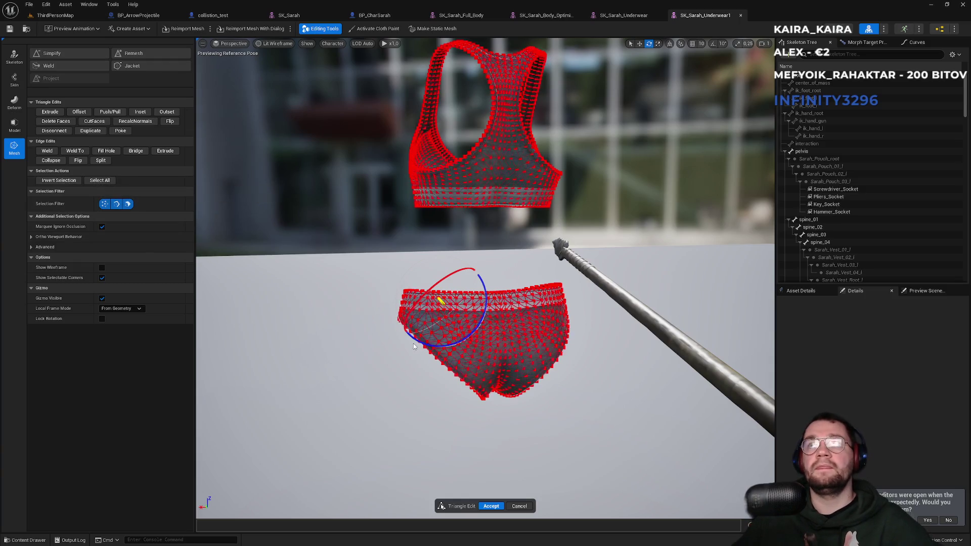
key(super)
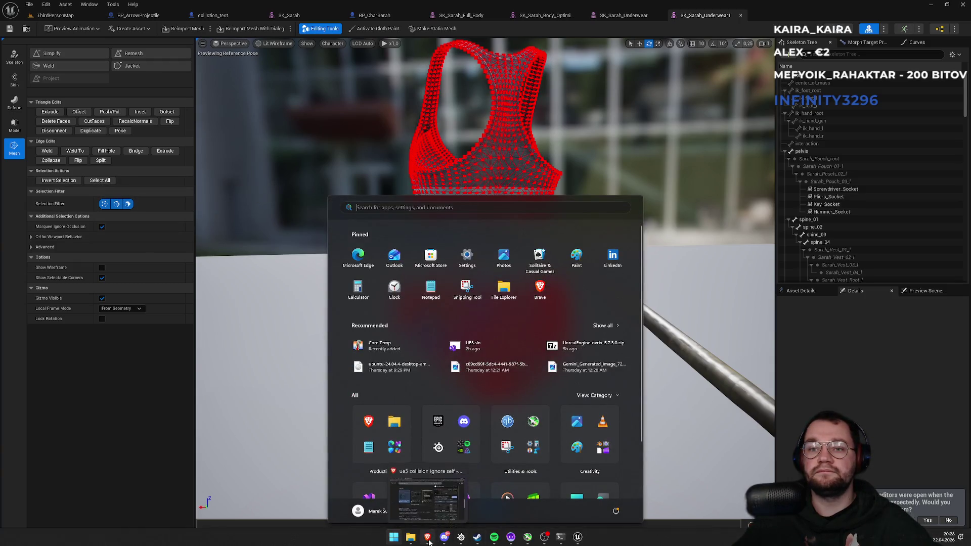
Google 'ue5 edit skeletal mesh delete vertex' in a new Chrome tab and read the AI overview
click(428, 537)
click(288, 7)
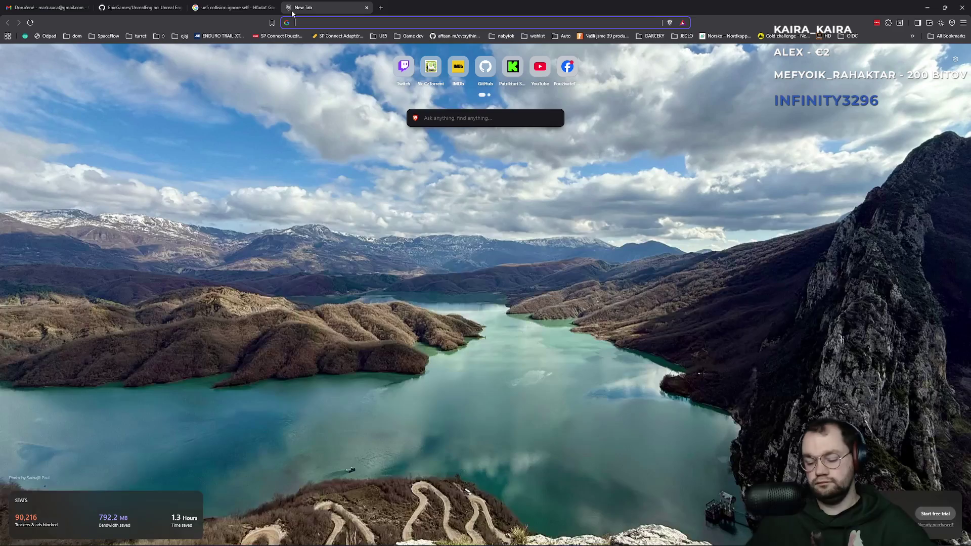
text(ue5 edit s)
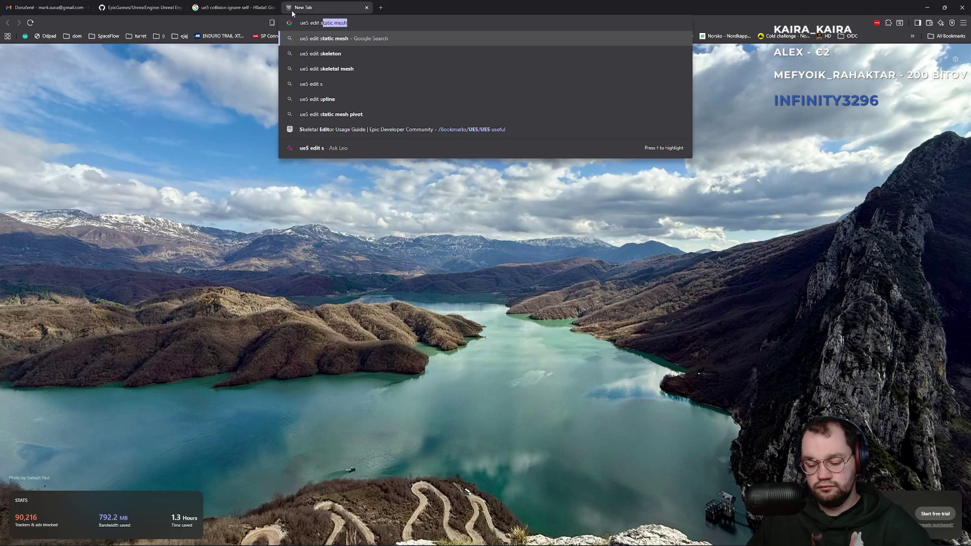
text(keletal mesh delete vertex)
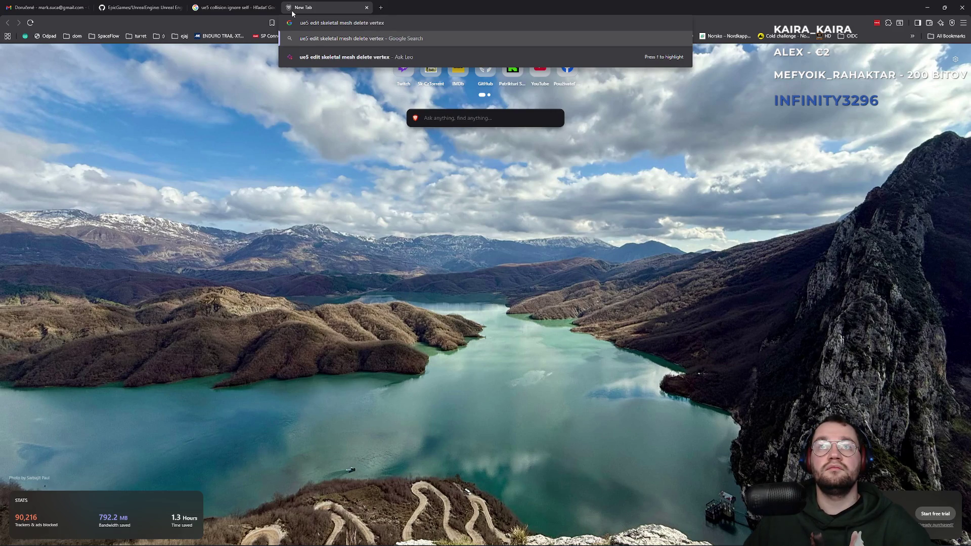
key(Return)
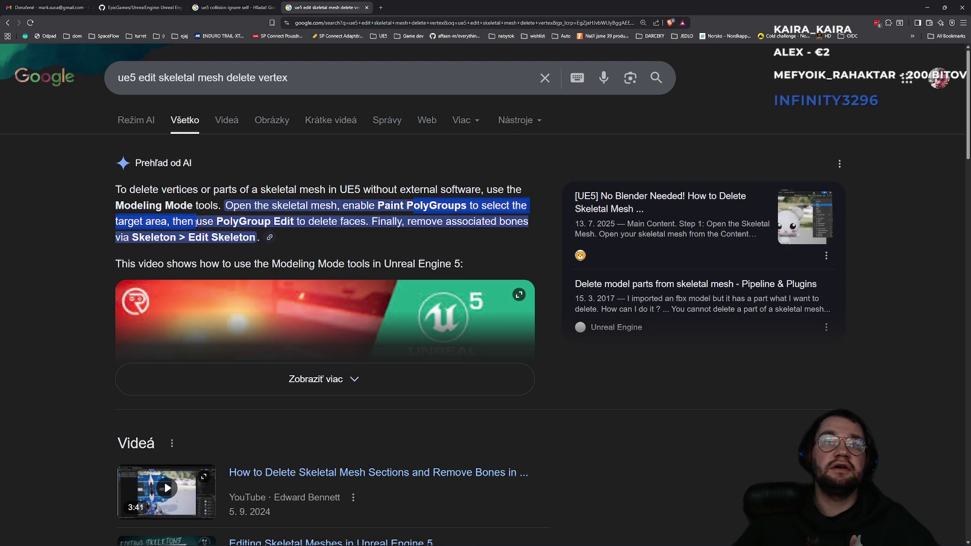
click(373, 221)
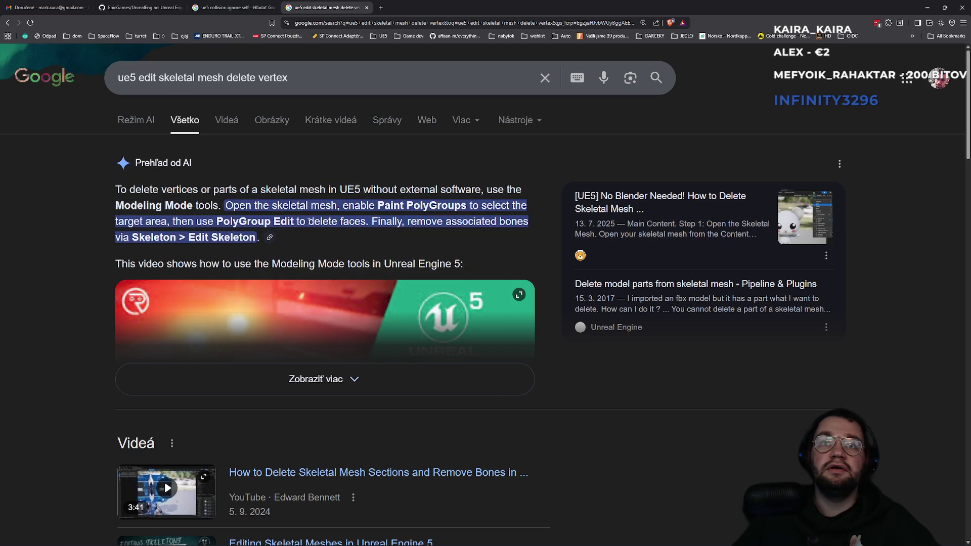
key(alt+Tab)
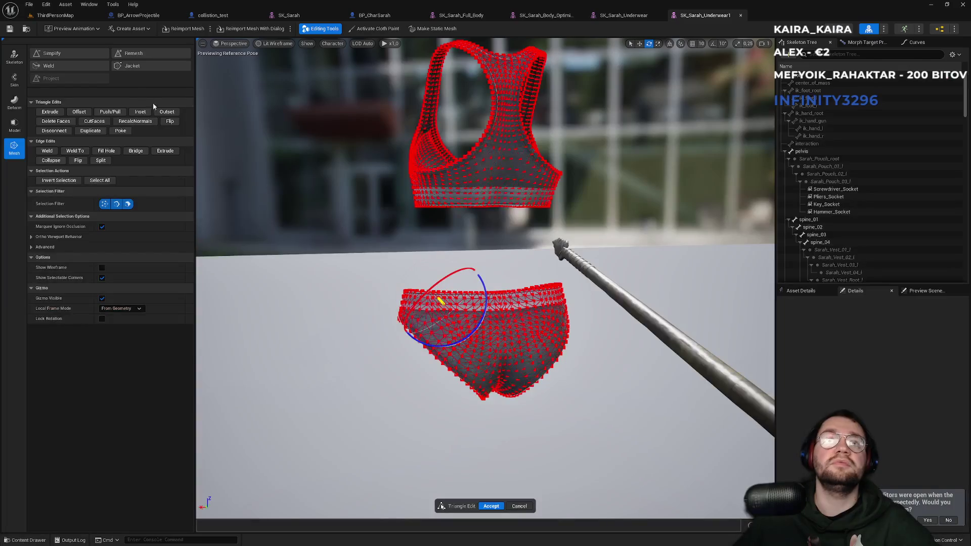
Start PolyGroup Edit, undo an accidental rotation, then select the waistband loop and the whole polygroup
click(14, 125)
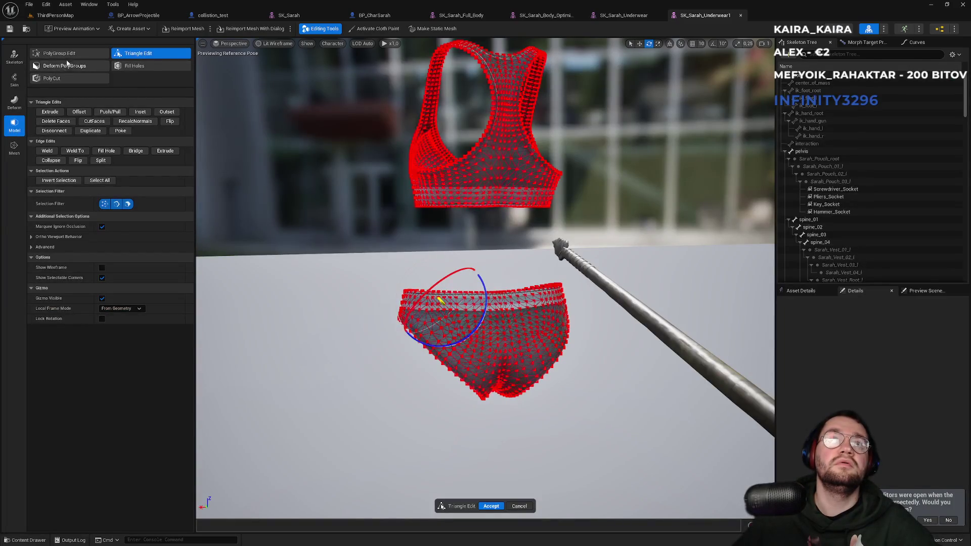
click(71, 53)
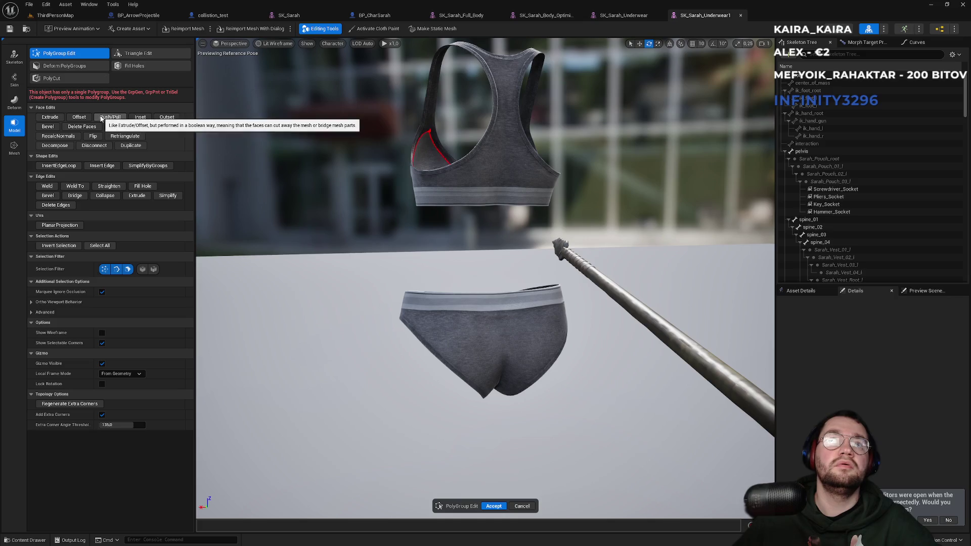
click(453, 334)
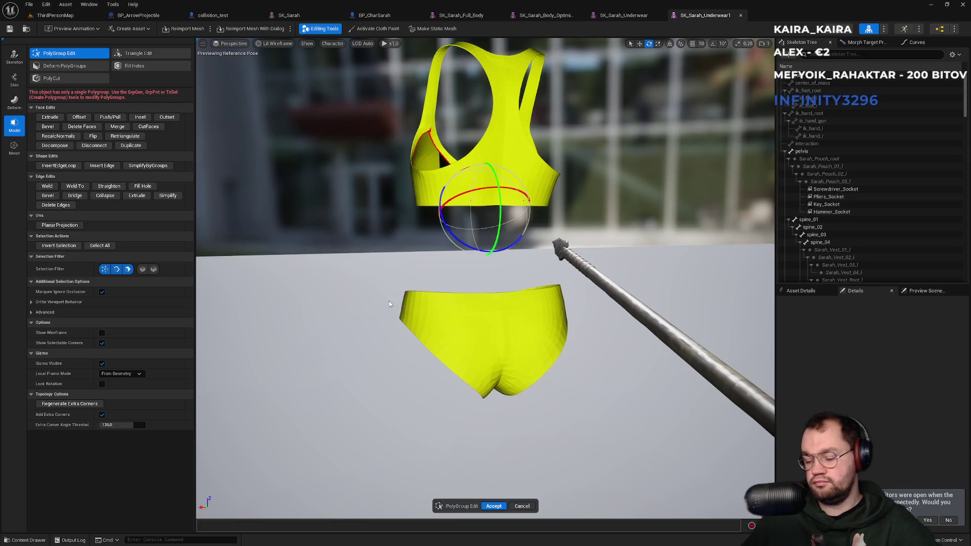
mouse_move(455, 243)
mouse_down()
mouse_move(482, 220)
mouse_move(475, 256)
mouse_up()
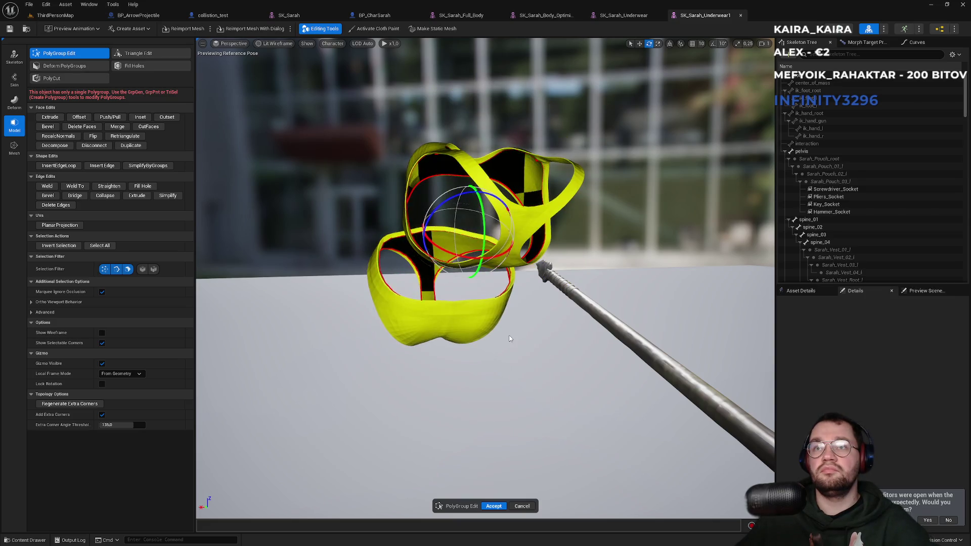
key(ctrl+z)
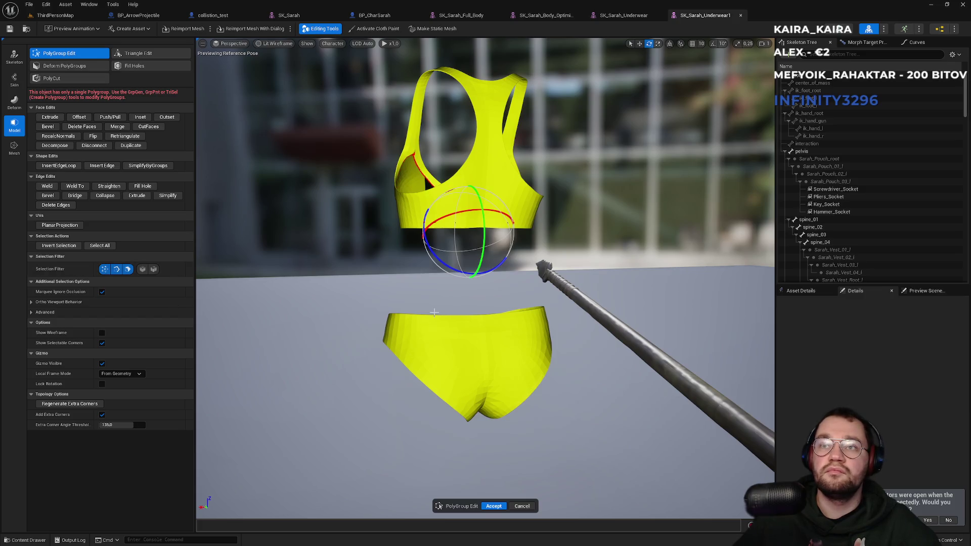
double_click(433, 317)
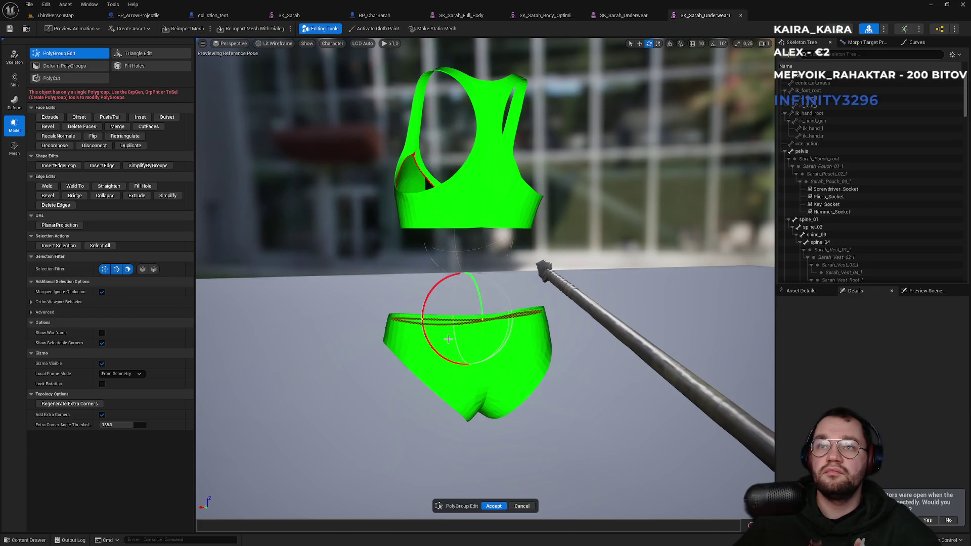
click(367, 304)
click(374, 324)
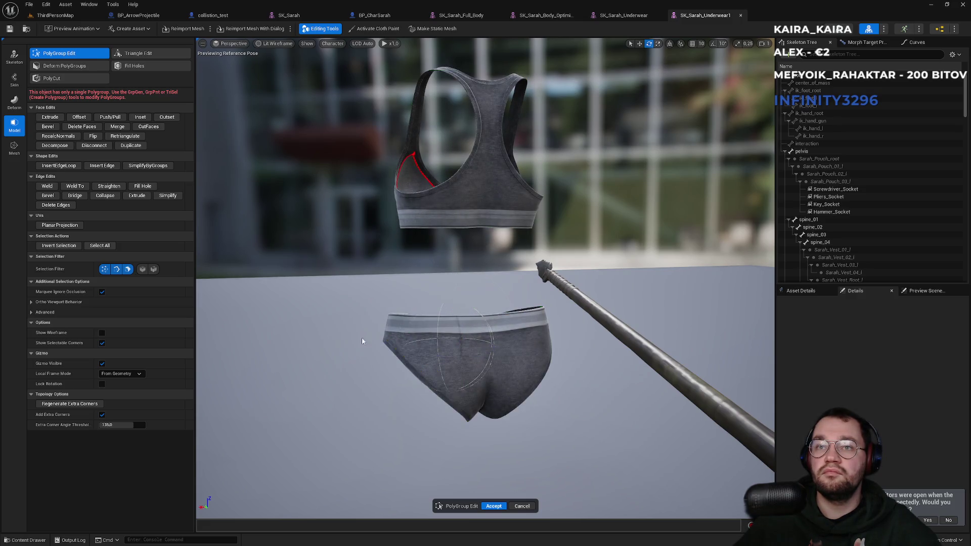
click(409, 351)
mouse_move(350, 298)
mouse_down()
mouse_move(533, 401)
mouse_move(554, 429)
mouse_up()
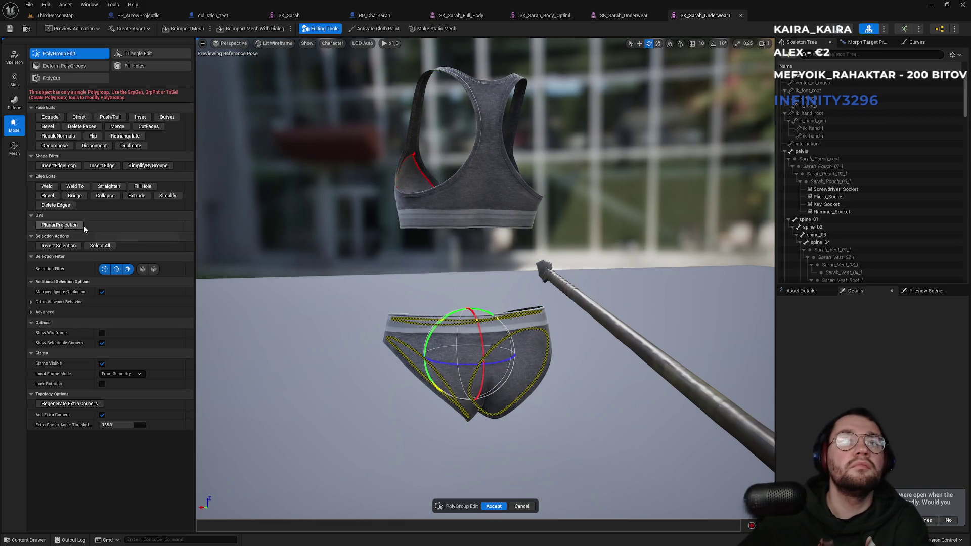
click(91, 148)
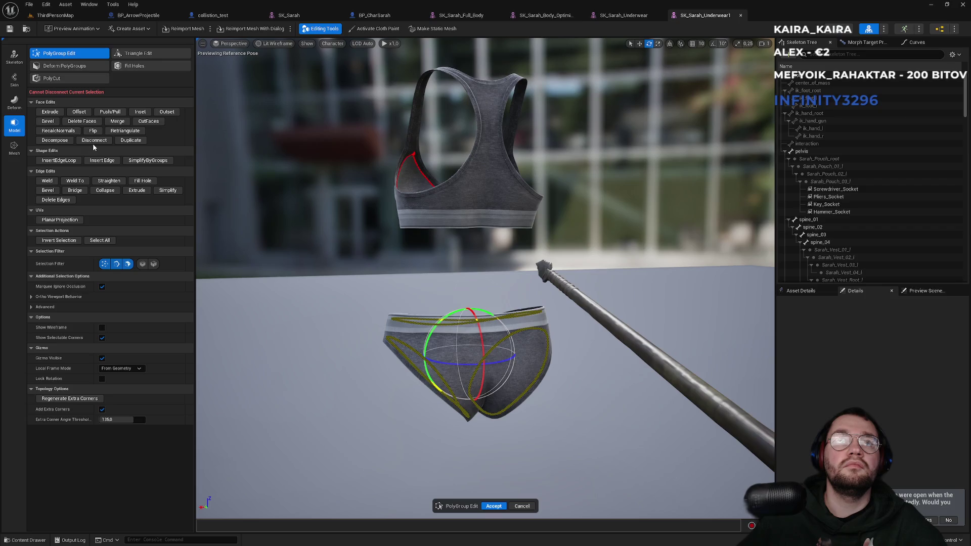
click(94, 145)
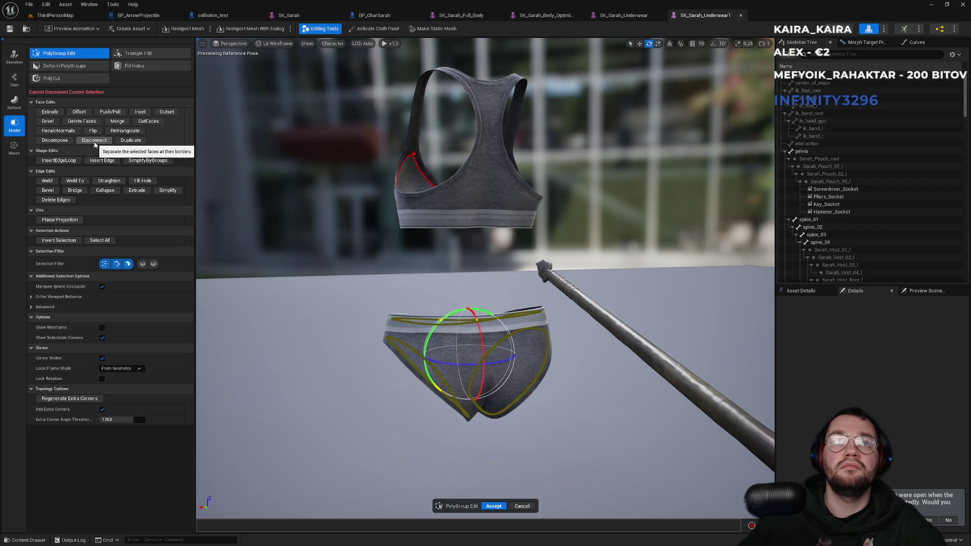
click(410, 293)
click(411, 343)
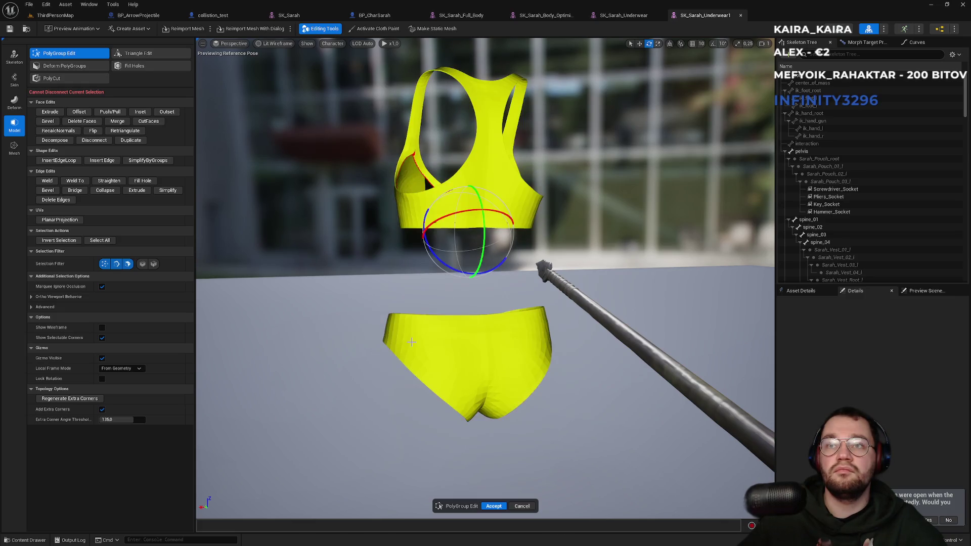
drag(338, 298, 395, 358)
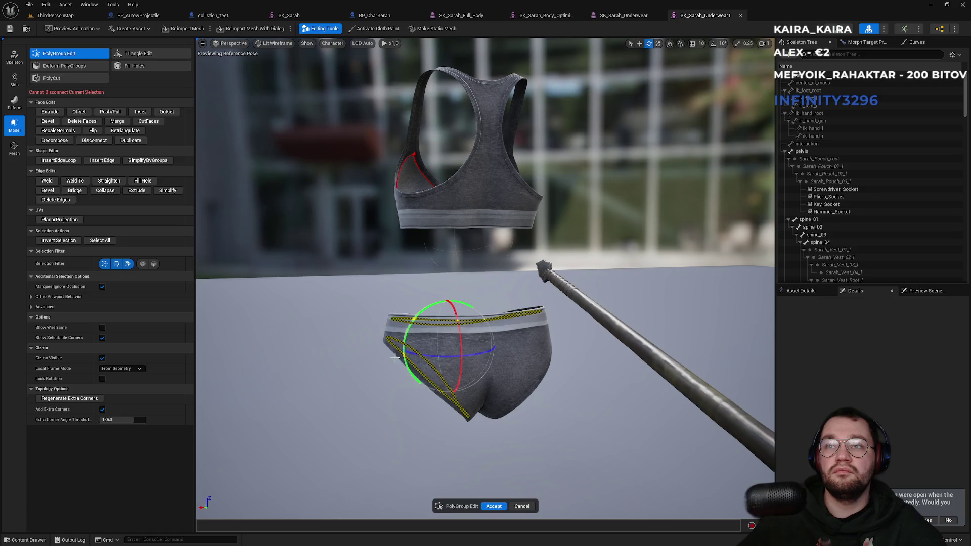
click(371, 405)
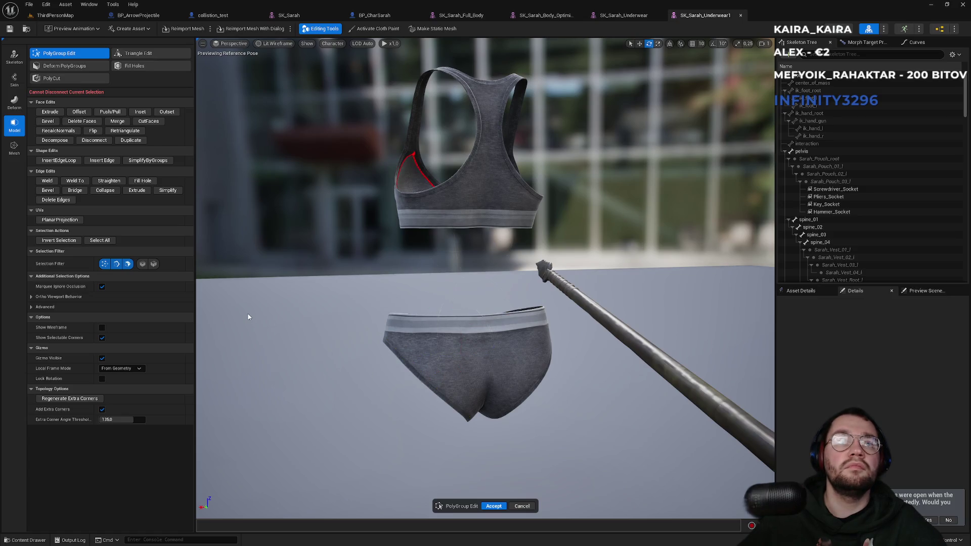
mouse_move(328, 286)
mouse_down()
mouse_move(481, 384)
mouse_move(524, 431)
mouse_up()
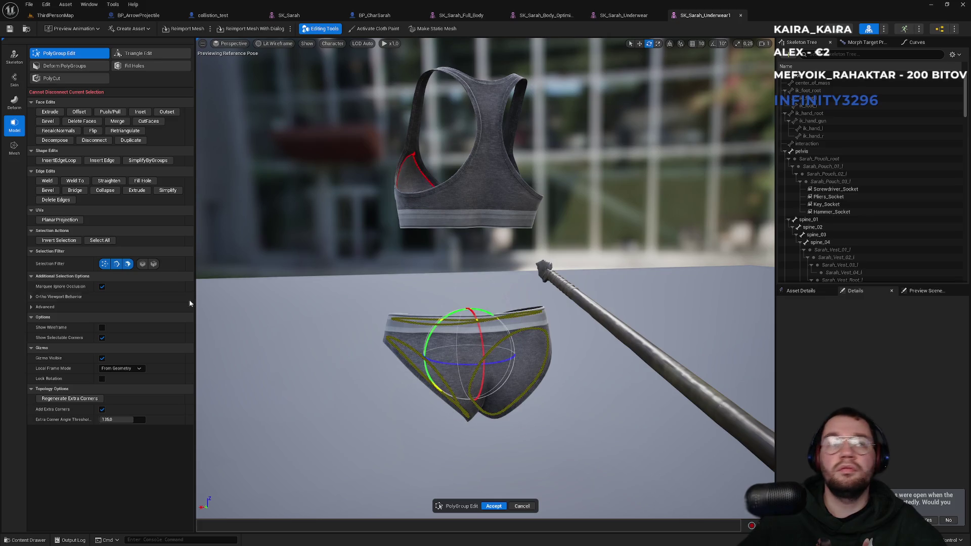
click(100, 241)
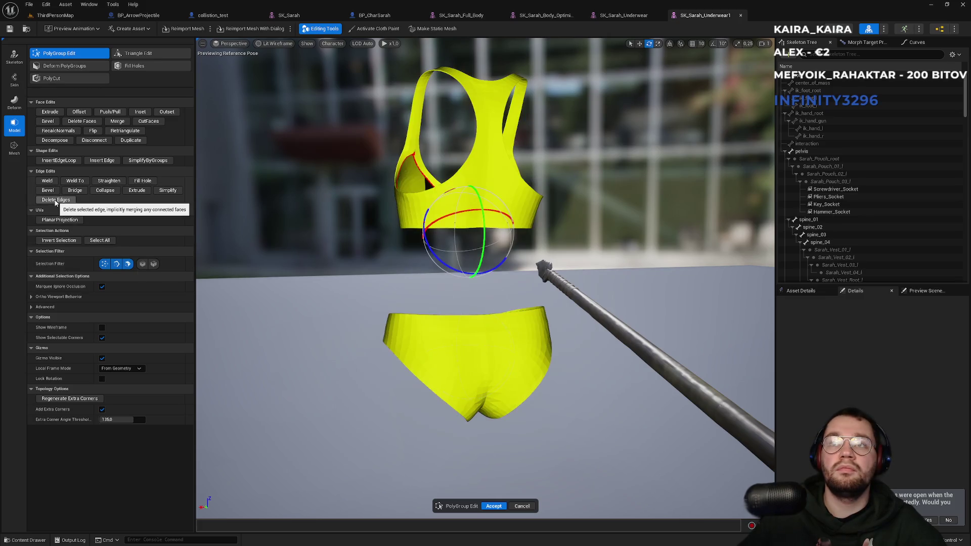
click(411, 307)
click(428, 348)
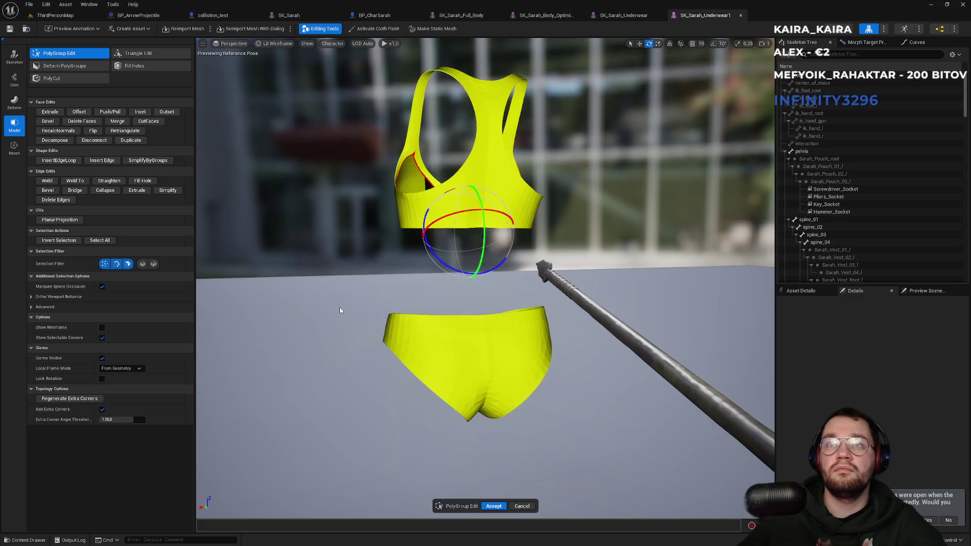
click(336, 306)
drag(335, 305, 607, 311)
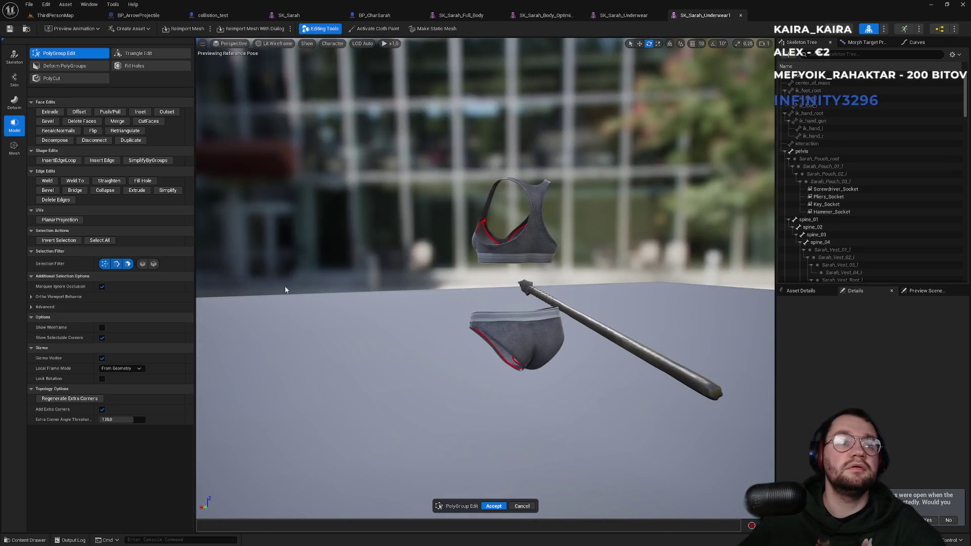
Expand the AI overview with 'Zobraziť viac' and scroll through the polygroup-painting and face-deletion steps
key(alt+Tab)
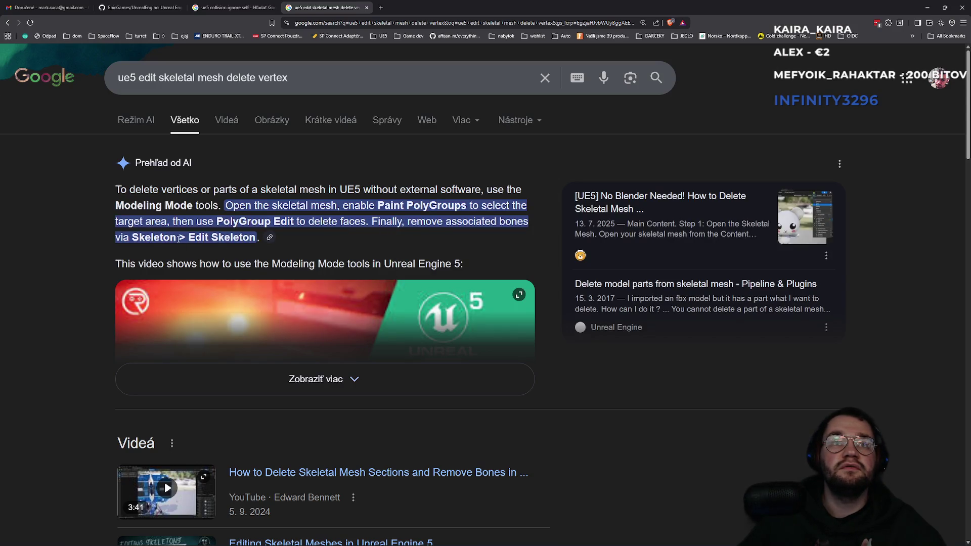
scroll(302, 326, down, 2)
click(253, 306)
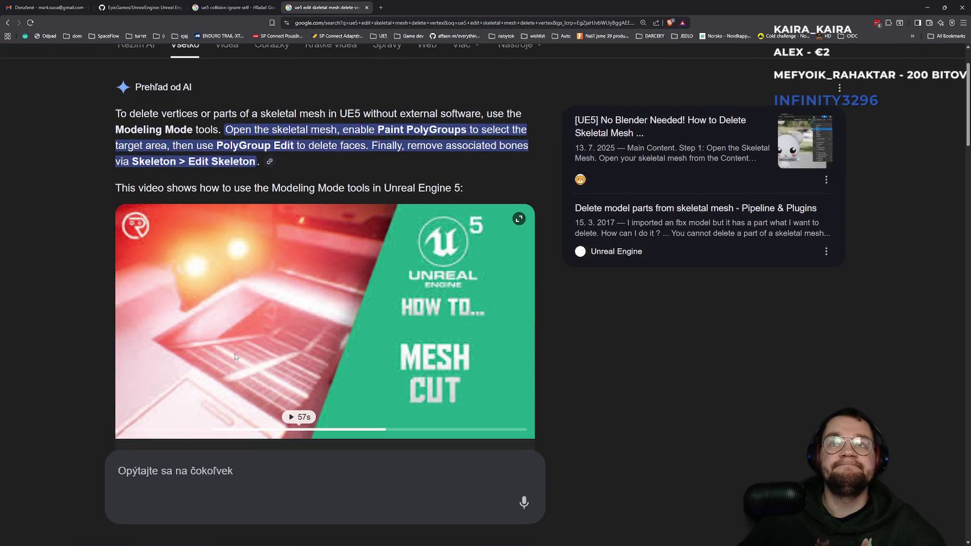
scroll(238, 361, down, 10)
scroll(245, 359, up, 2)
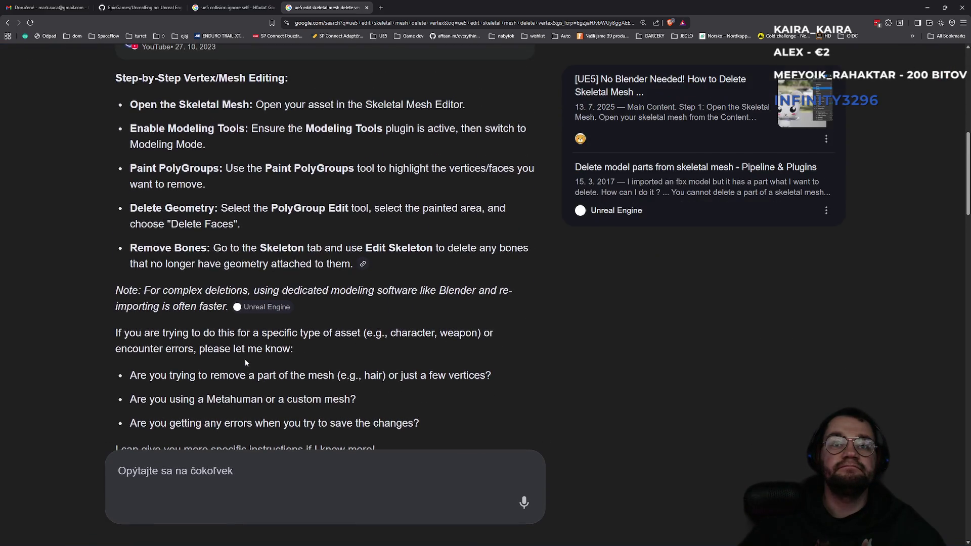
scroll(198, 314, up, 2)
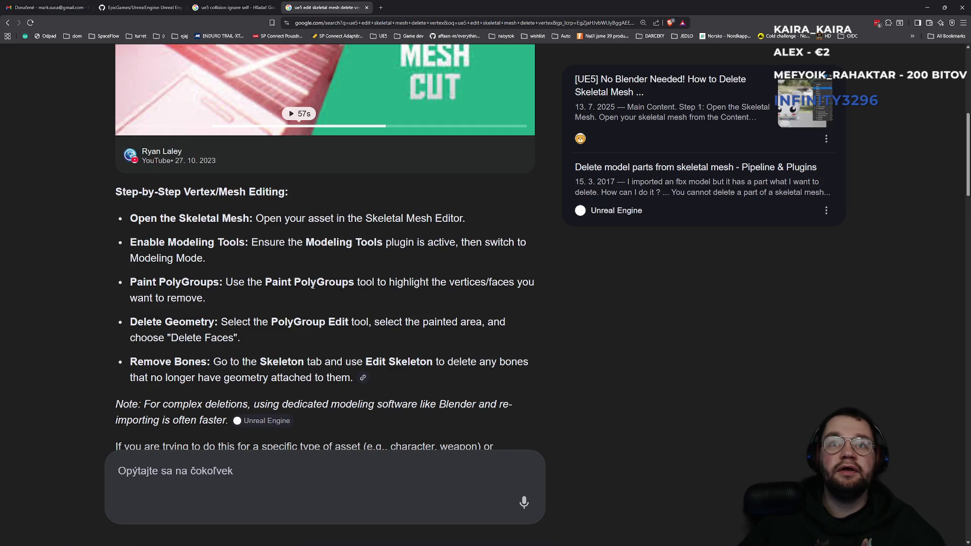
key(alt+Tab)
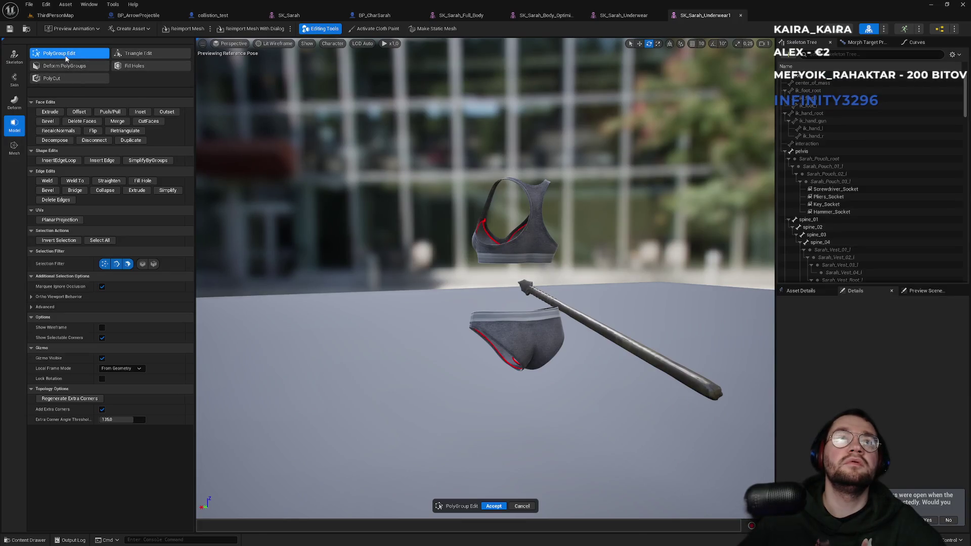
Start Paint PolyGroups from the Skin tools, checking the deletion guide in Chrome along the way
click(14, 80)
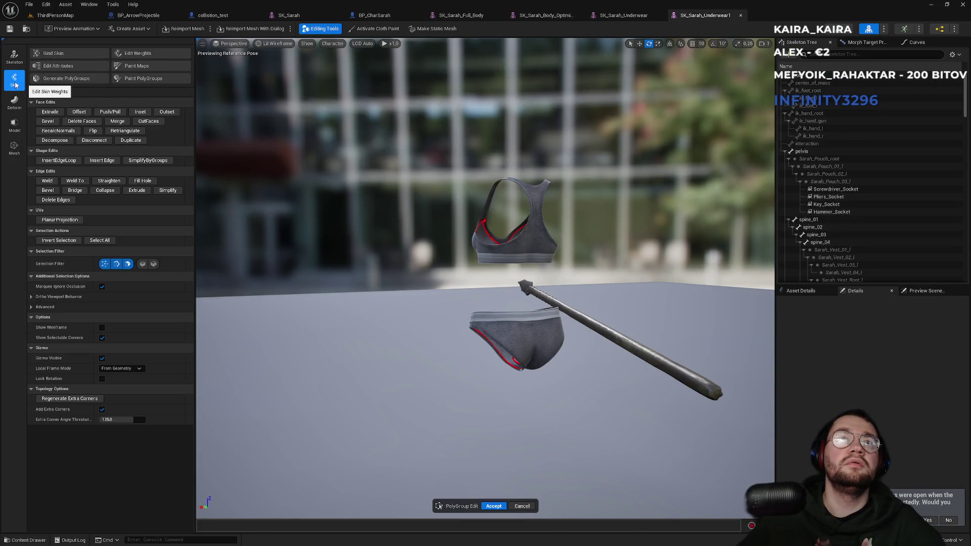
click(142, 81)
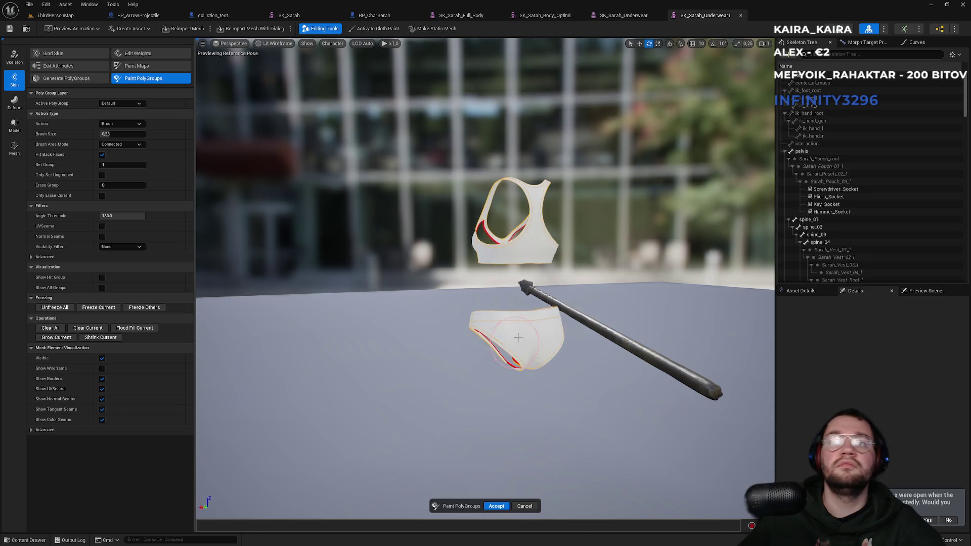
key(alt+Tab)
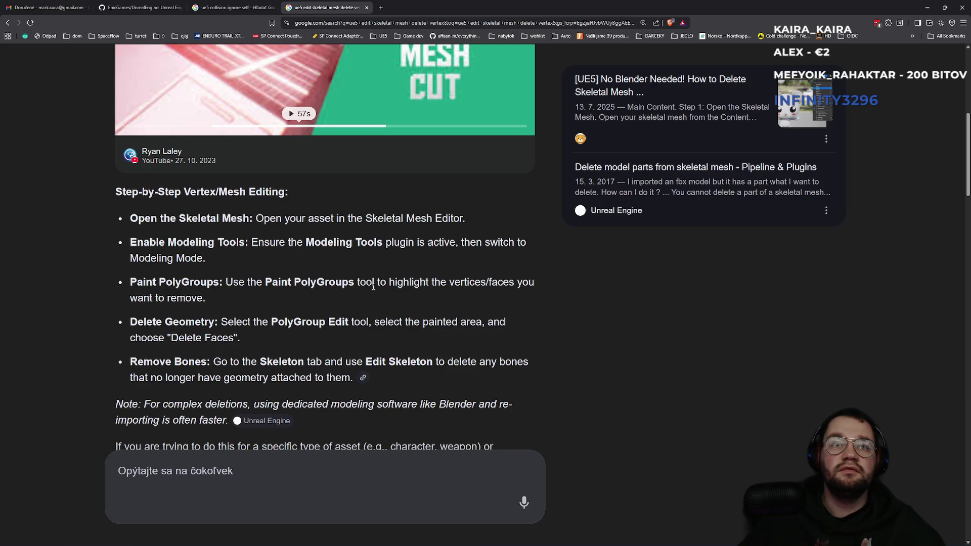
key(alt+Tab)
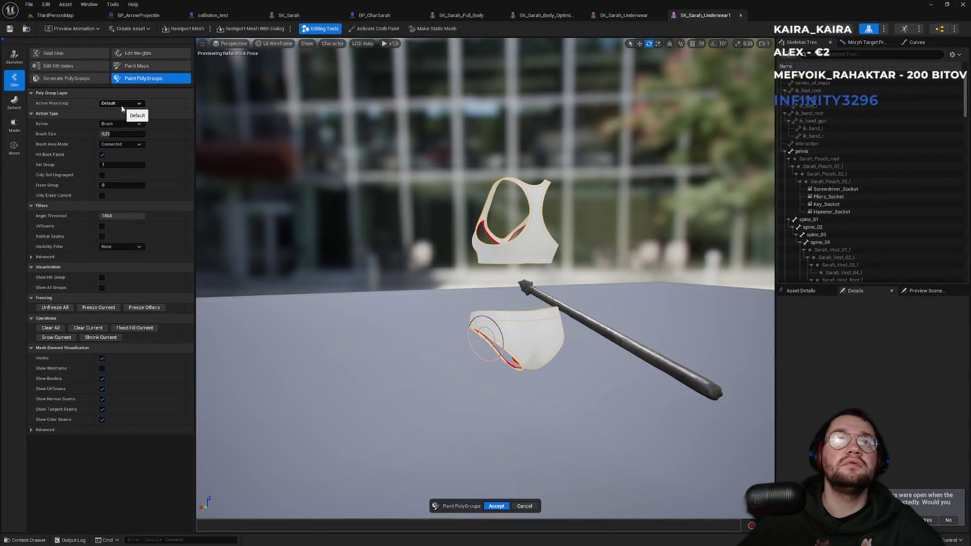
Paint the entire briefs into a new polygroup, frame them with F, and return to the browser guide
drag(511, 337, 496, 329)
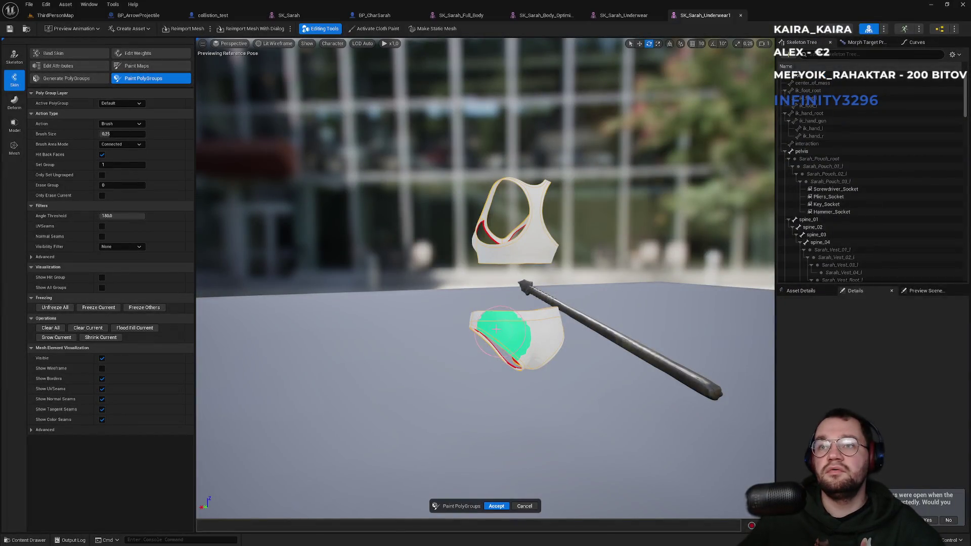
drag(521, 365, 547, 319)
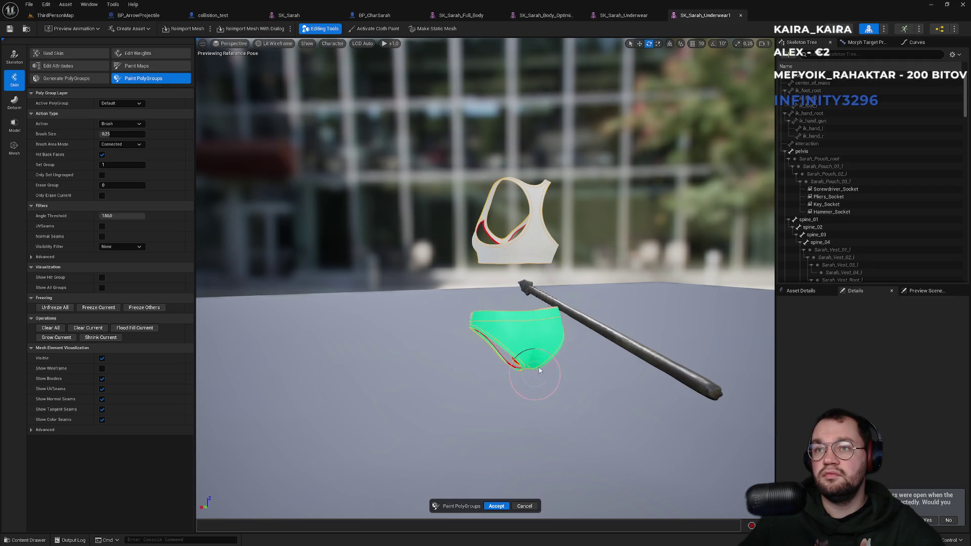
mouse_move(548, 323)
mouse_down()
mouse_move(434, 357)
mouse_move(401, 303)
mouse_move(556, 334)
mouse_move(466, 412)
mouse_move(463, 359)
mouse_up()
mouse_move(372, 279)
mouse_down()
mouse_move(430, 354)
mouse_move(551, 329)
mouse_move(572, 354)
mouse_move(597, 335)
mouse_up()
key(f)
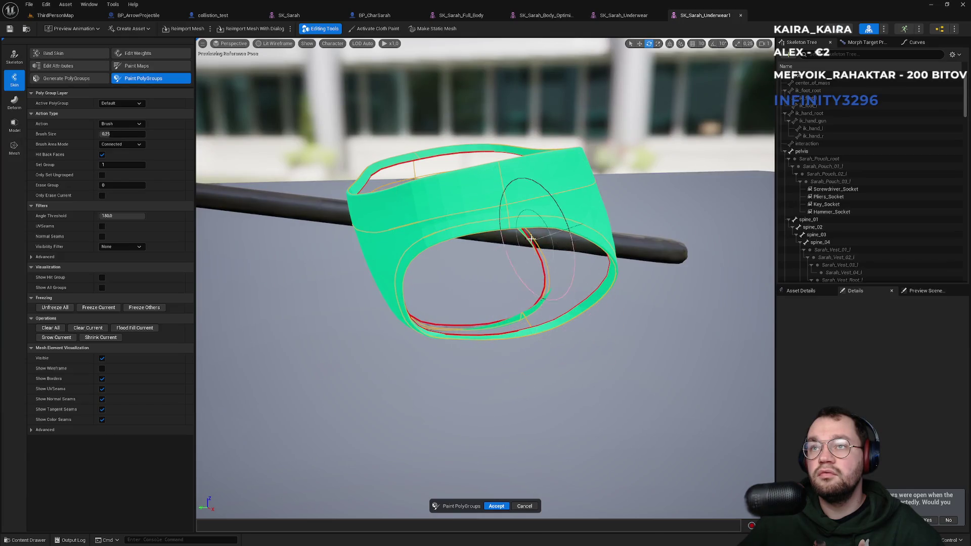
scroll(391, 335, down, 3)
mouse_move(391, 335)
mouse_down()
mouse_move(496, 304)
mouse_move(476, 293)
mouse_move(486, 263)
mouse_move(398, 369)
mouse_up()
scroll(458, 311, up, 5)
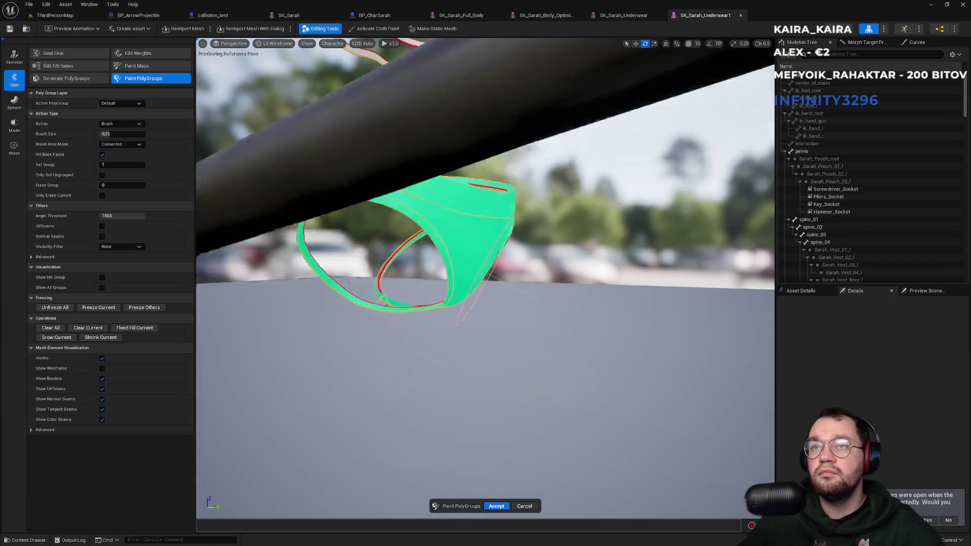
scroll(476, 308, down, 3)
key(alt+Tab)
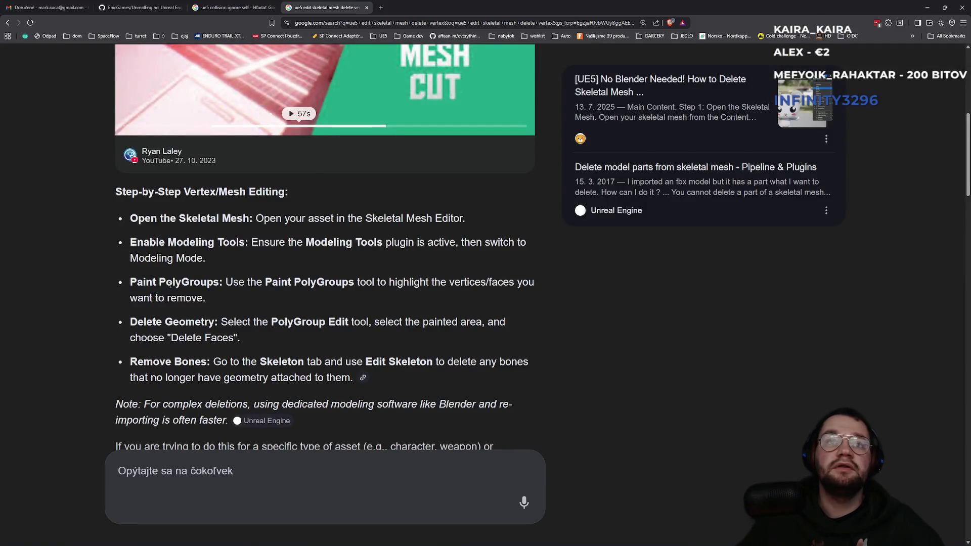
Highlight the Paint PolyGroups and Delete Geometry steps in the online guide
mouse_move(159, 283)
mouse_down()
mouse_move(528, 297)
mouse_move(524, 287)
mouse_up()
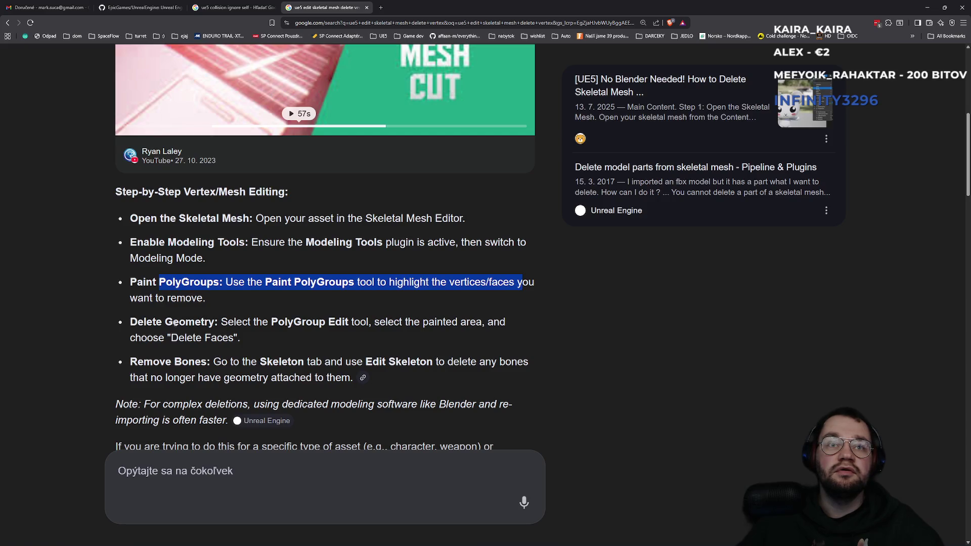
drag(174, 323, 245, 320)
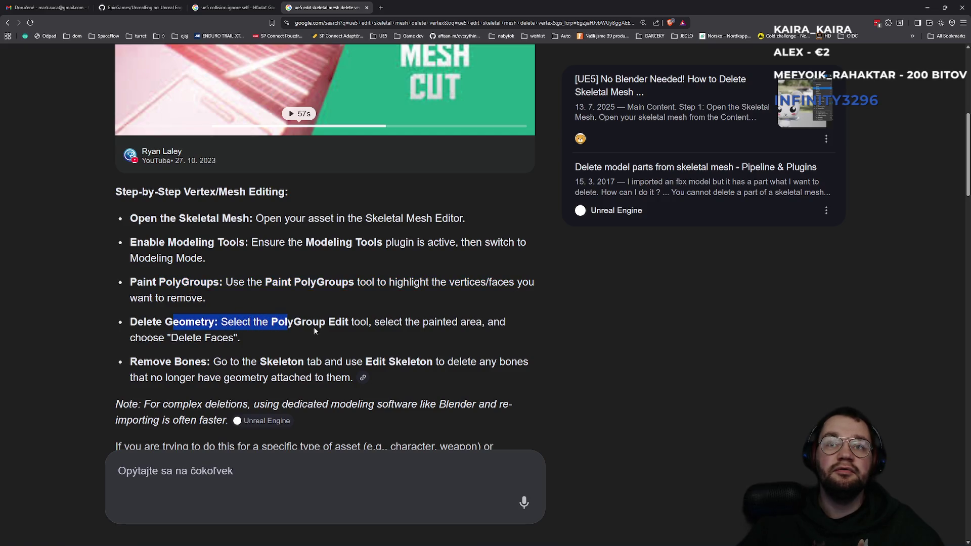
key(alt+Tab)
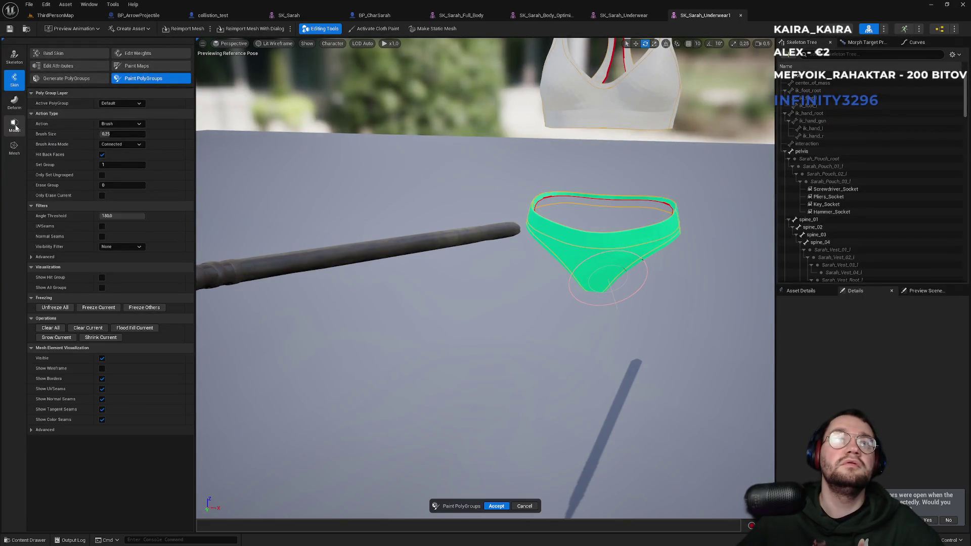
Start PolyGroup Edit from the Model tool set, rechecking the guide once
click(14, 126)
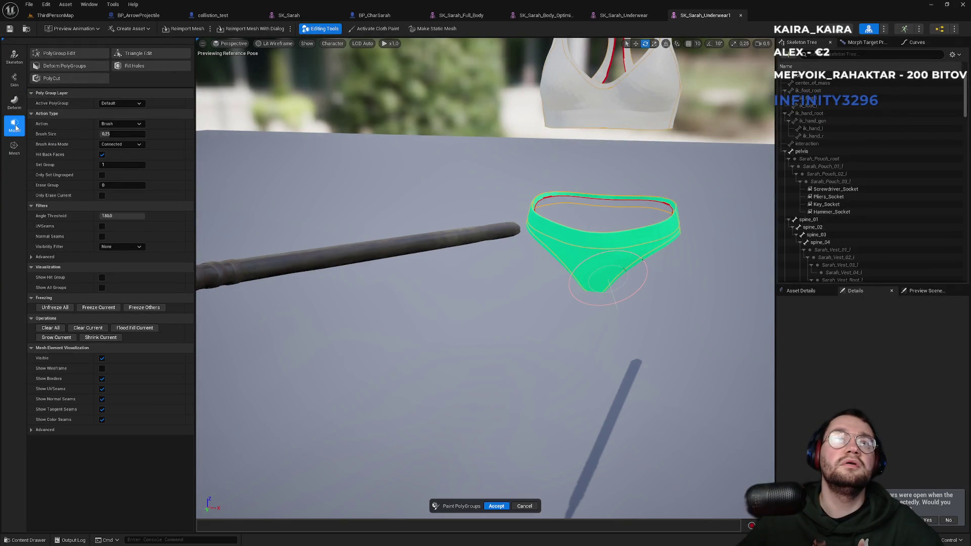
click(65, 55)
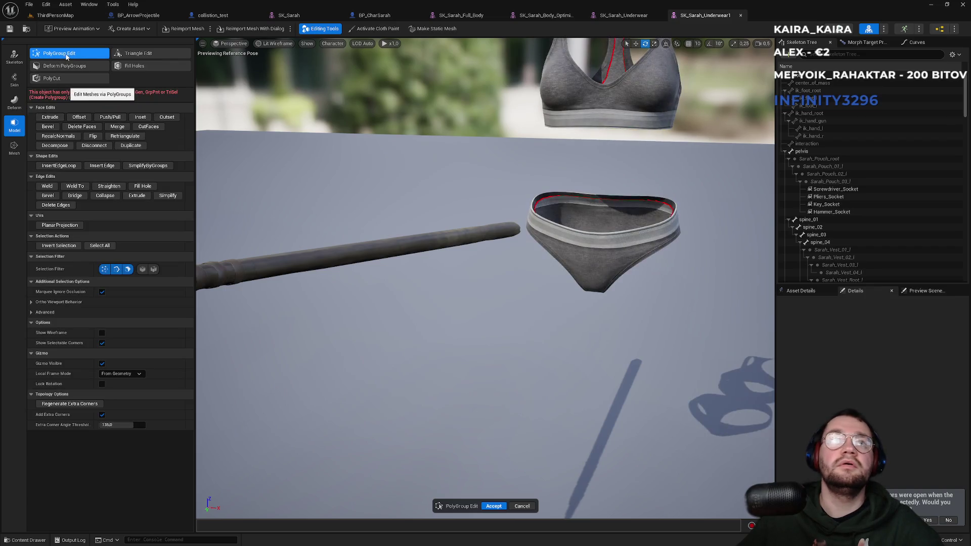
key(alt+Tab)
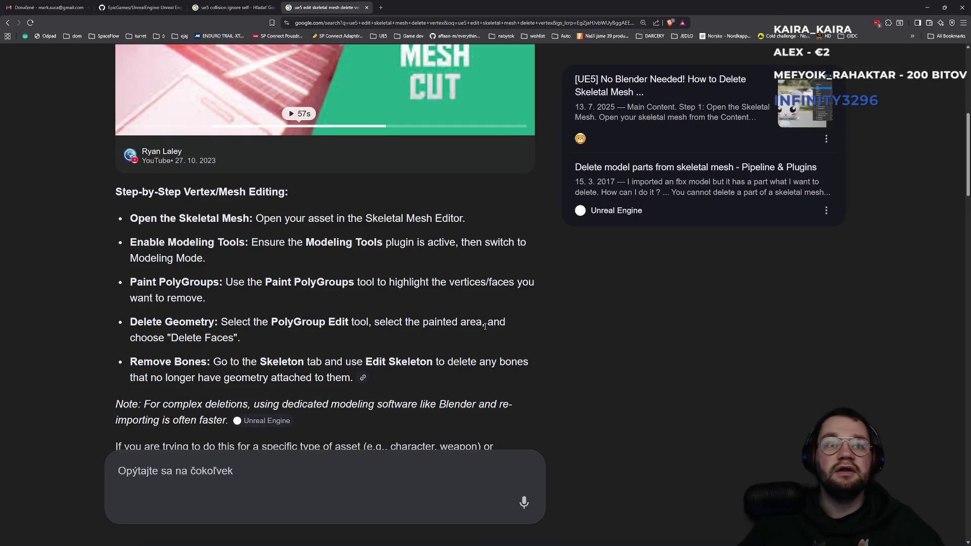
key(alt+Tab)
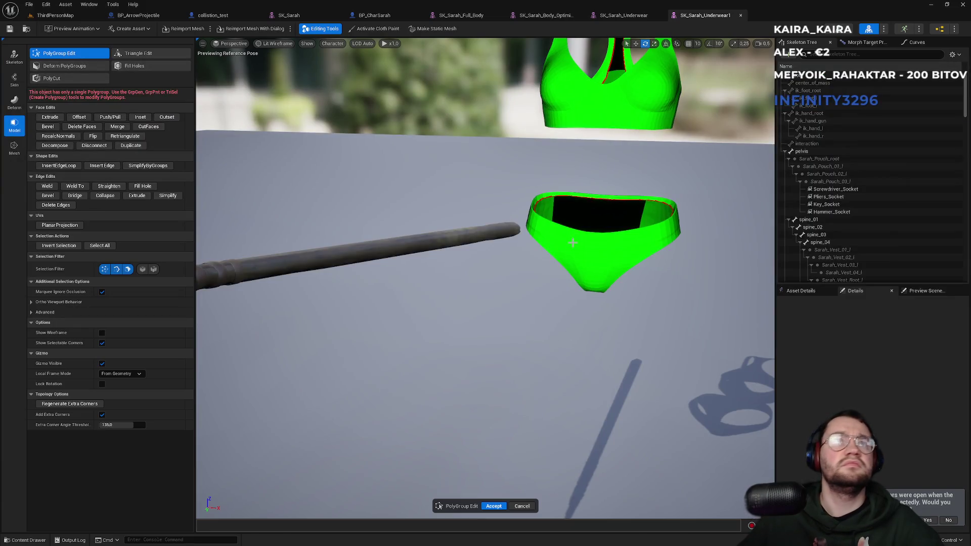
Select all of the briefs' geometry, frame it, and look through the Deform and Skin tool sets
click(572, 245)
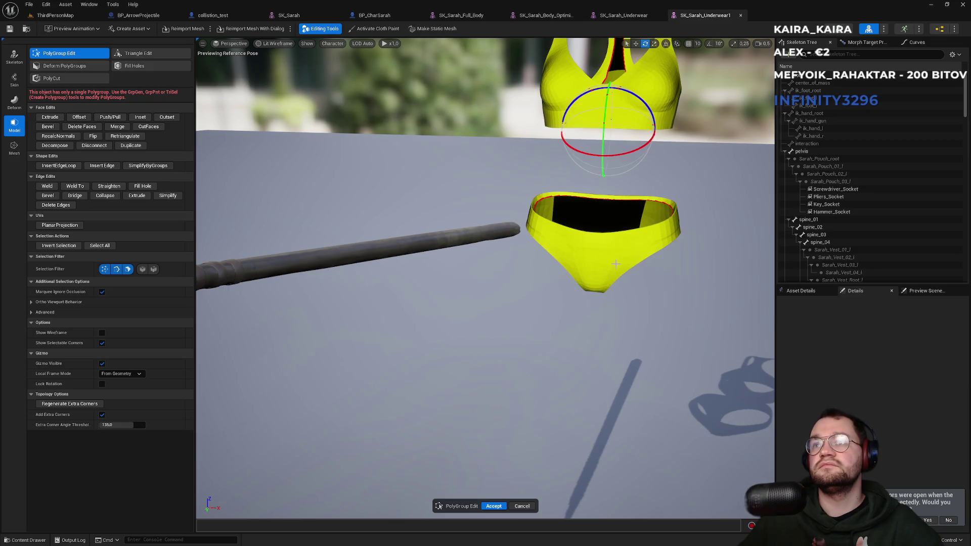
drag(707, 306, 552, 207)
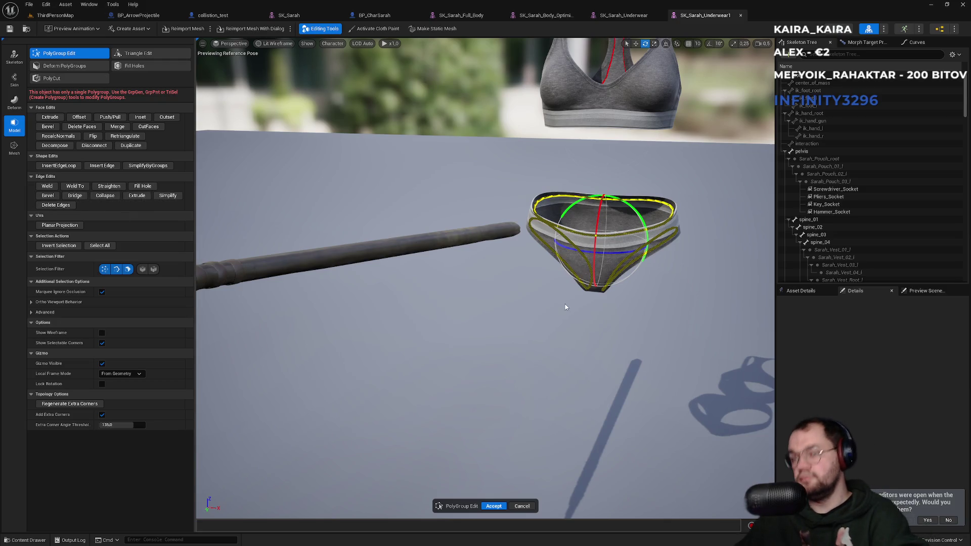
key(f)
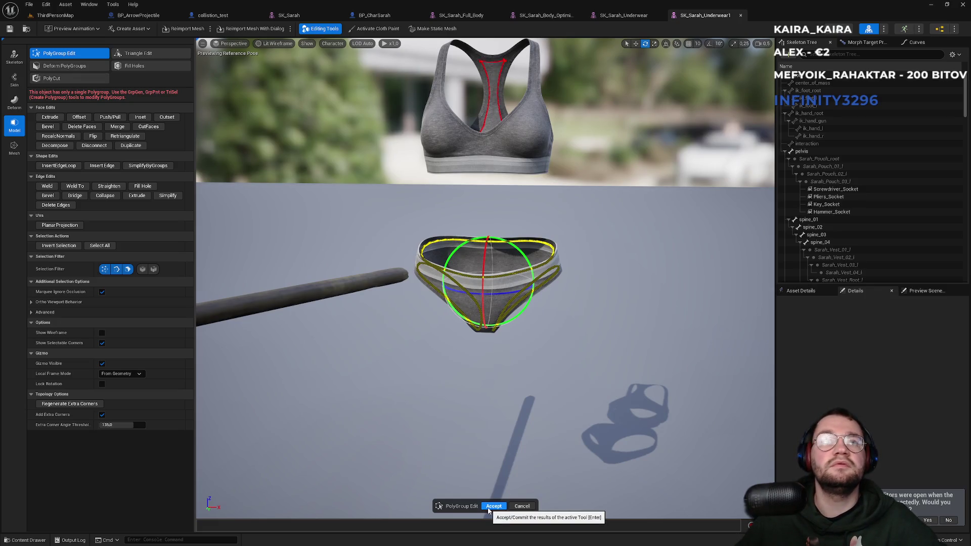
click(20, 104)
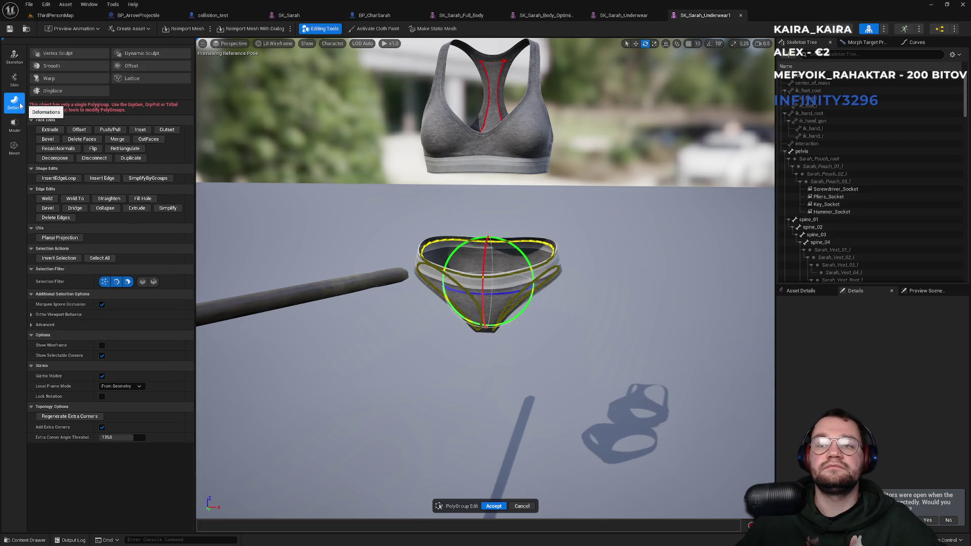
click(17, 89)
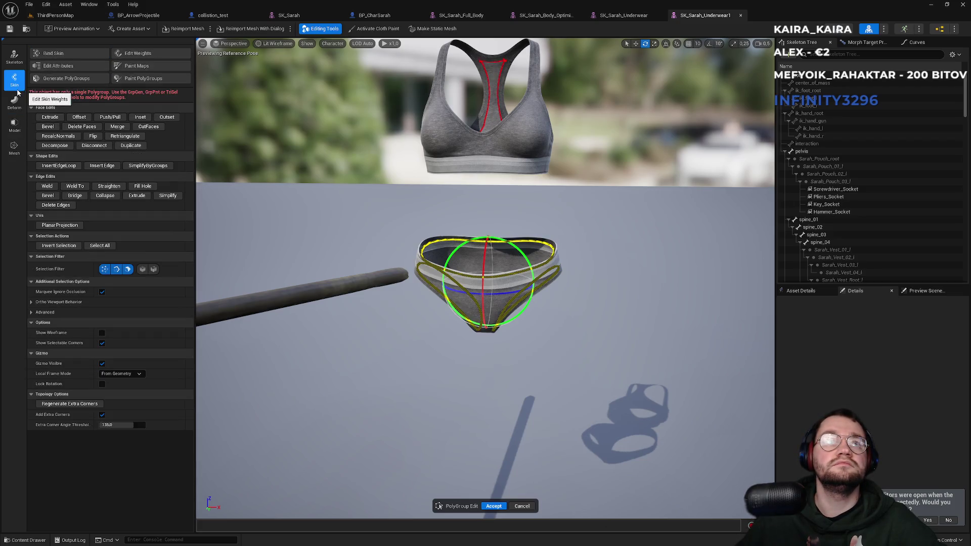
Paint the briefs into a new polygroup with Paint PolyGroups and select that polygroup
click(143, 79)
mouse_move(452, 279)
mouse_down()
mouse_move(463, 294)
mouse_move(544, 281)
mouse_up()
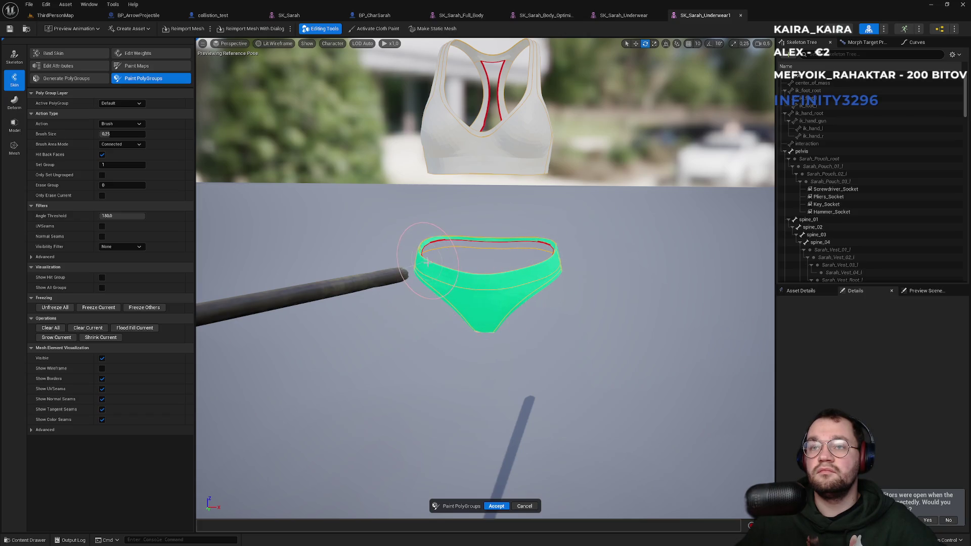
mouse_move(435, 278)
mouse_down()
mouse_move(650, 379)
mouse_move(575, 303)
mouse_move(531, 304)
mouse_move(550, 324)
mouse_move(566, 309)
mouse_move(643, 295)
mouse_move(557, 313)
mouse_move(658, 263)
mouse_move(557, 304)
mouse_up()
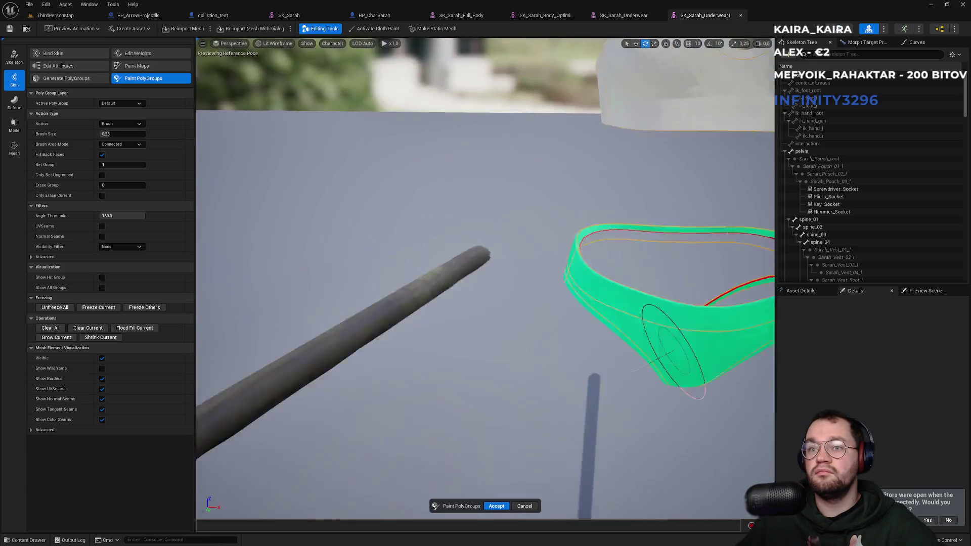
click(482, 276)
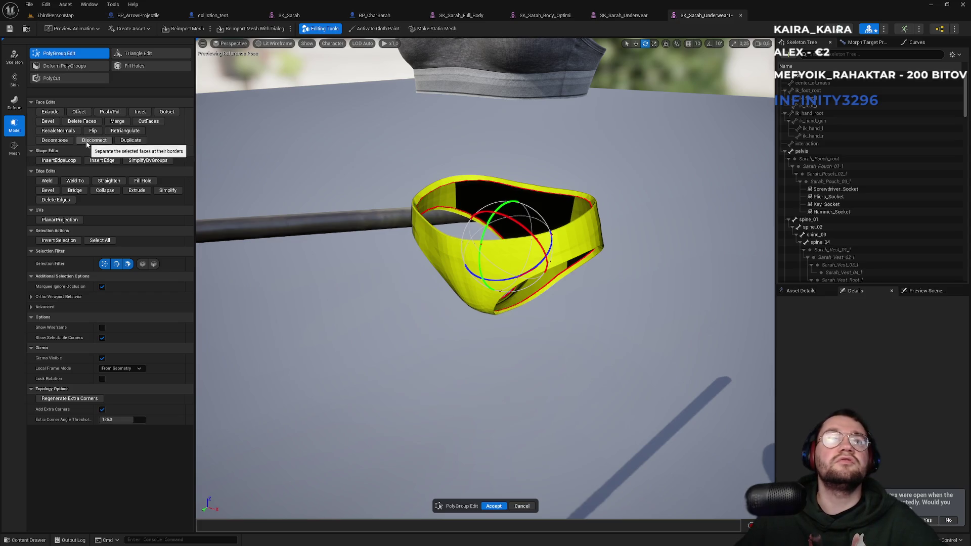
Select the lower briefs polygroup, delete it and accept, leaving only the bra
key(alt+Tab)
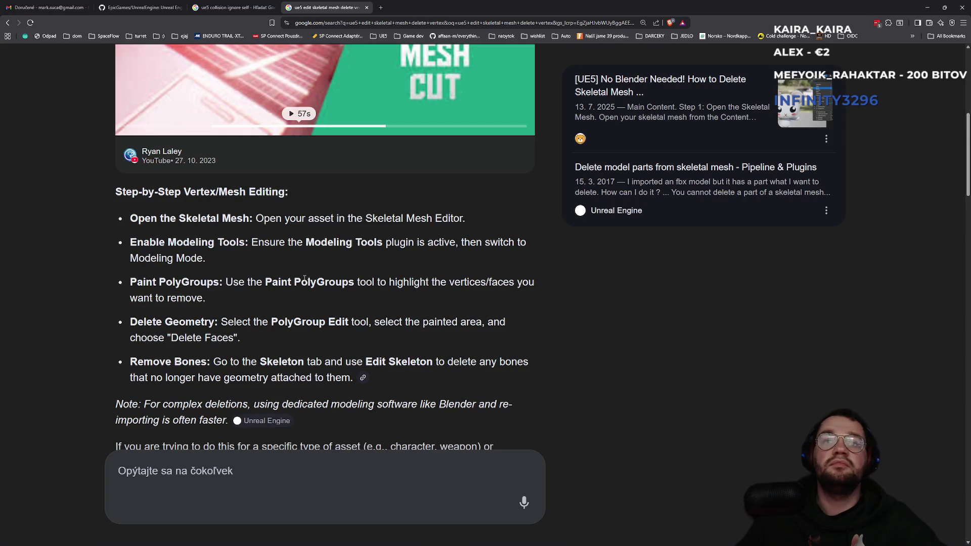
mouse_move(278, 322)
mouse_down()
mouse_move(471, 322)
mouse_move(218, 337)
mouse_up()
key(alt+Tab)
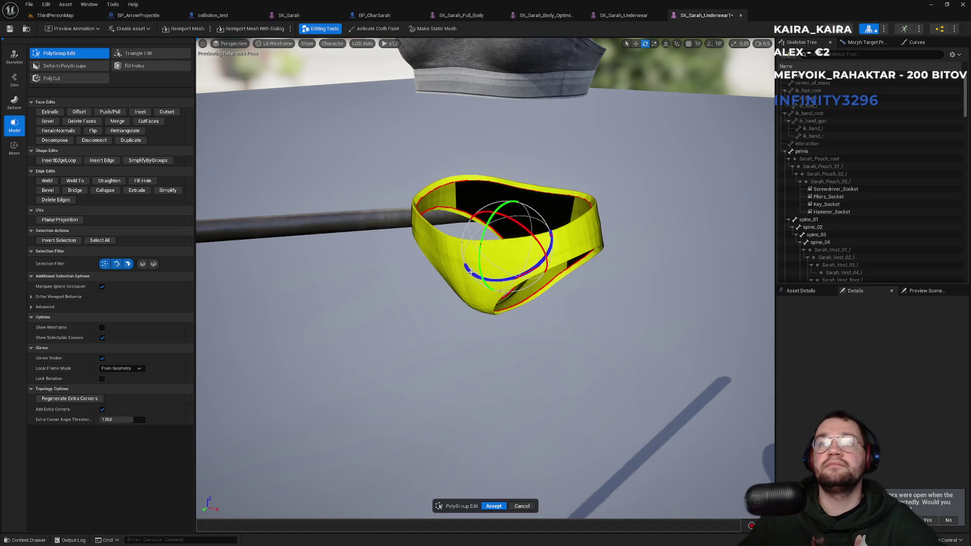
click(508, 73)
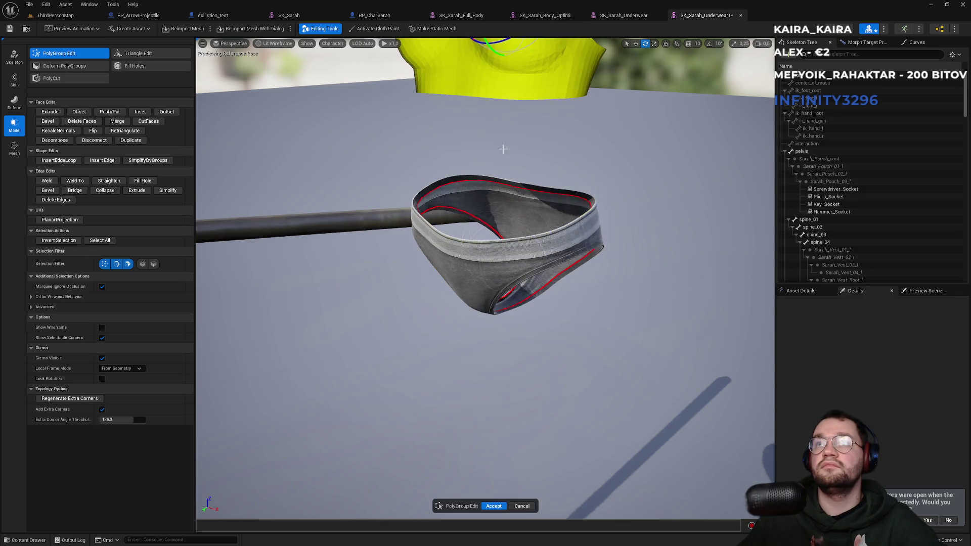
click(476, 279)
click(505, 76)
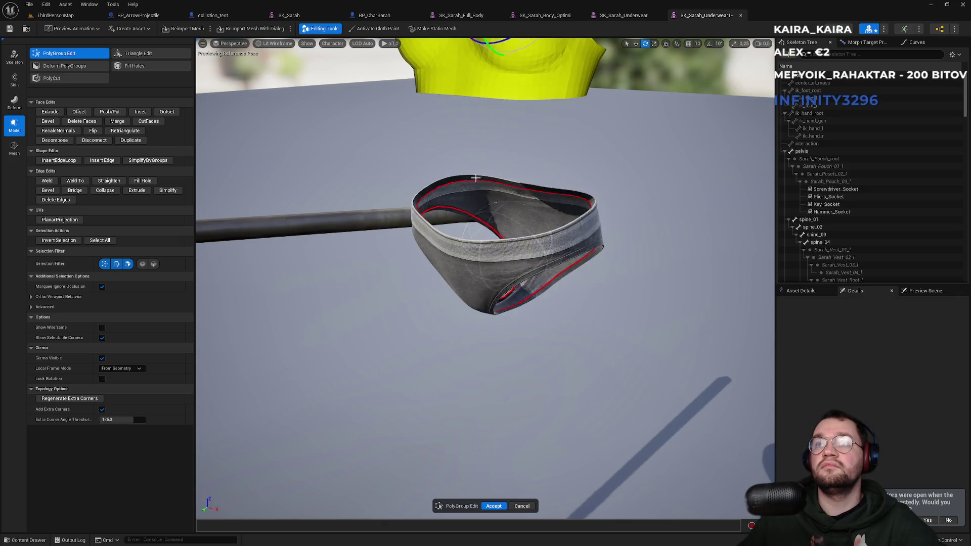
click(462, 258)
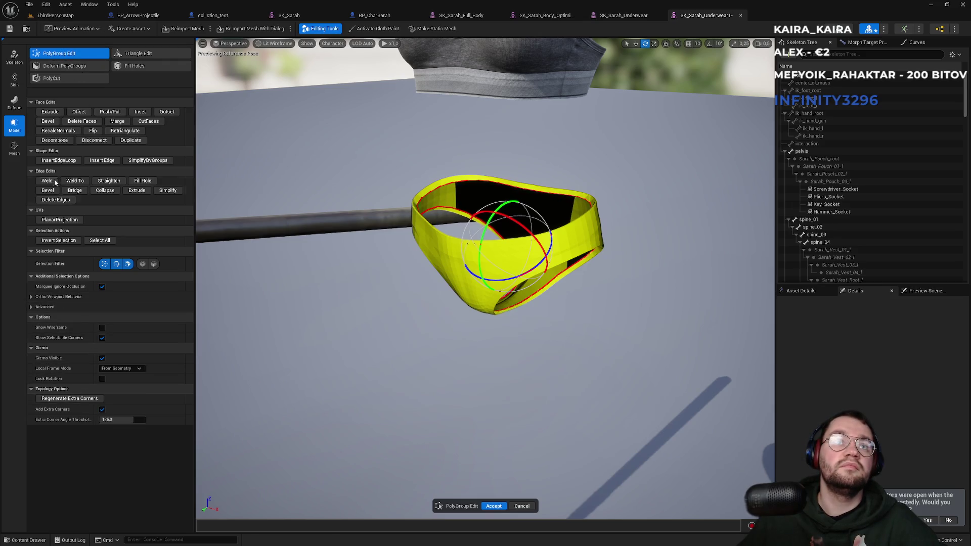
click(58, 203)
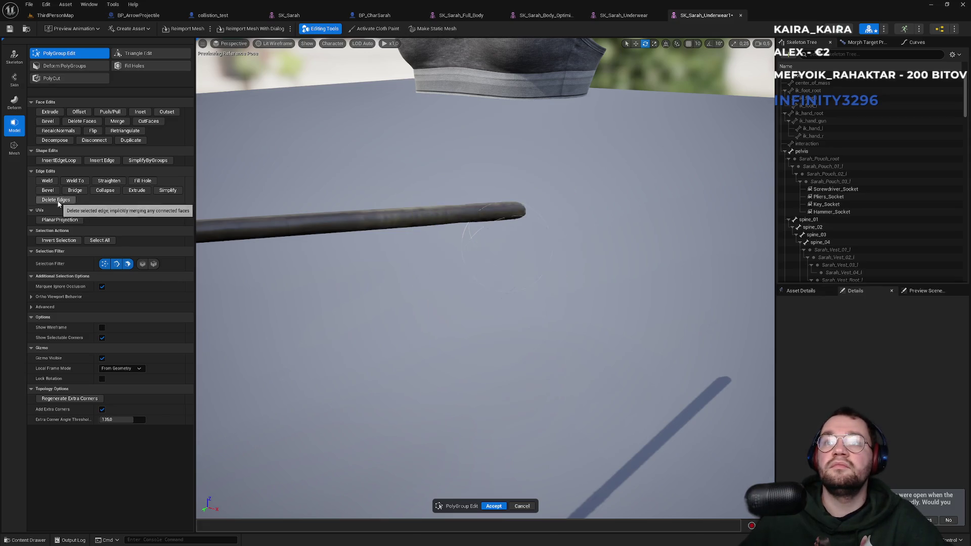
drag(455, 304, 506, 283)
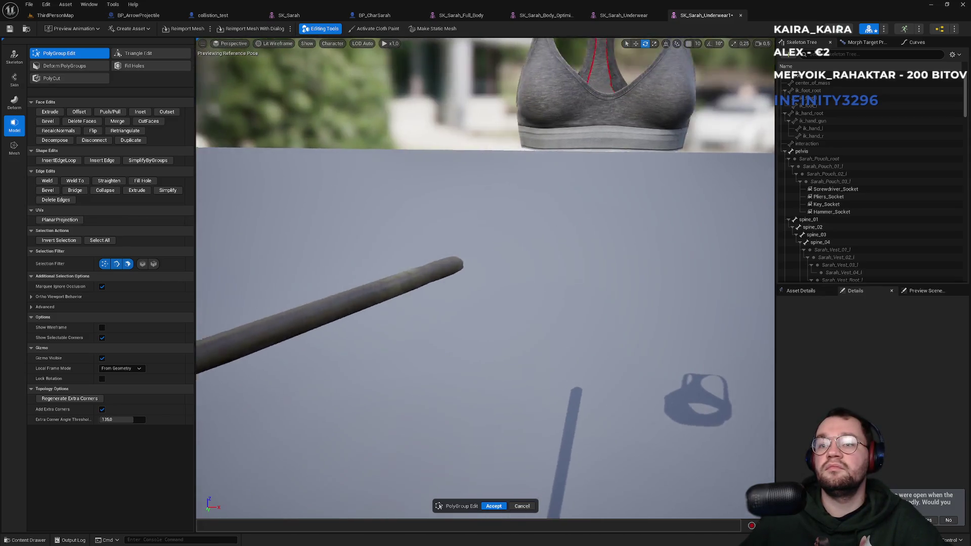
mouse_move(392, 274)
mouse_down()
mouse_move(392, 296)
mouse_move(392, 274)
mouse_up()
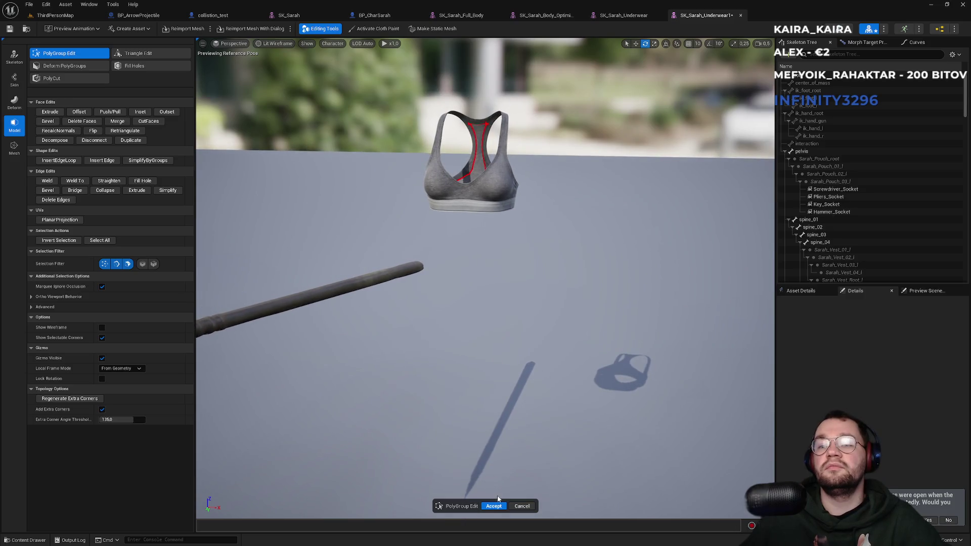
click(494, 506)
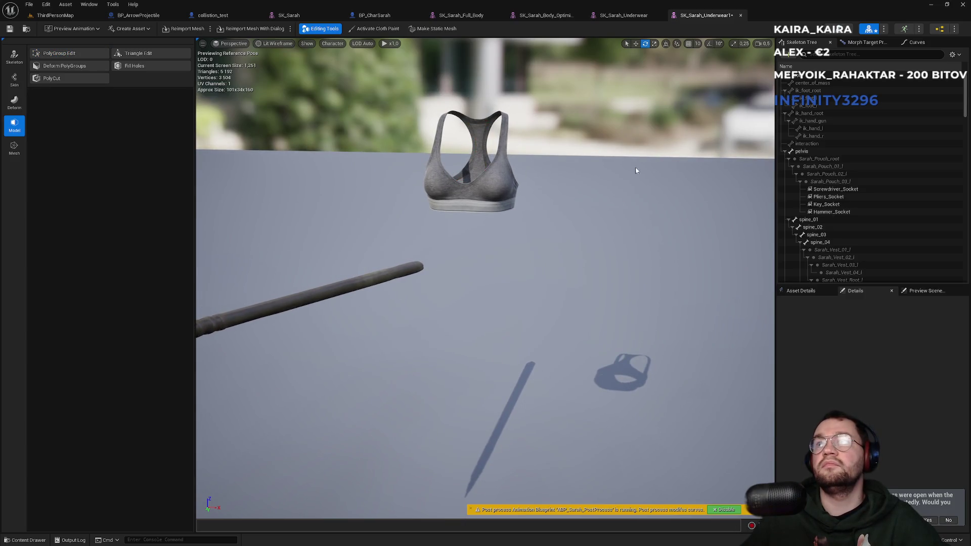
Toggle the skeleton bone display on and off, then return to the ThirdPersonMap level
click(307, 43)
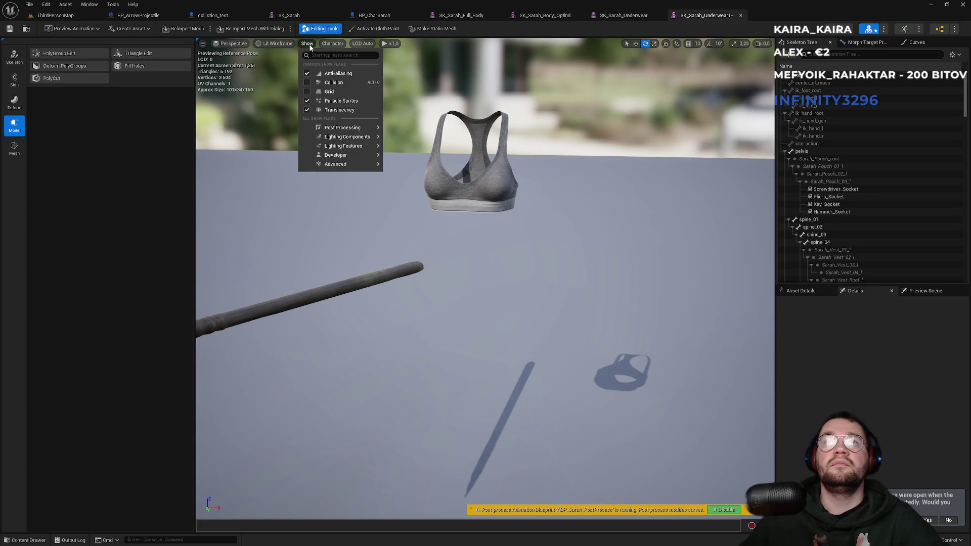
click(281, 45)
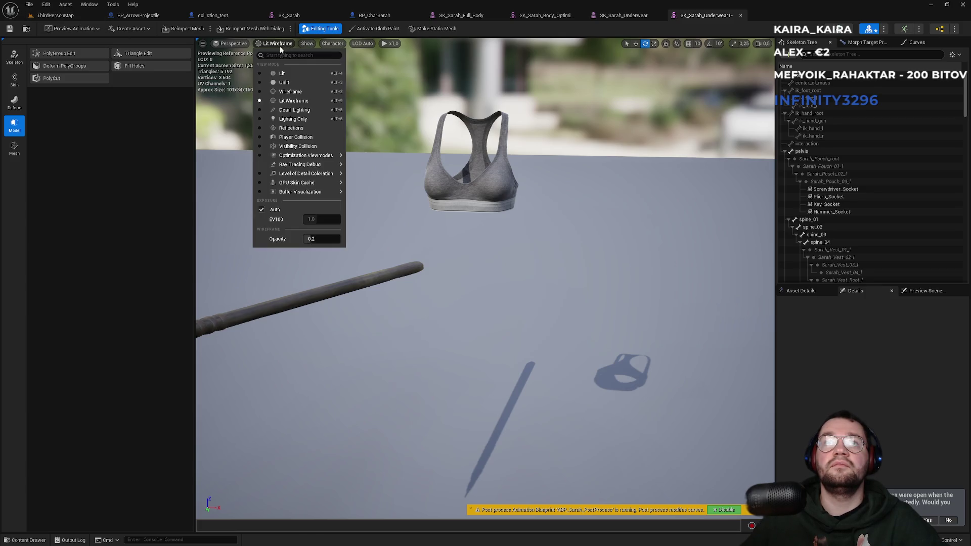
click(280, 46)
click(324, 44)
mouse_move(355, 65)
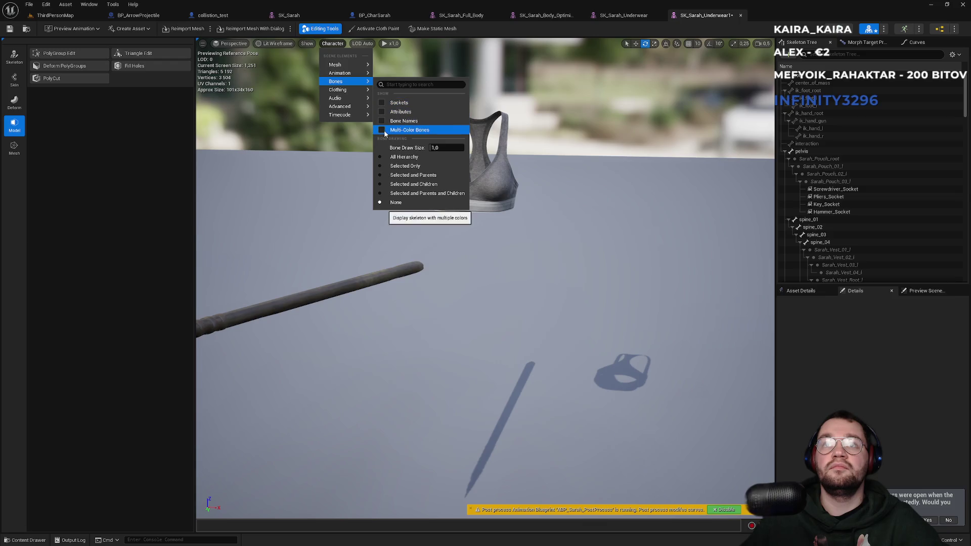
click(394, 156)
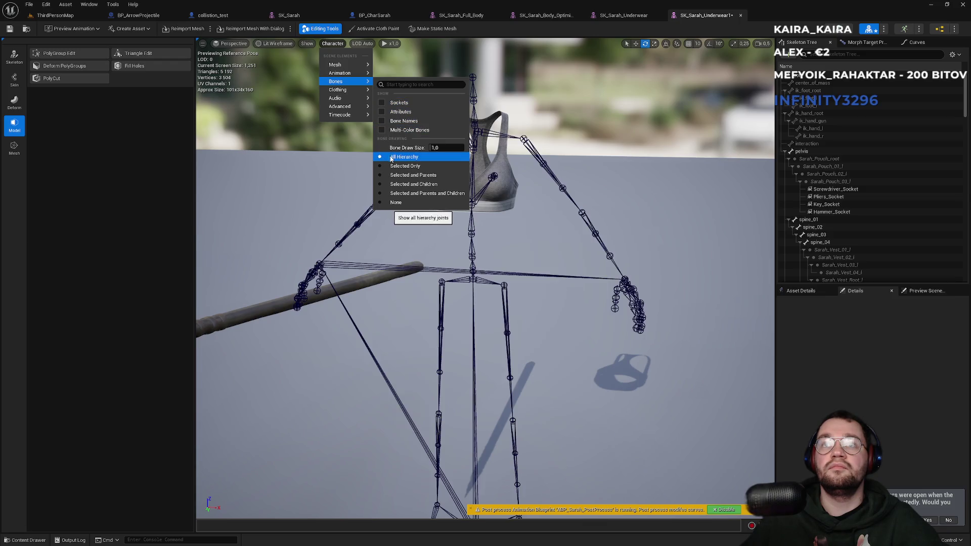
click(395, 203)
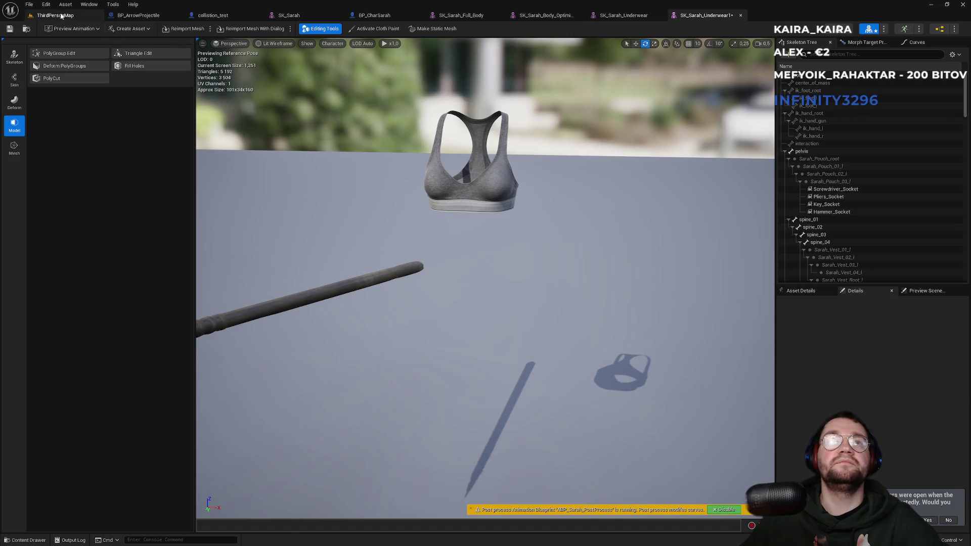
click(50, 15)
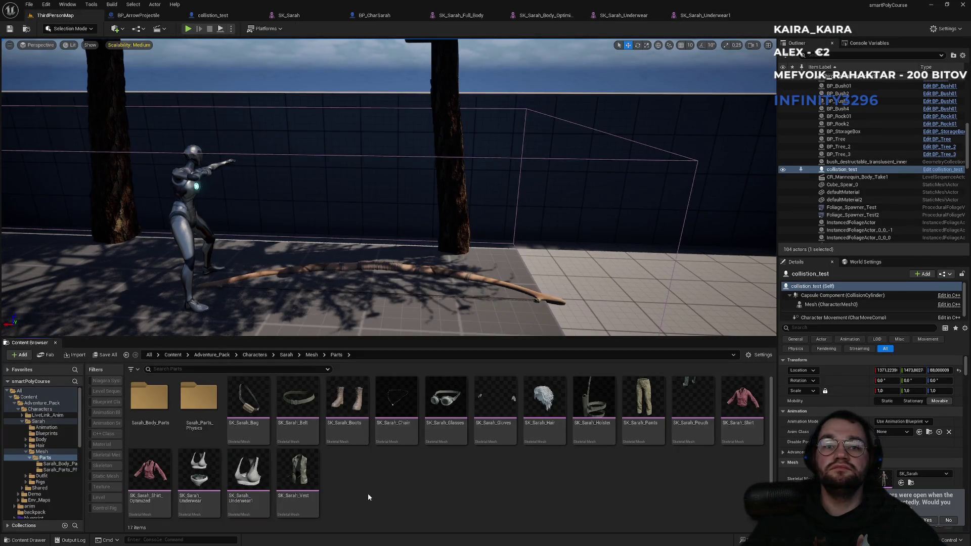
Rename SK_Sarah_Underwear1 to SK_Sarah_Underwear_Bra and switch to the collision_test Blueprint
click(250, 497)
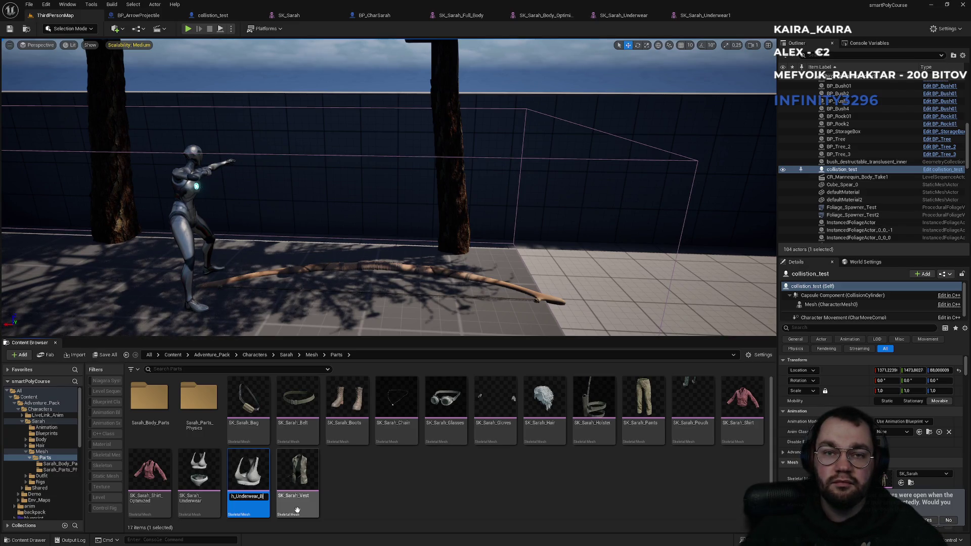
key(Return)
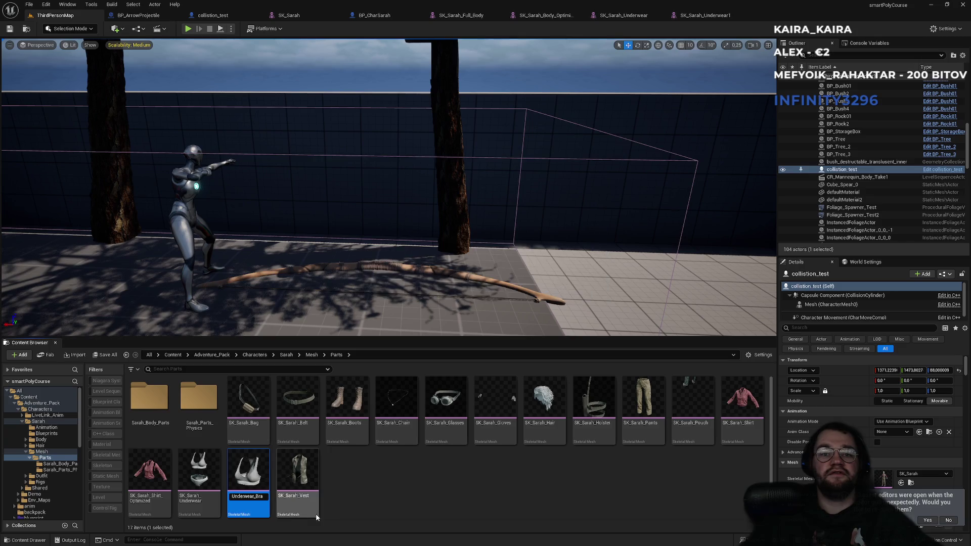
click(385, 505)
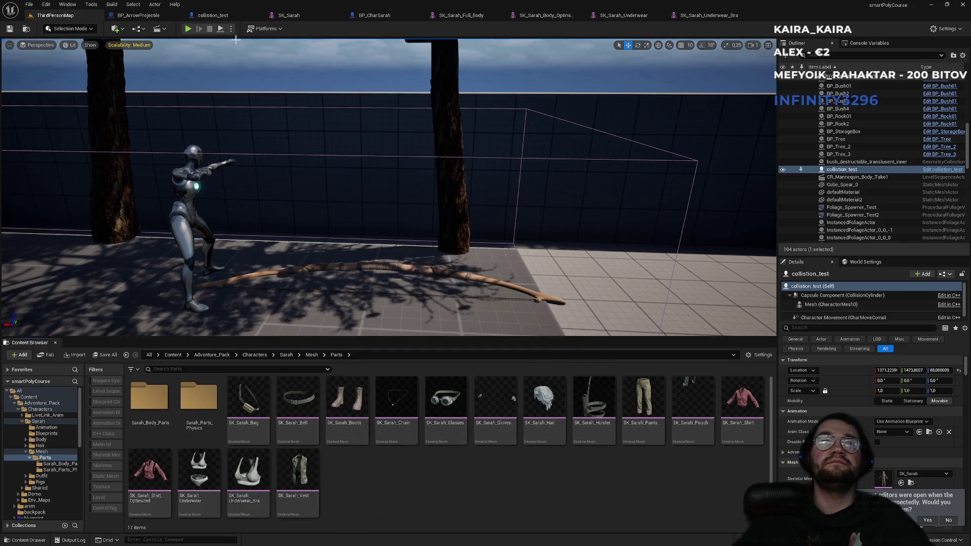
click(213, 15)
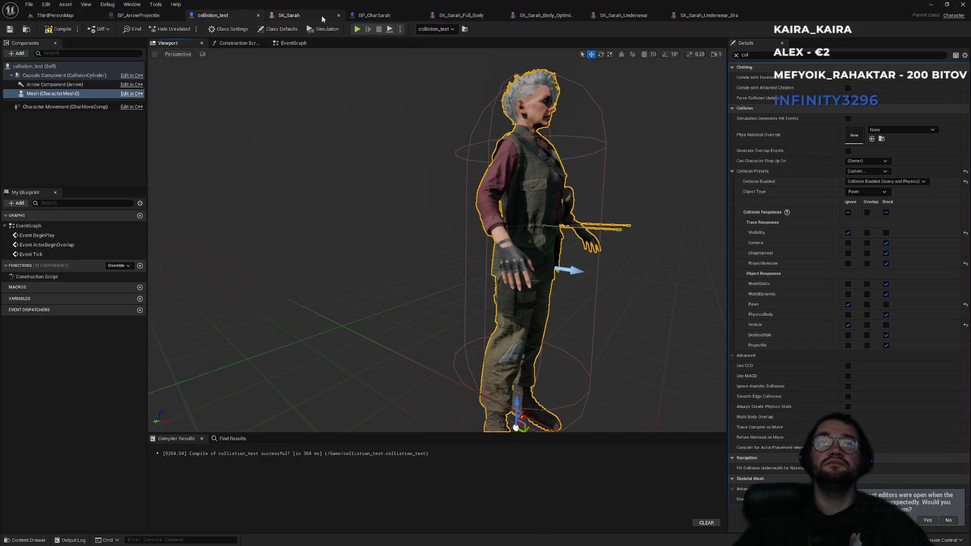
In BP_CharSarah, make the Shirt component visible and assign it SK_Sarah_Underwear_Bra
click(374, 15)
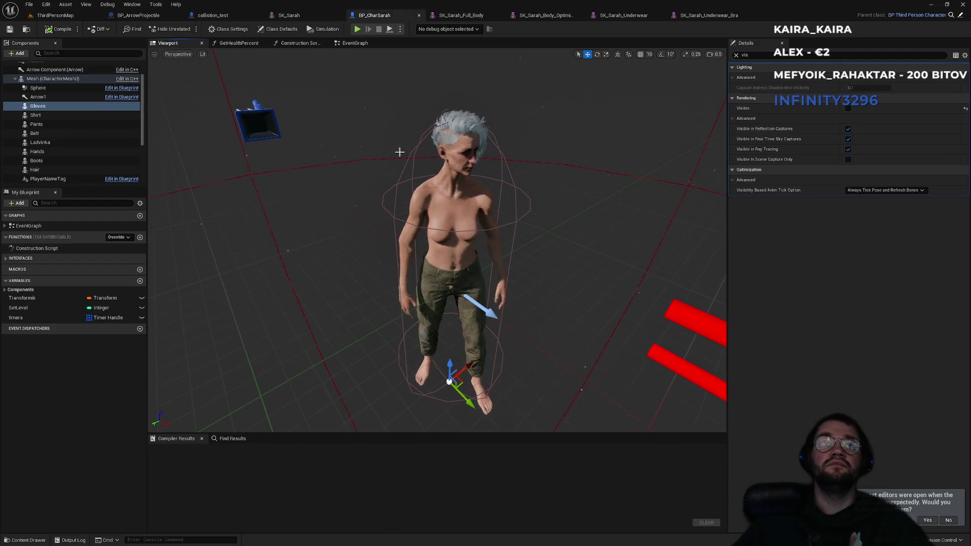
click(51, 115)
click(848, 109)
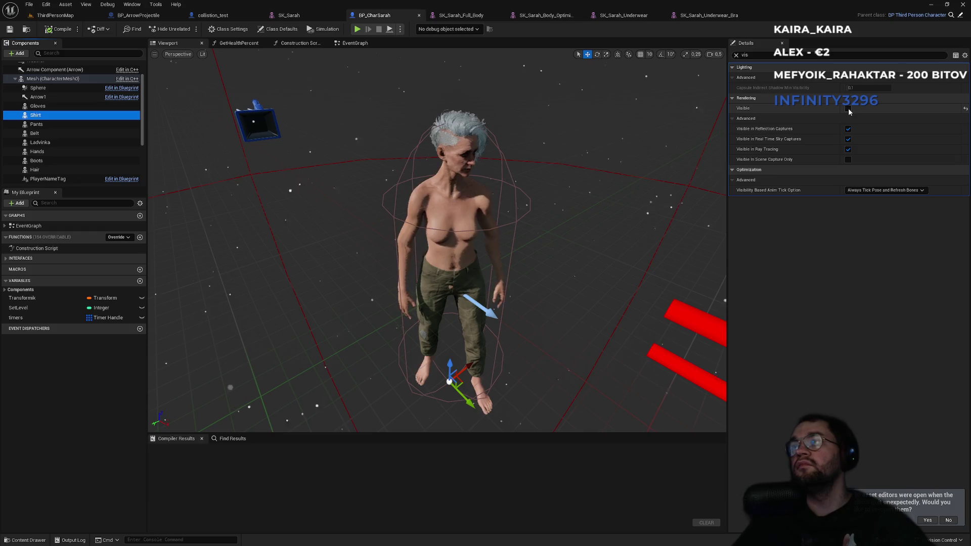
click(736, 55)
click(898, 243)
text(bra)
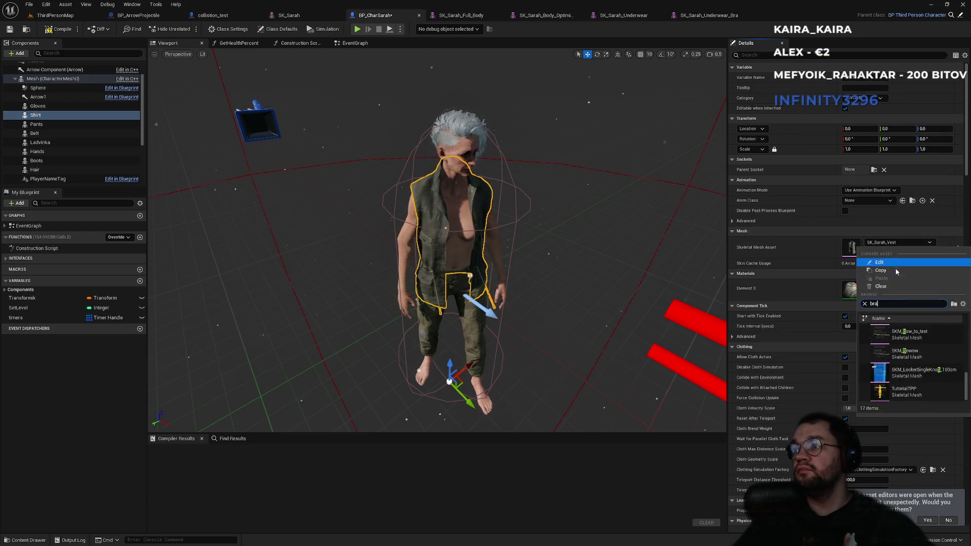
click(909, 335)
scroll(438, 240, up, 5)
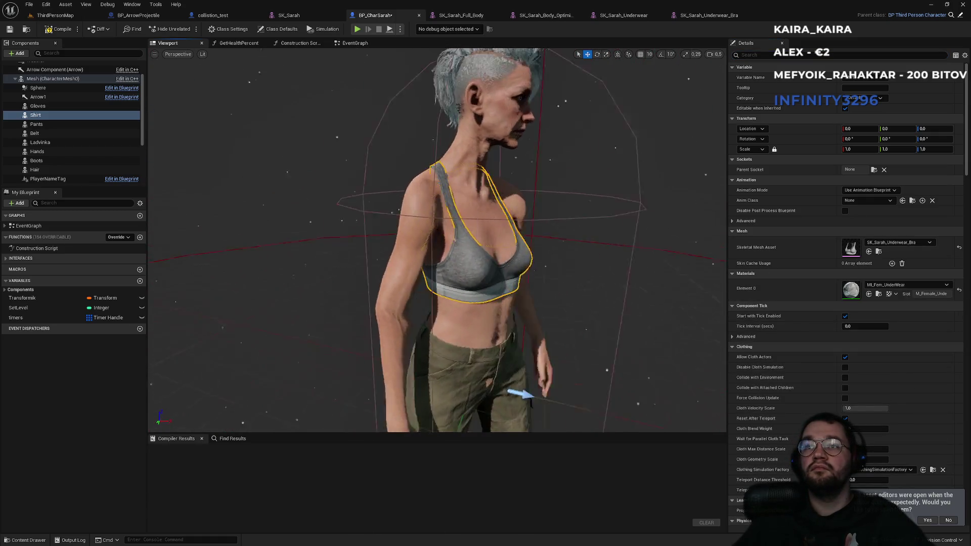
drag(557, 302, 517, 302)
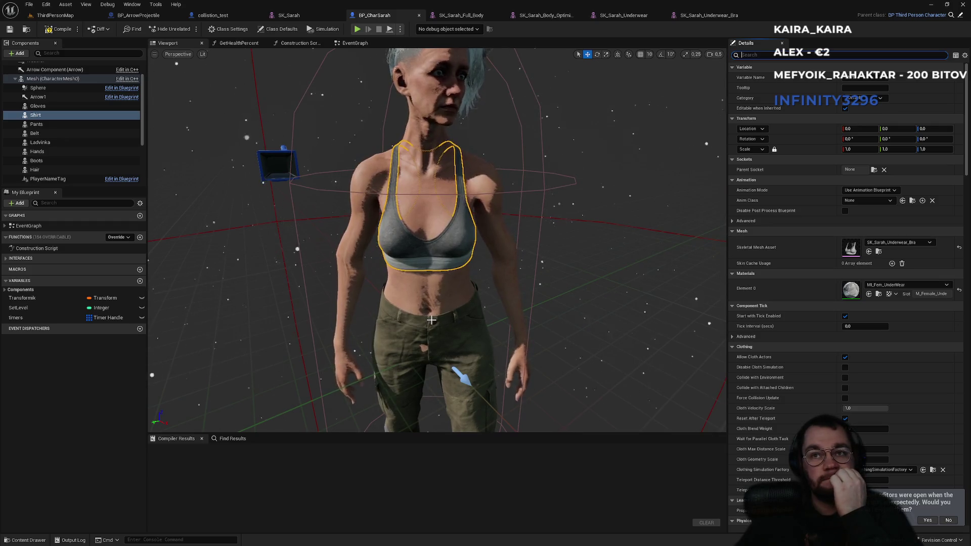
Search the Pants mesh picker for 'under', then return to the ThirdPersonMap level
click(65, 124)
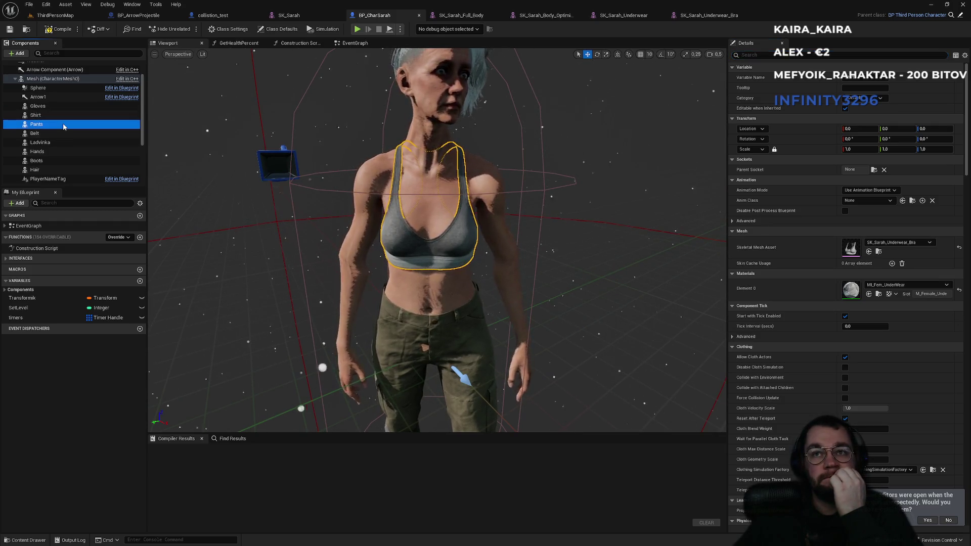
click(897, 242)
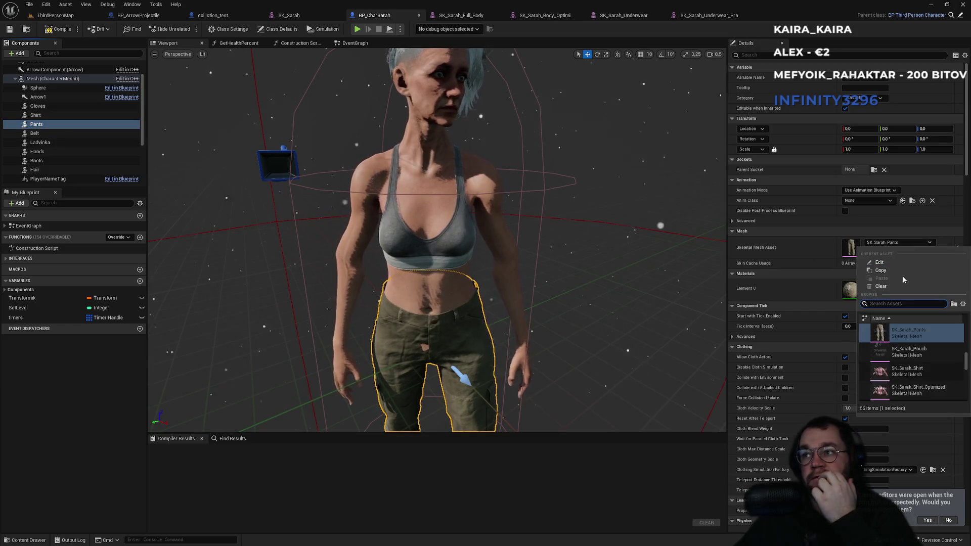
text(under)
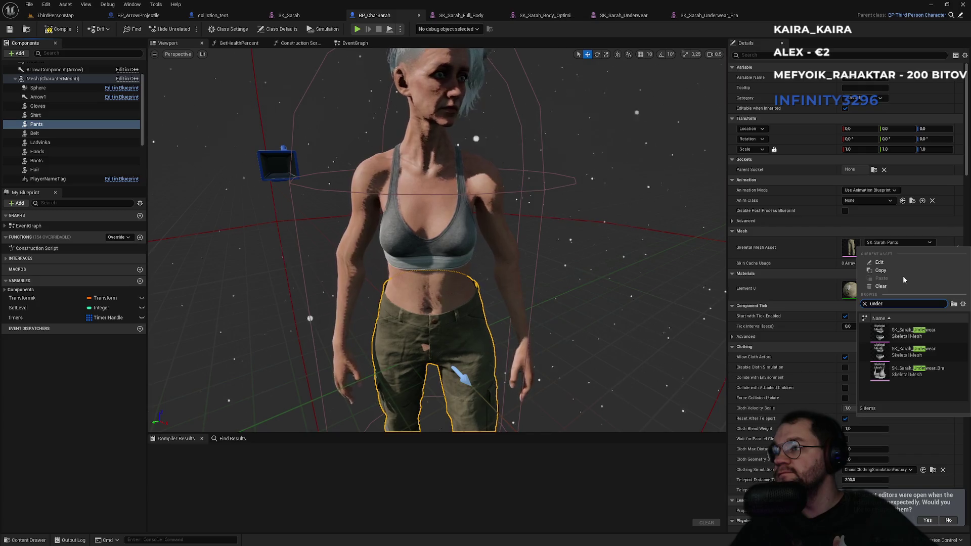
click(55, 16)
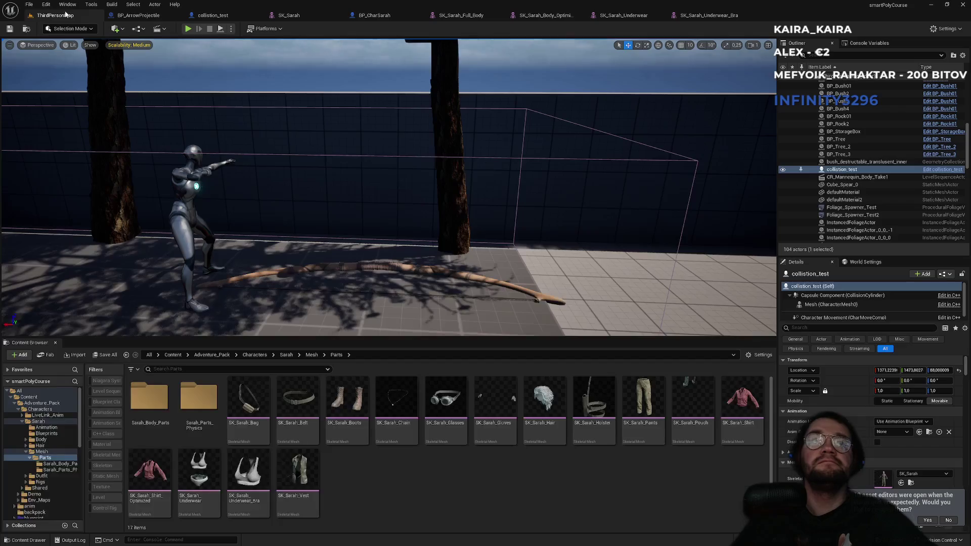
Duplicate SK_Sarah_Underwear in the Parts folder, creating SK_Sarah_Underwear1
click(204, 507)
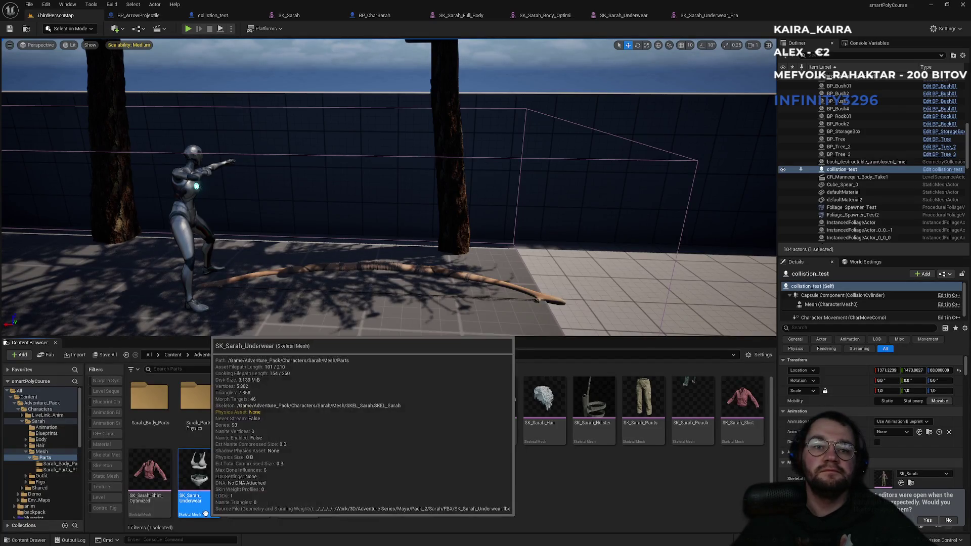
right_click(205, 507)
key(Escape)
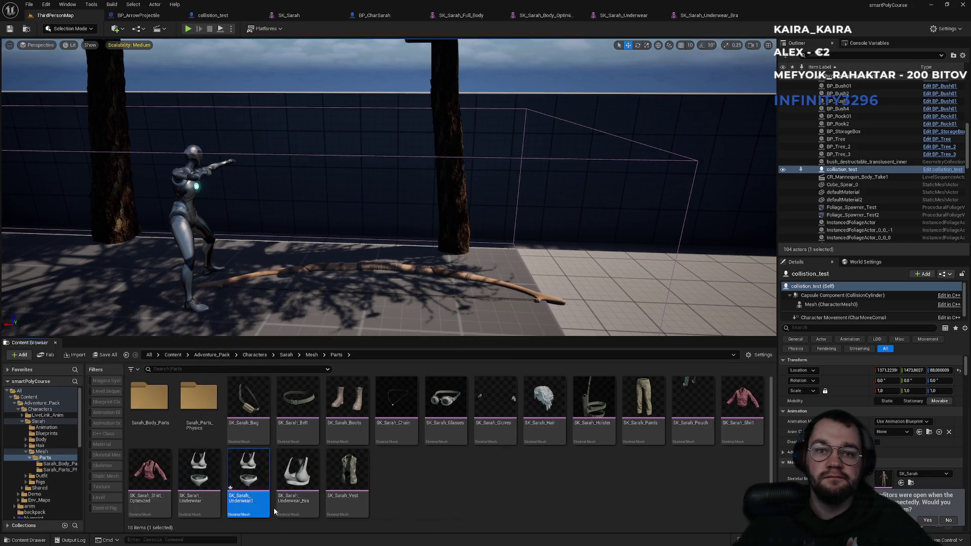
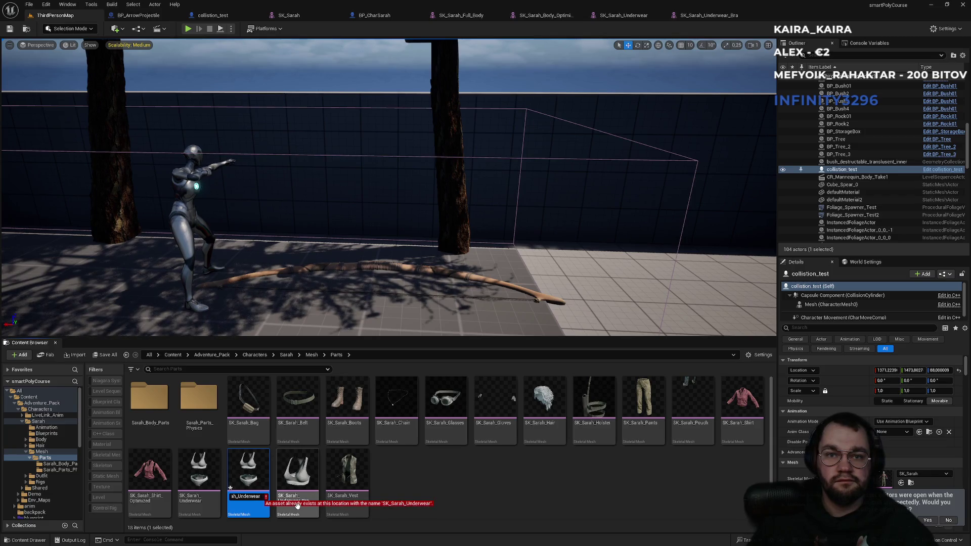
Commit the SK_Sarah_Underwear_pants name and open the asset in its skeletal mesh editor
key(Return)
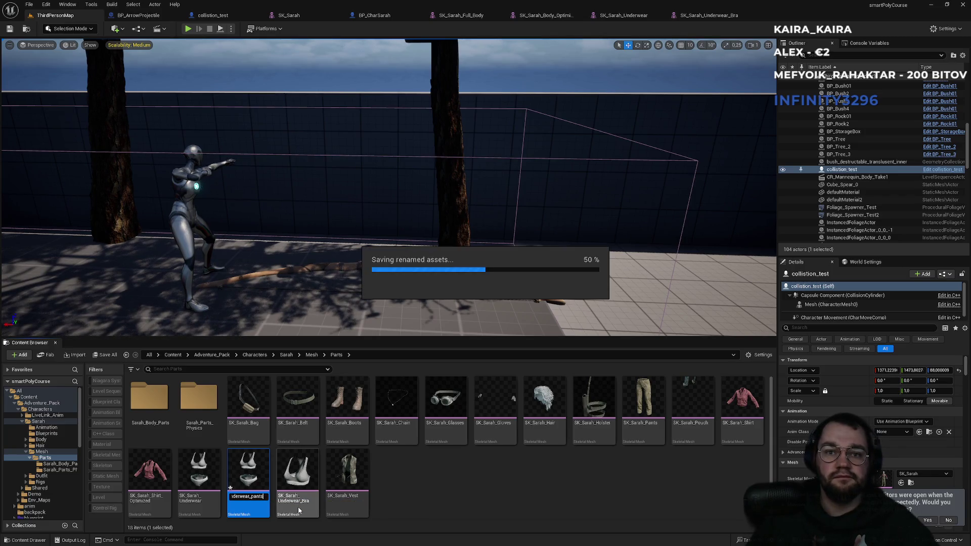
double_click(298, 508)
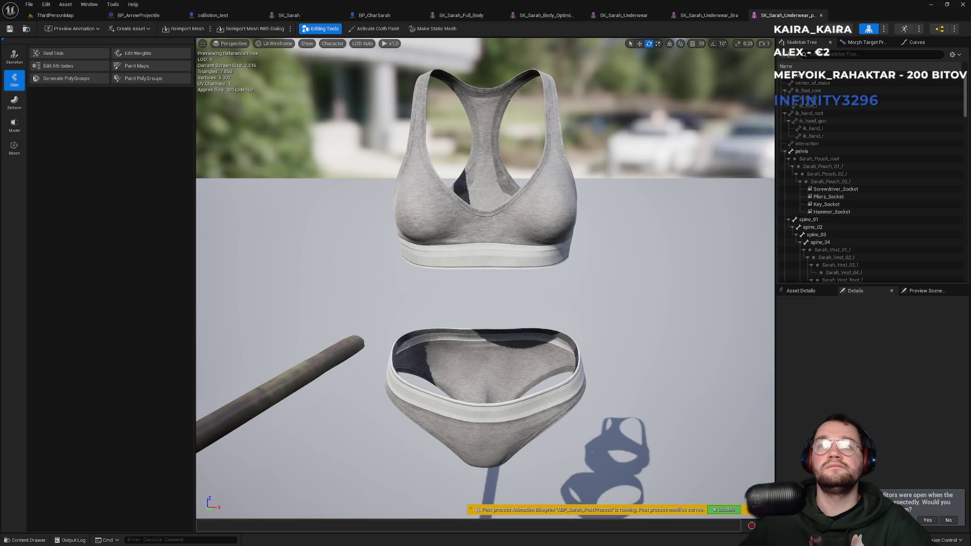
mouse_move(486, 278)
mouse_down()
mouse_move(455, 294)
mouse_move(478, 265)
mouse_up()
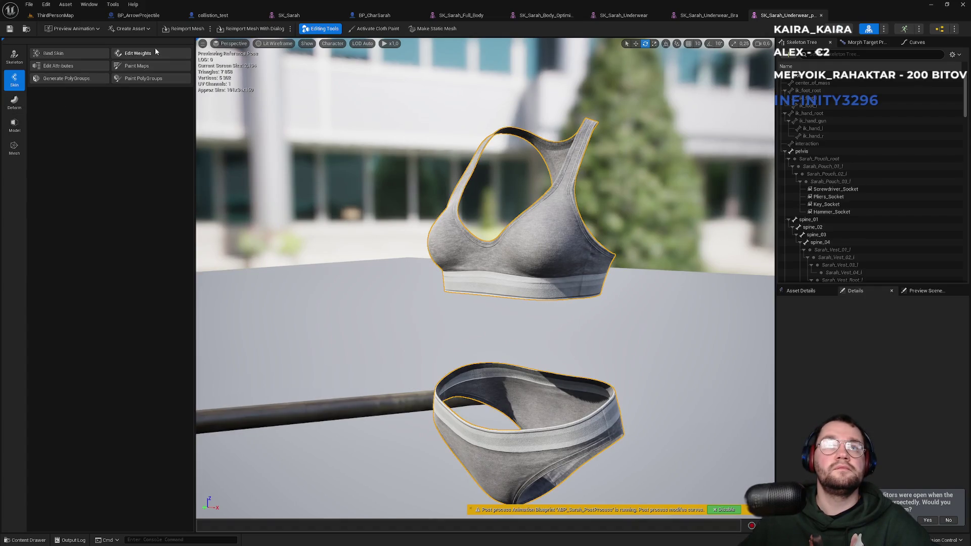
Switch between the Model and Skin tool categories of the mesh editor
click(19, 108)
click(20, 129)
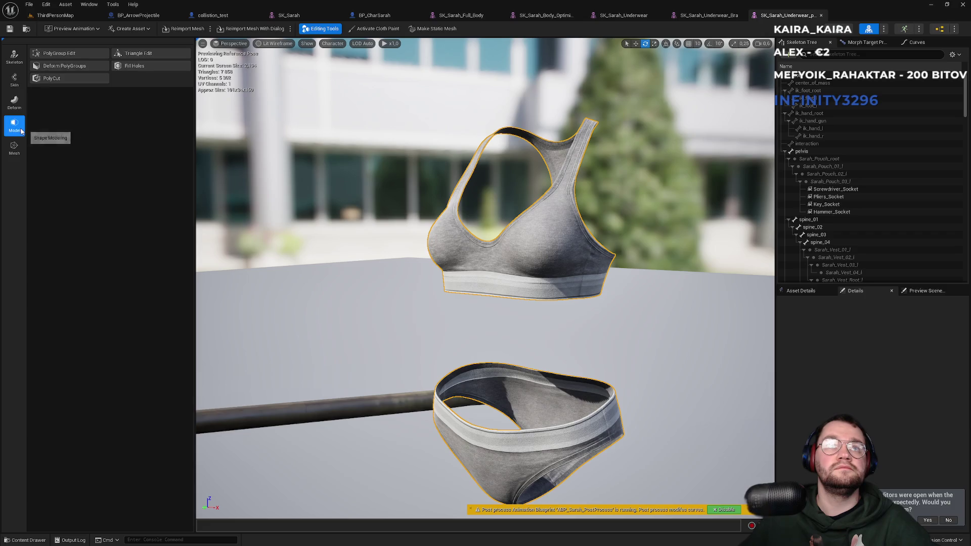
click(15, 102)
click(14, 80)
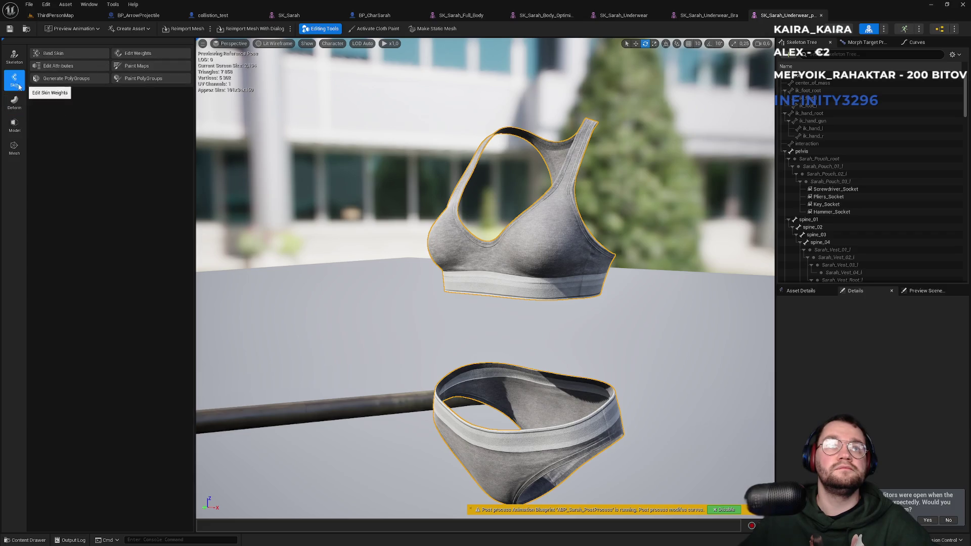
Use Paint PolyGroups to paint the bra, straps and lower band into one polygroup, then accept
click(136, 80)
click(493, 261)
mouse_move(493, 261)
mouse_down()
mouse_move(556, 217)
mouse_move(541, 167)
mouse_move(488, 162)
mouse_move(512, 205)
mouse_move(592, 253)
mouse_move(622, 202)
mouse_move(556, 232)
mouse_move(571, 265)
mouse_move(607, 250)
mouse_move(585, 282)
mouse_move(661, 326)
mouse_move(699, 297)
mouse_up()
mouse_move(596, 267)
mouse_down()
mouse_move(683, 282)
mouse_move(658, 328)
mouse_move(607, 354)
mouse_move(599, 281)
mouse_move(589, 291)
mouse_move(610, 272)
mouse_up()
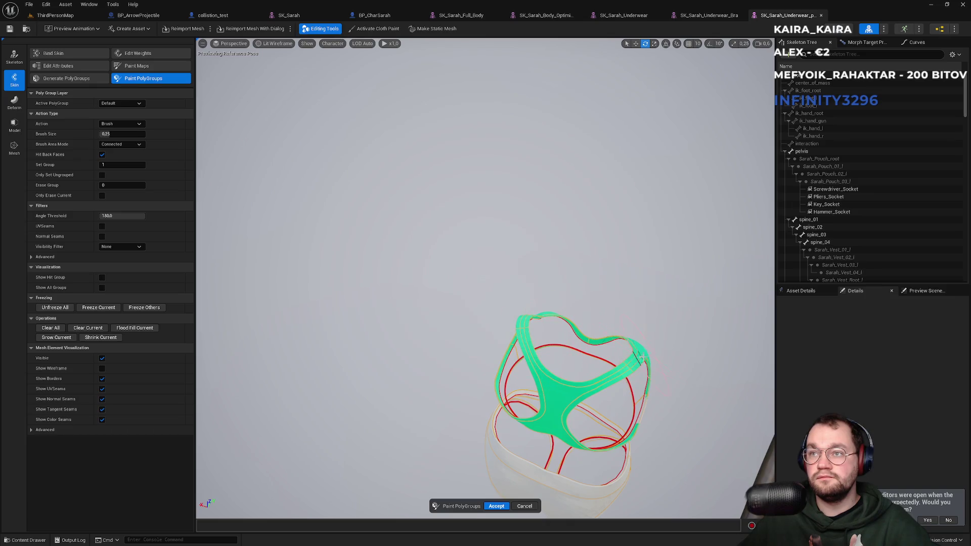
mouse_move(672, 358)
mouse_down()
mouse_move(658, 375)
mouse_move(642, 352)
mouse_up()
mouse_move(561, 296)
mouse_down()
mouse_move(407, 286)
mouse_move(688, 243)
mouse_up()
key(f)
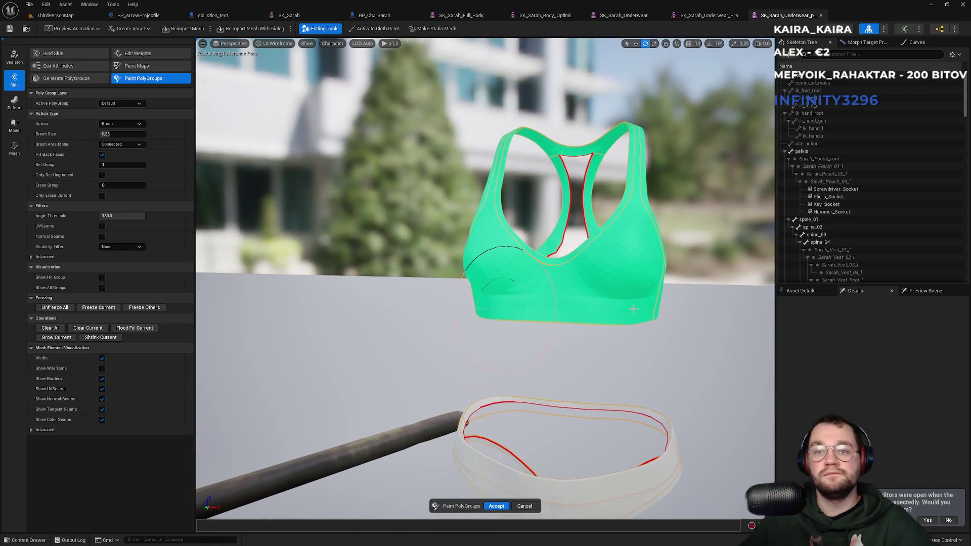
click(496, 507)
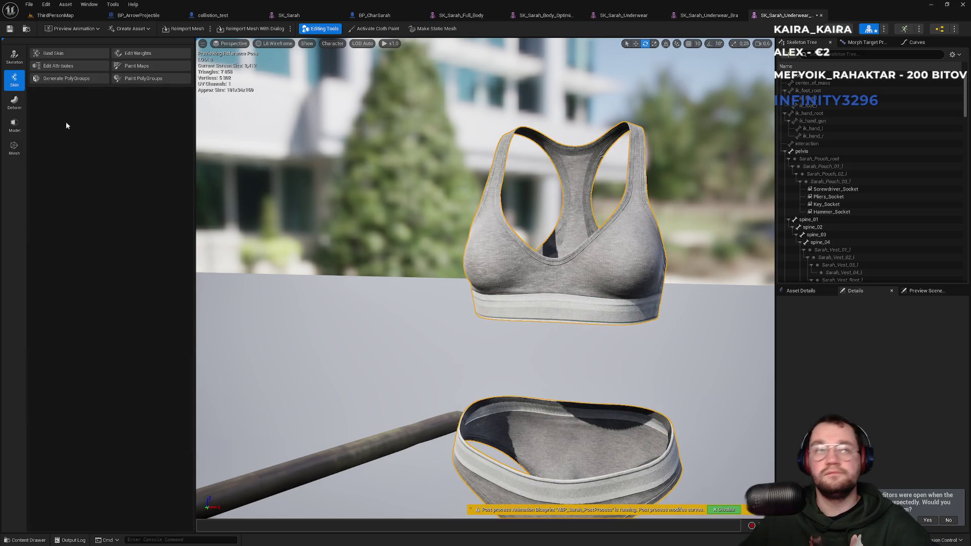
In Model > PolyGroup Edit, select the bra's polygroup on the underwear mesh
click(15, 125)
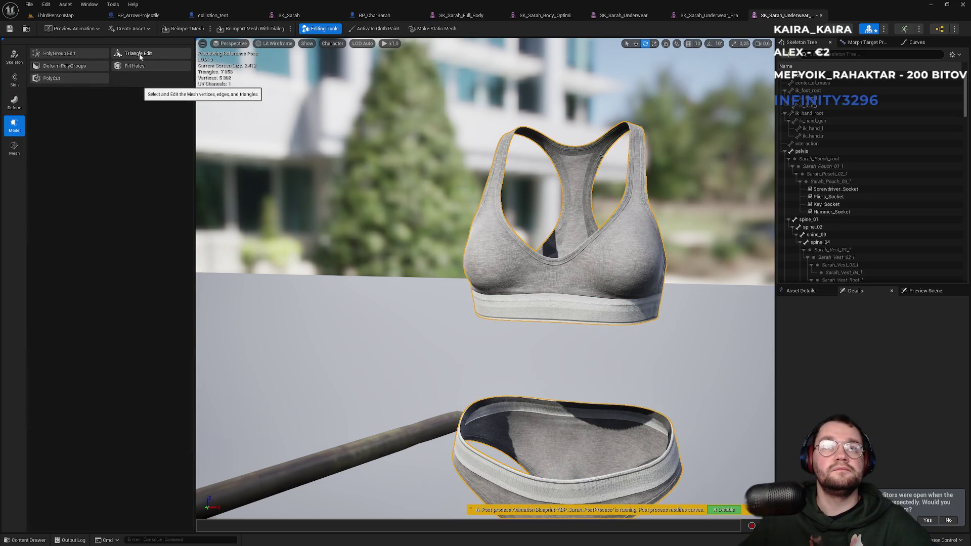
click(58, 54)
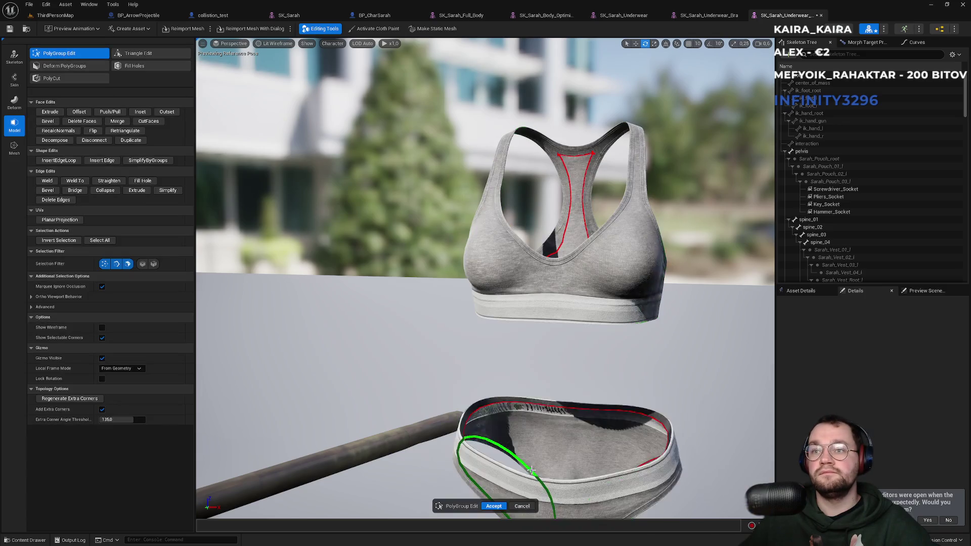
click(506, 471)
key(f)
click(499, 375)
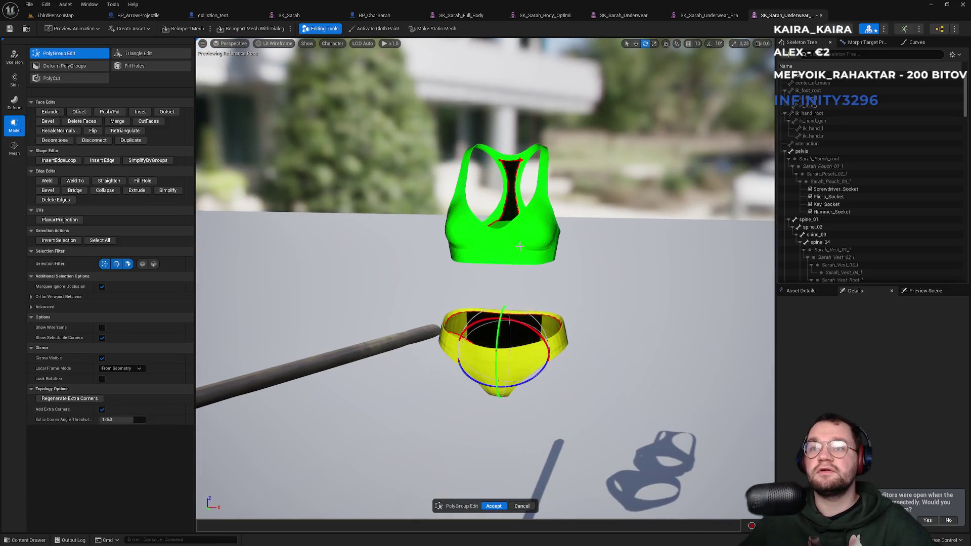
click(522, 243)
click(522, 344)
click(526, 243)
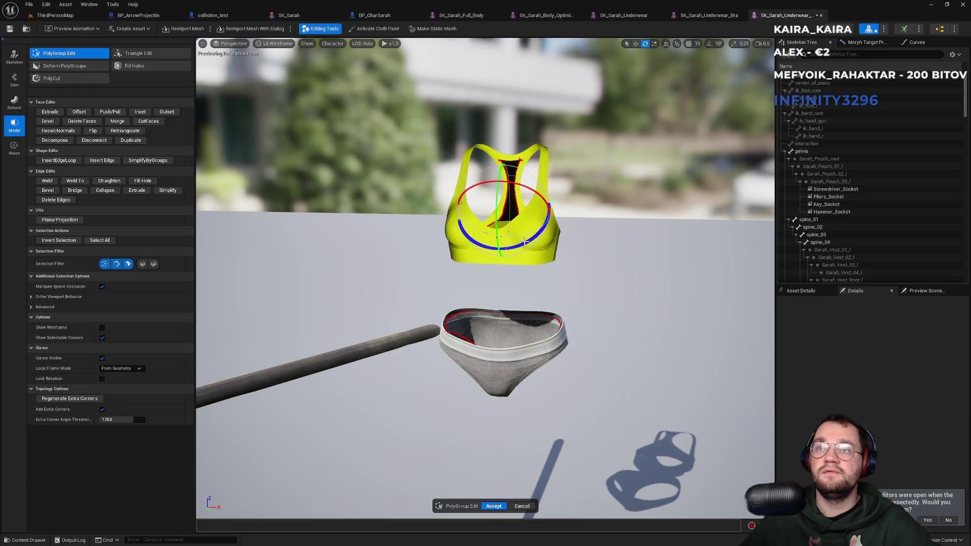
click(492, 389)
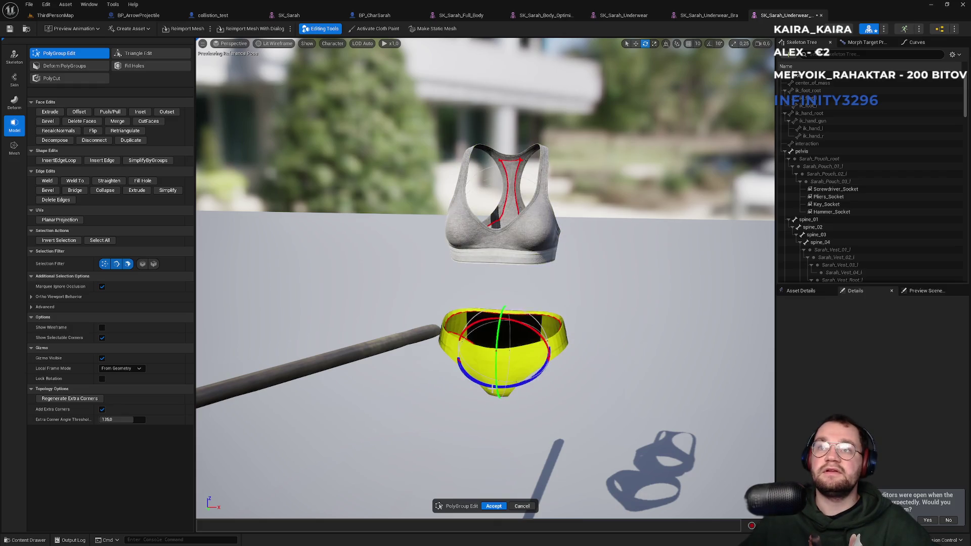
click(503, 256)
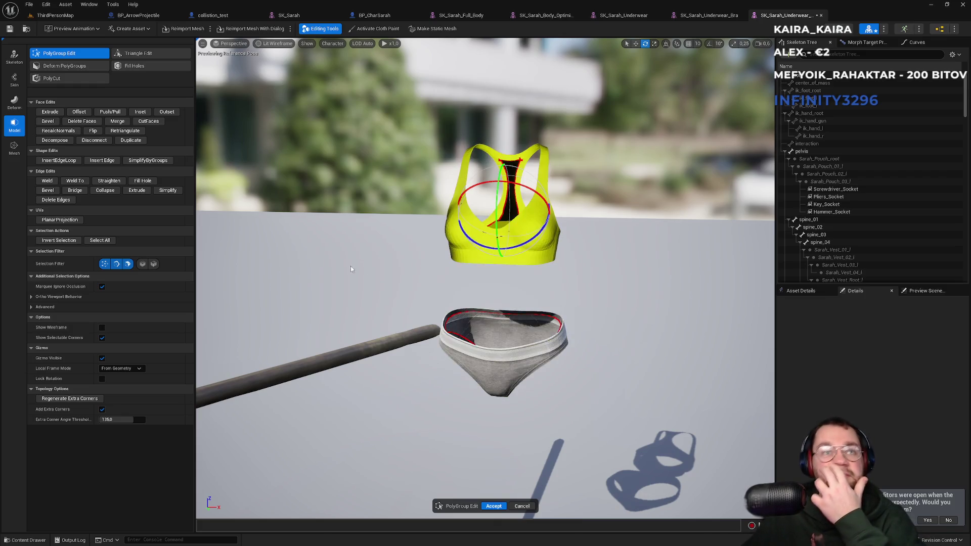
Delete the selected bra polygroup, accept the edit, and return to ThirdPersonMap
click(56, 200)
click(493, 507)
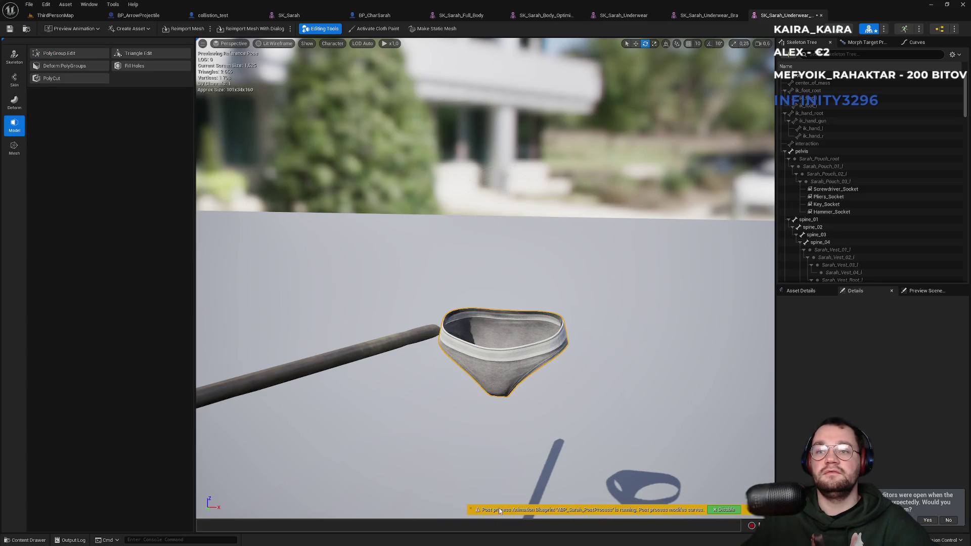
click(55, 16)
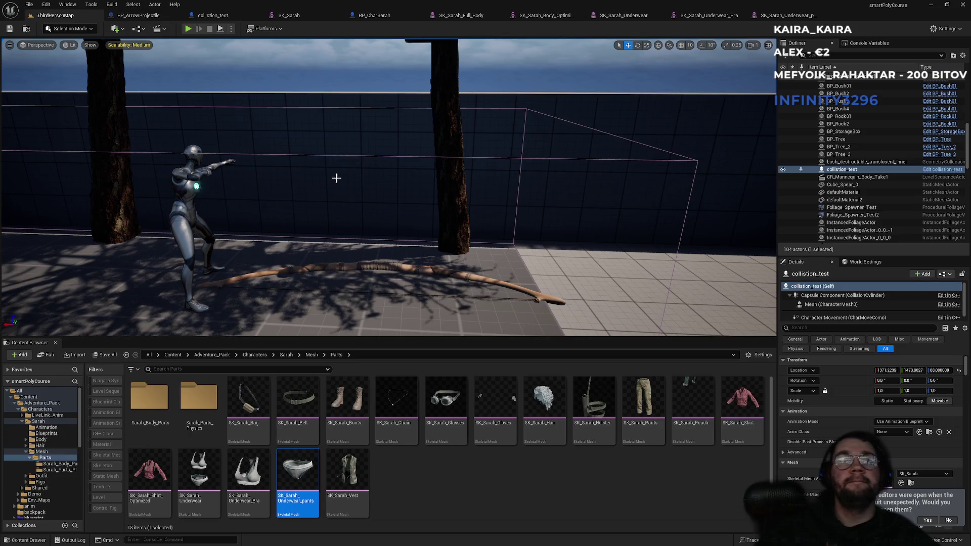
Set BP_CharSarah's Pants component Skeletal Mesh Asset to SK_Sarah_Underwear_pants
click(288, 15)
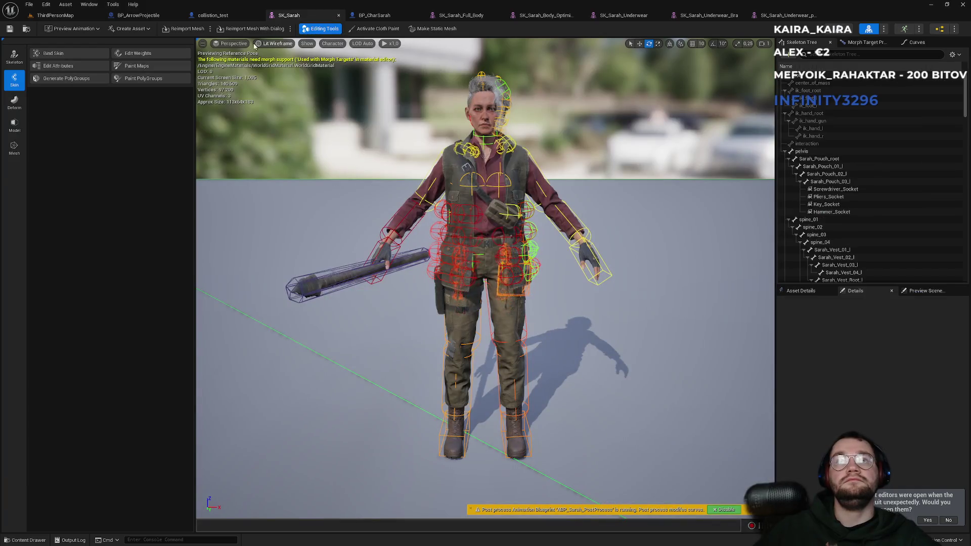
click(379, 16)
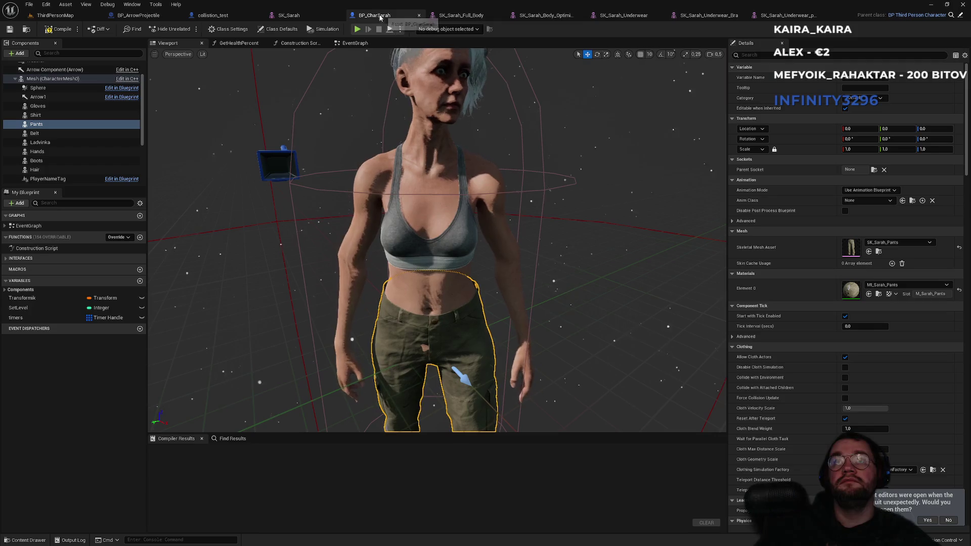
click(880, 244)
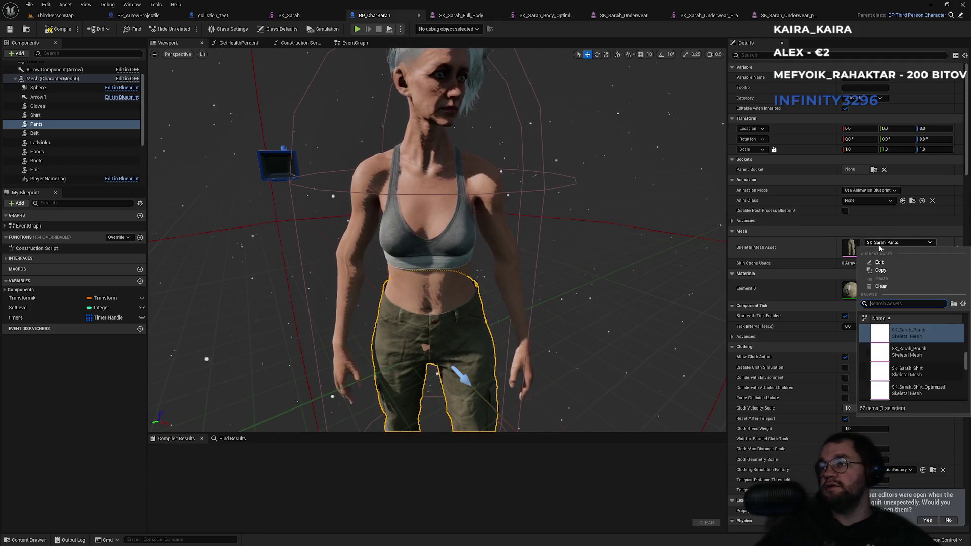
text(pant)
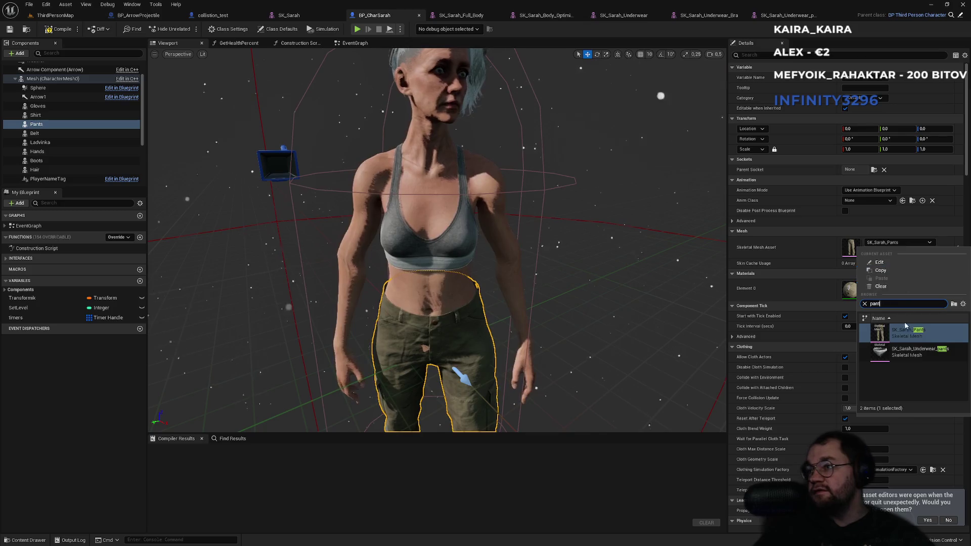
click(911, 350)
drag(540, 319, 572, 285)
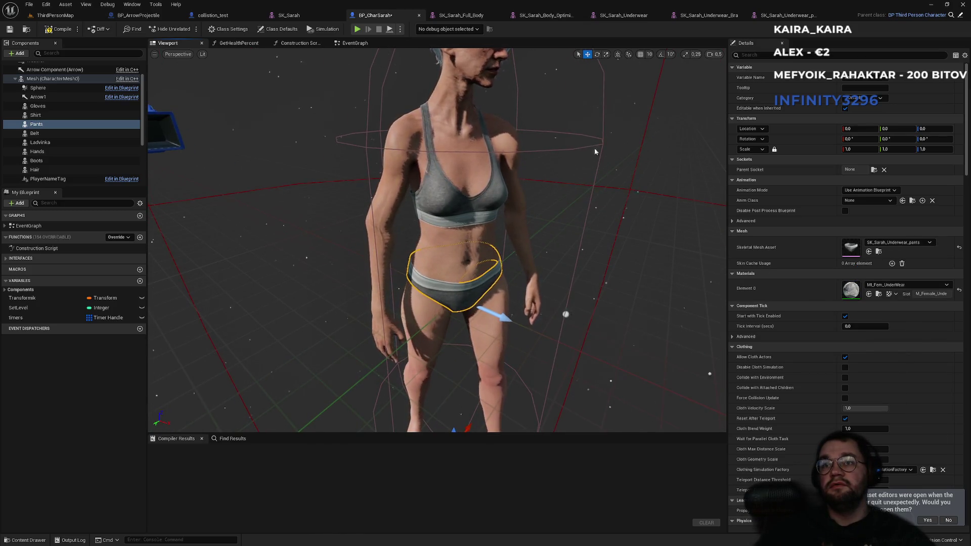
Compile BP_CharSarah and return to the ThirdPersonMap level
click(46, 29)
click(50, 79)
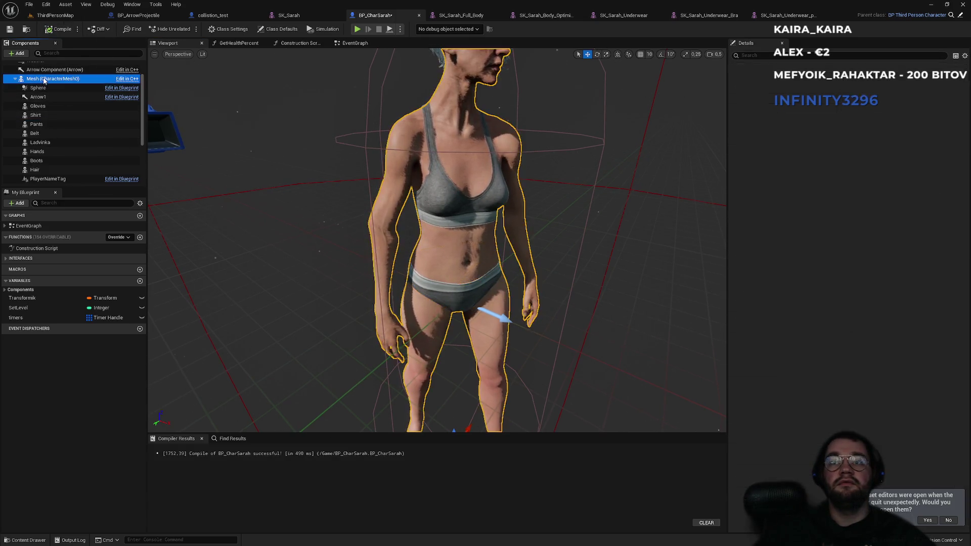
drag(435, 242, 475, 284)
click(88, 16)
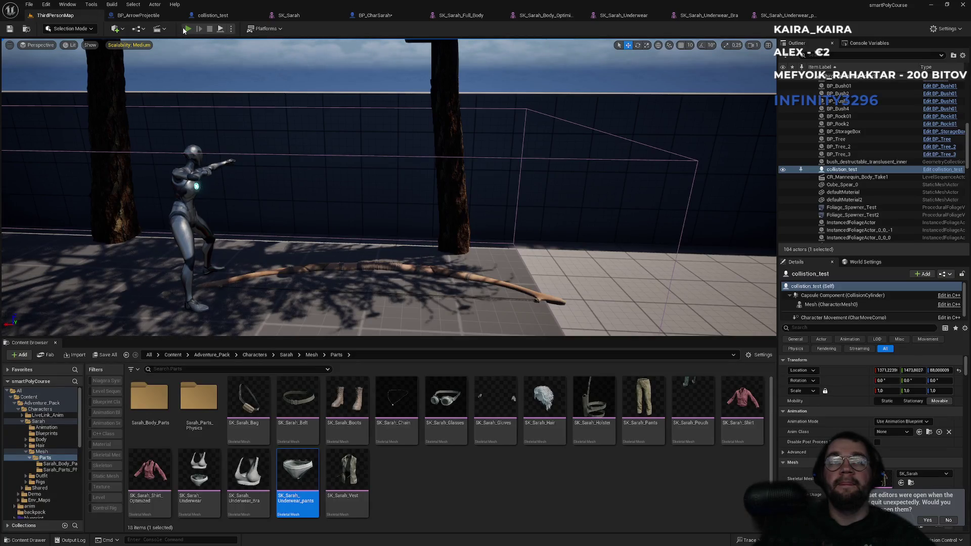
Start a fullscreen play session and toggle the inventory and character panel a few times
key(alt+p)
key(F11)
key(super)
click(529, 197)
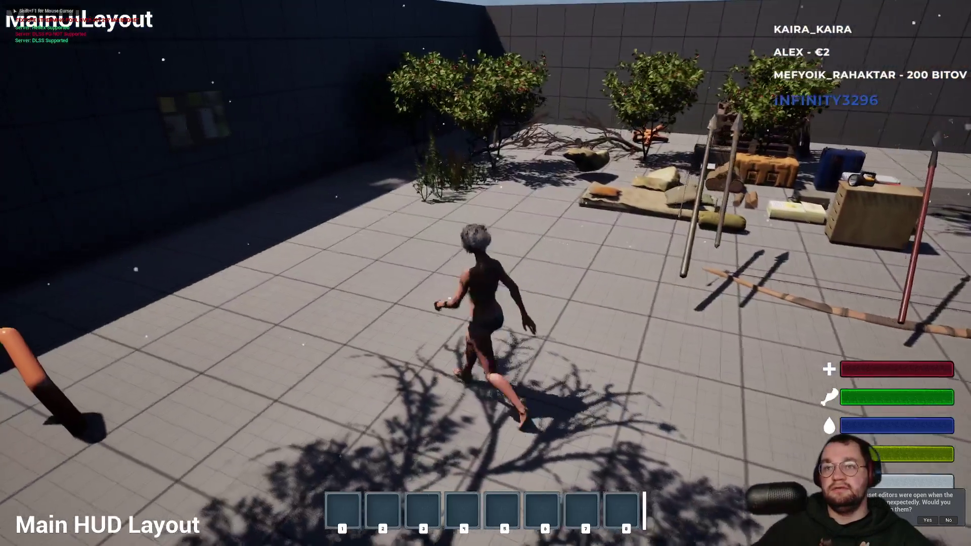
key(i)
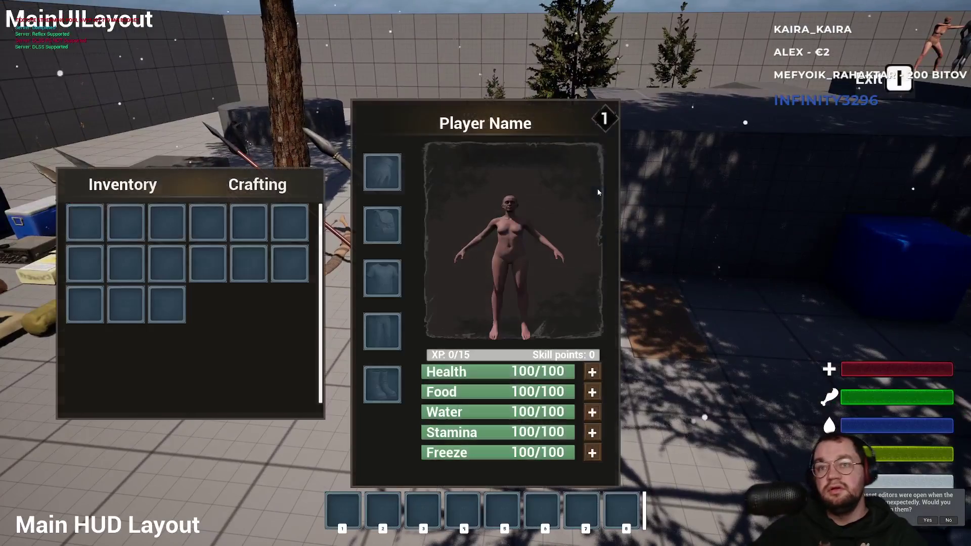
key(i)
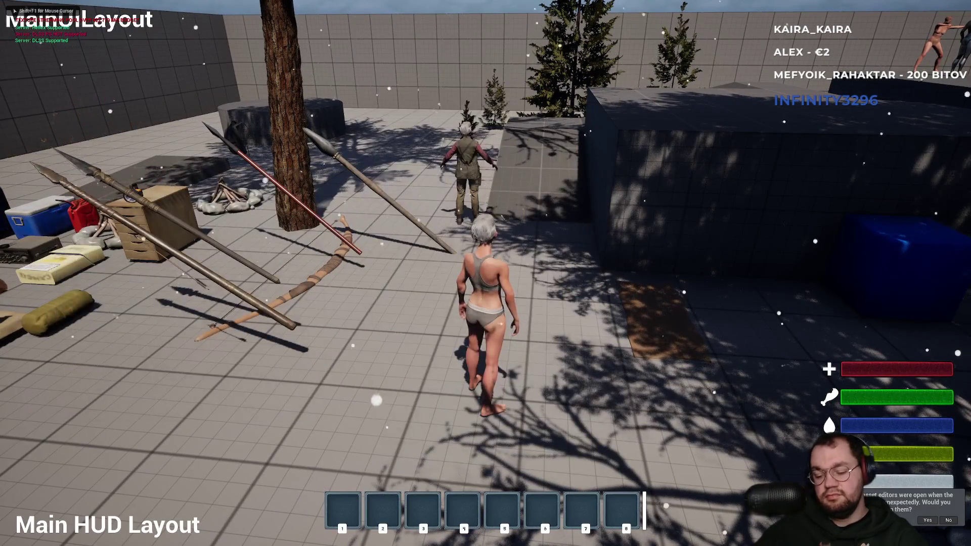
key(i)
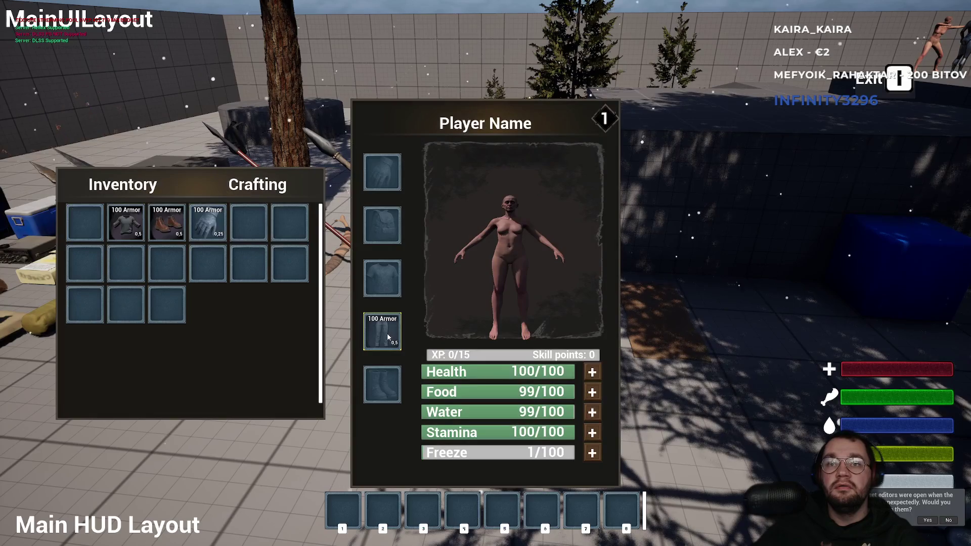
key(i)
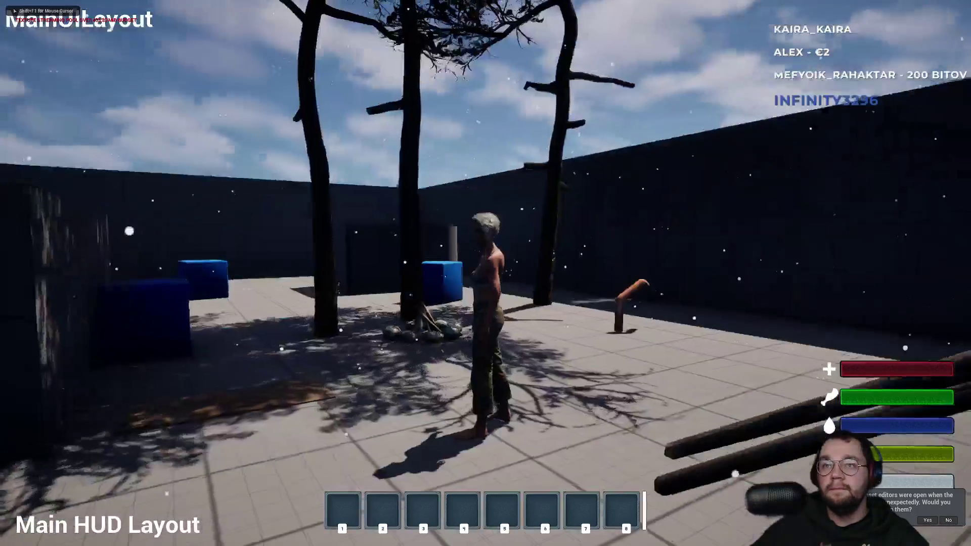
Run and jump the character over the ledges and through the courtyard toward the blue cube
key(w)
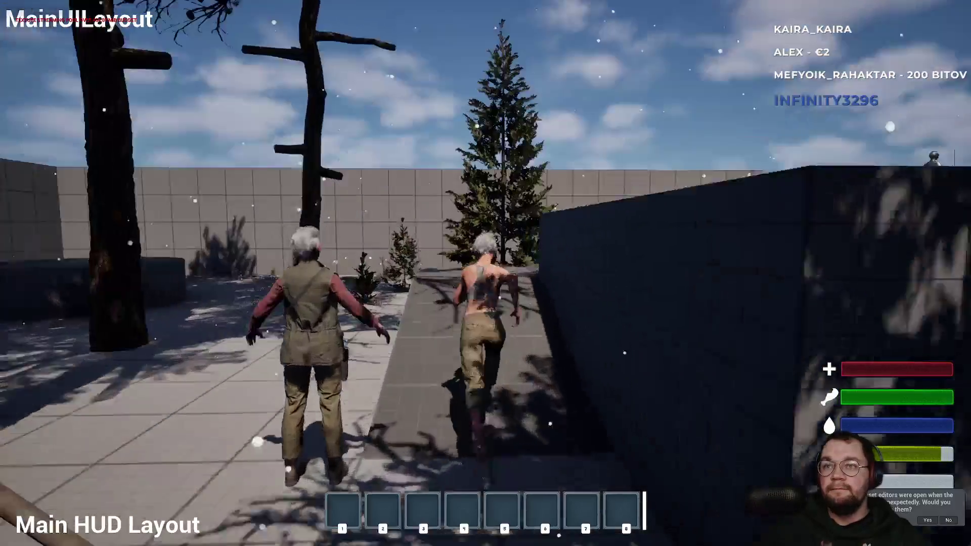
key(w)
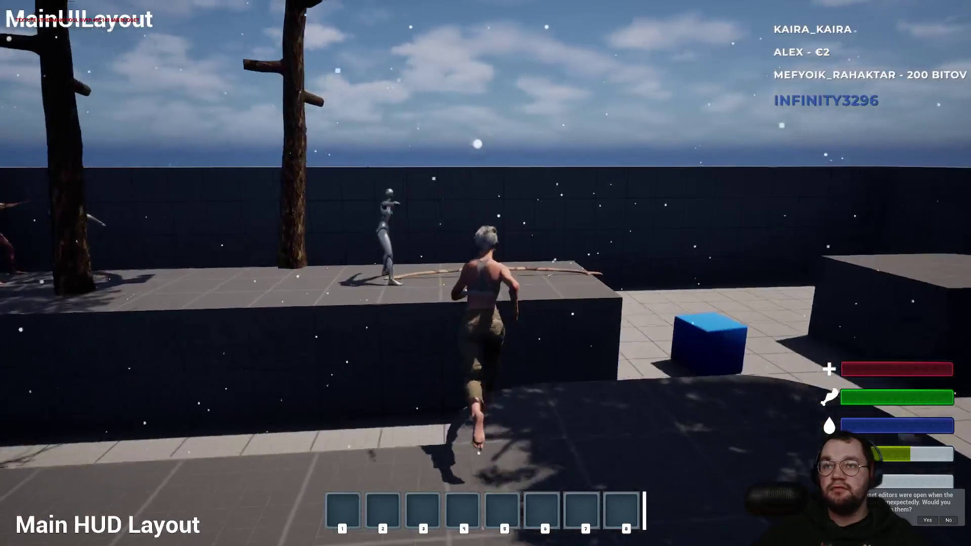
key(space)
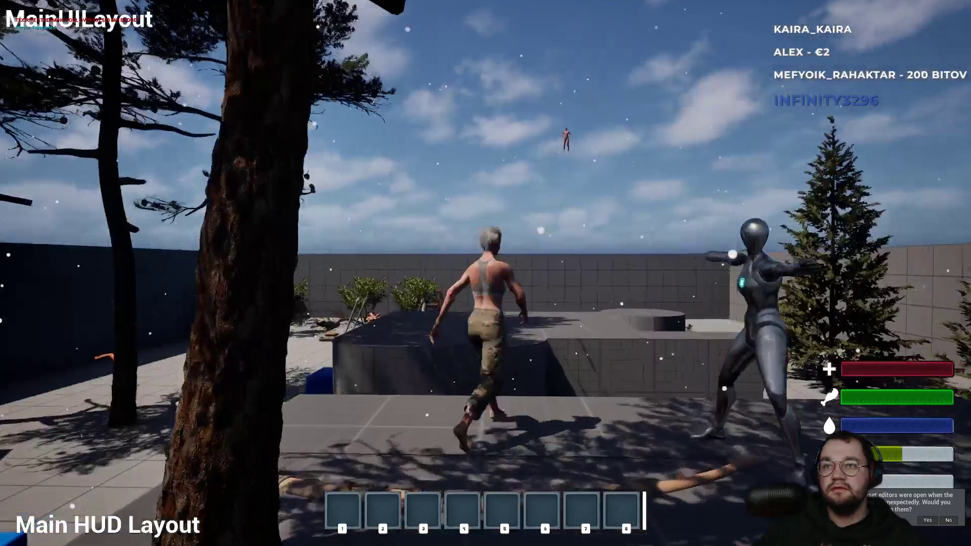
key(w)
key(i)
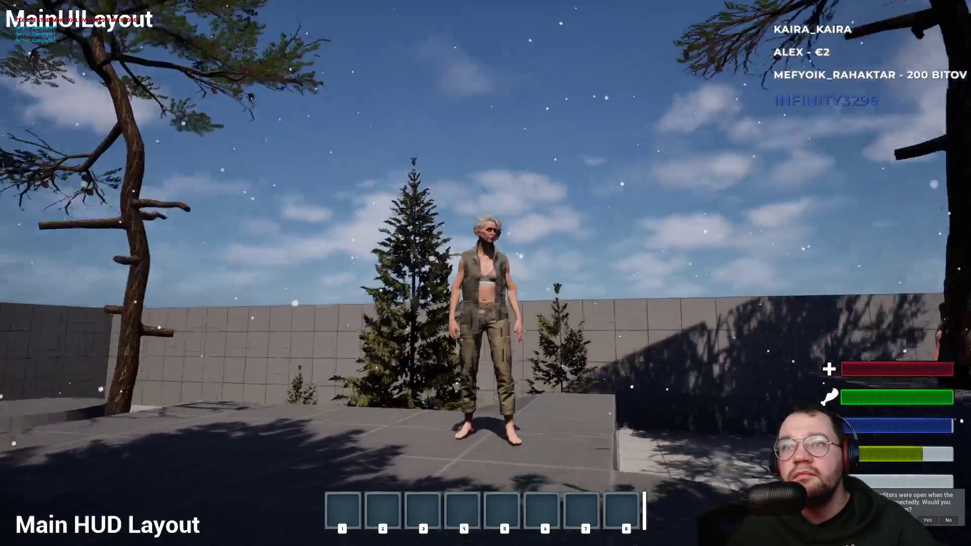
key(d)
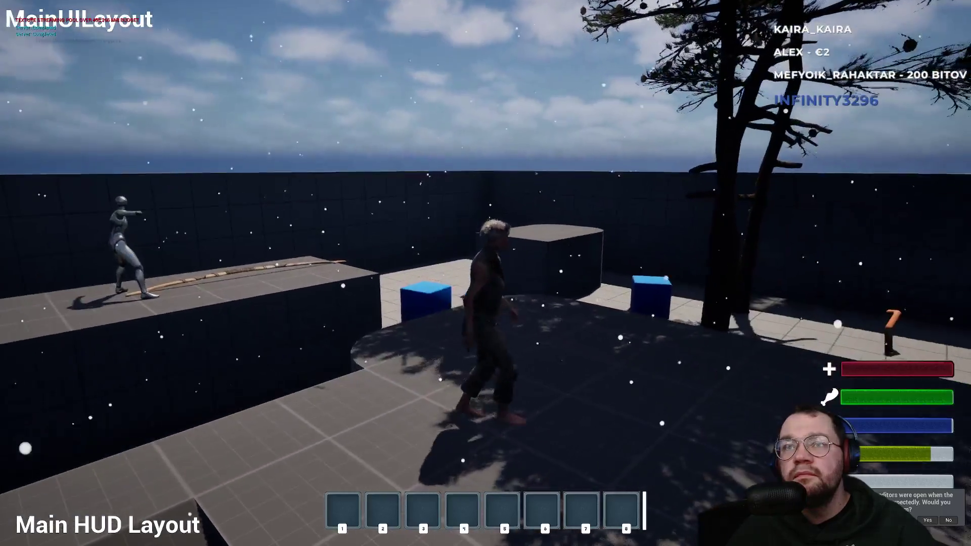
key(w)
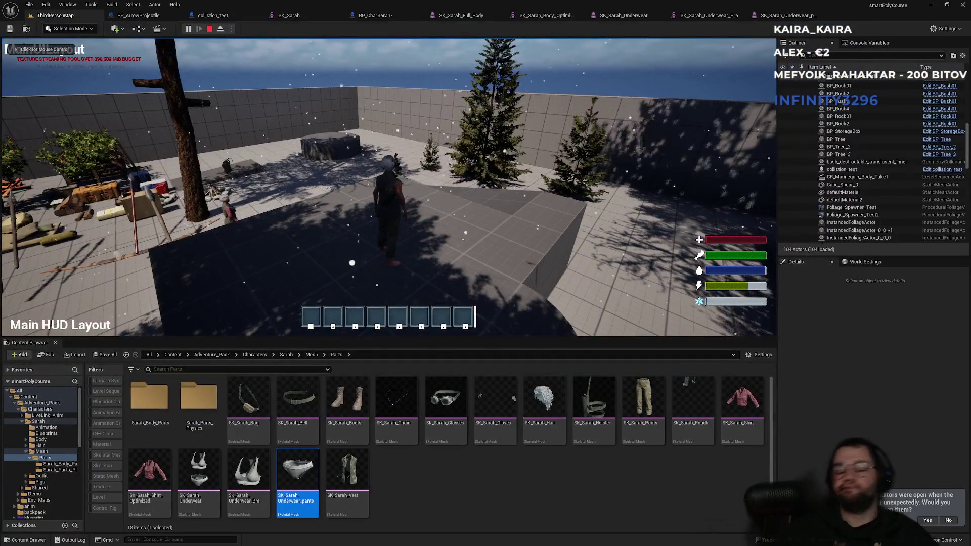
Release the mouse with Shift+F1, leave fullscreen with F11, and stop Play-In-Editor with Esc
key(super)
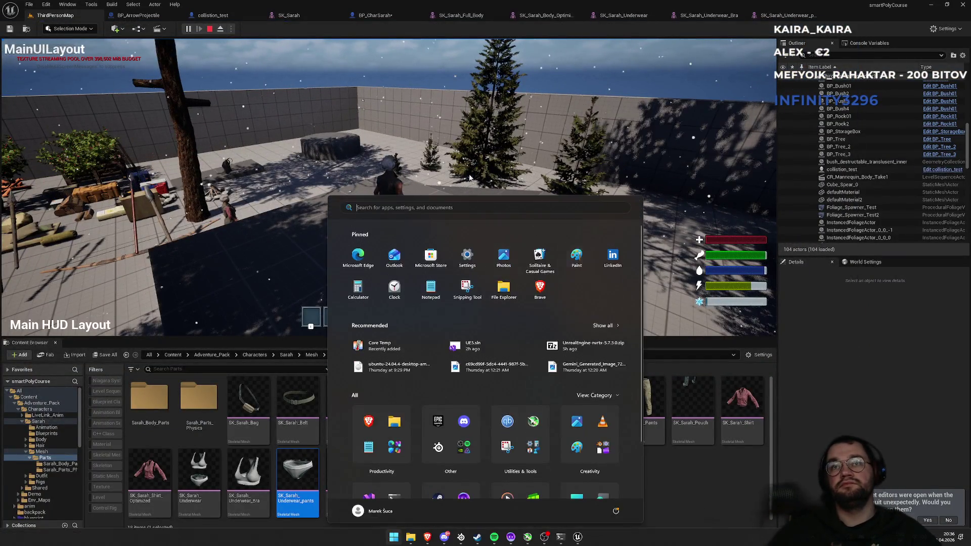
key(super)
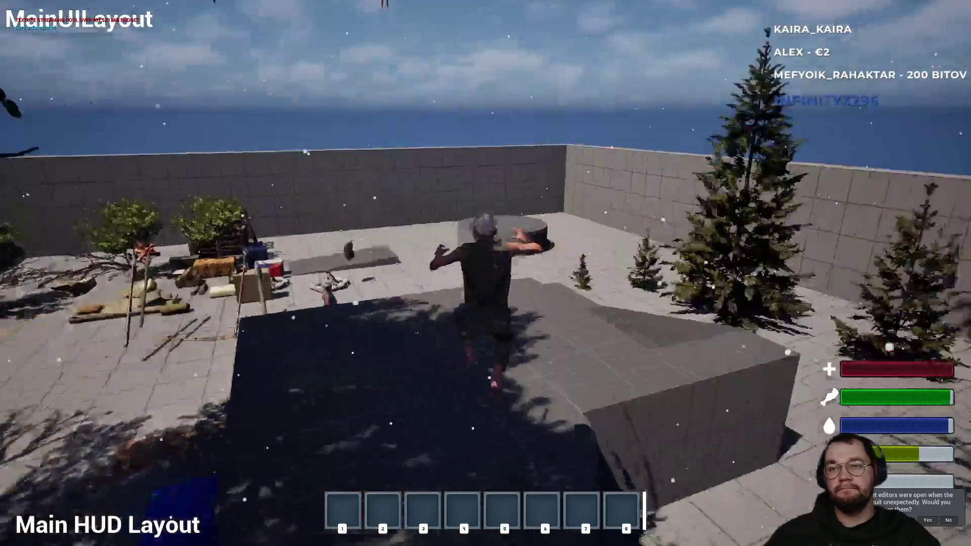
key(shift+F1)
key(F11)
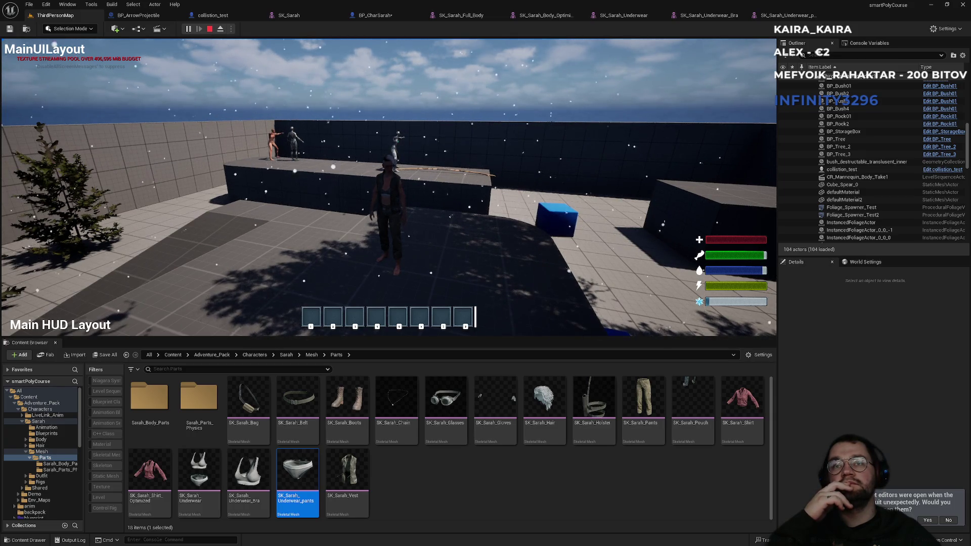
key(Escape)
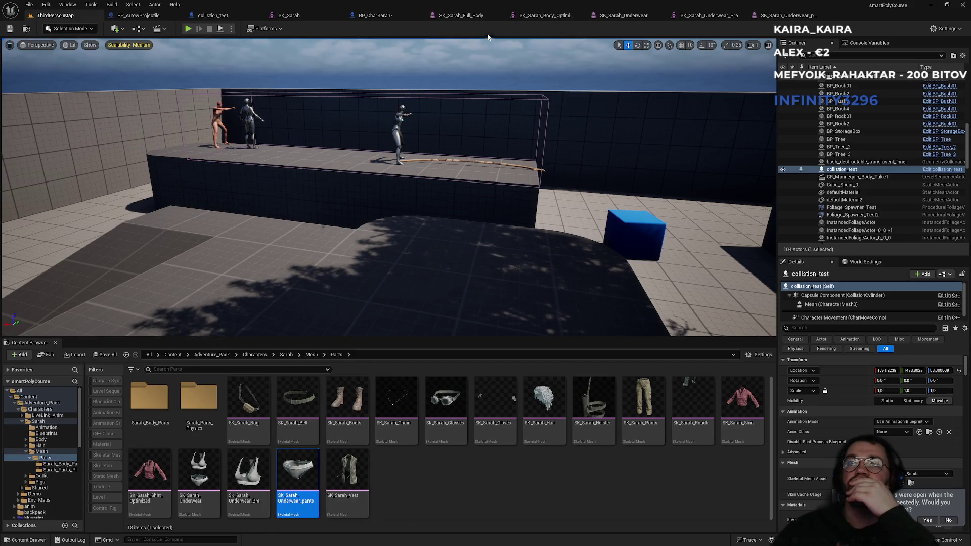
Close the four SK_Sarah mesh editor tabs
middle_click(474, 17)
middle_click(474, 18)
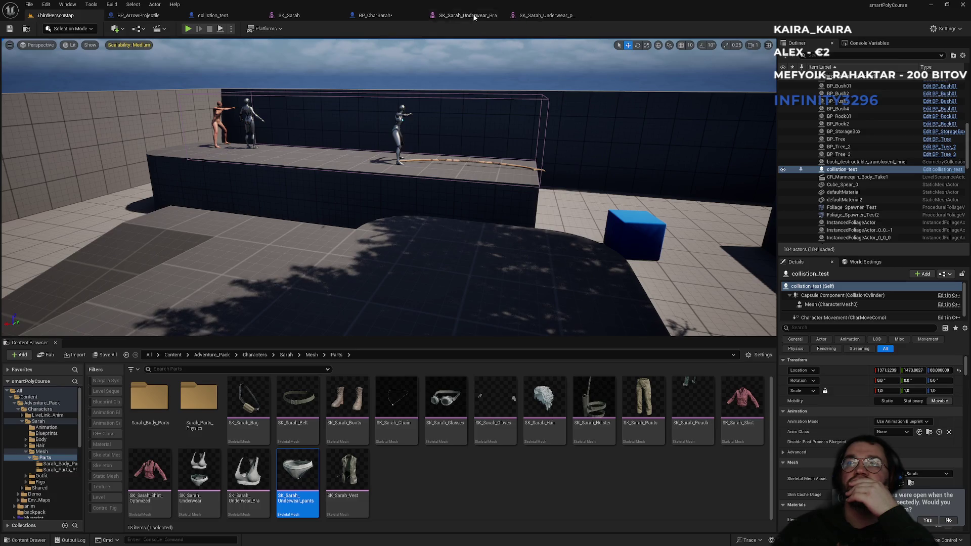
middle_click(474, 17)
middle_click(474, 18)
Review BP_CharSarah's EventGraph and its Construction Script with the eight mesh variable nodes
click(385, 15)
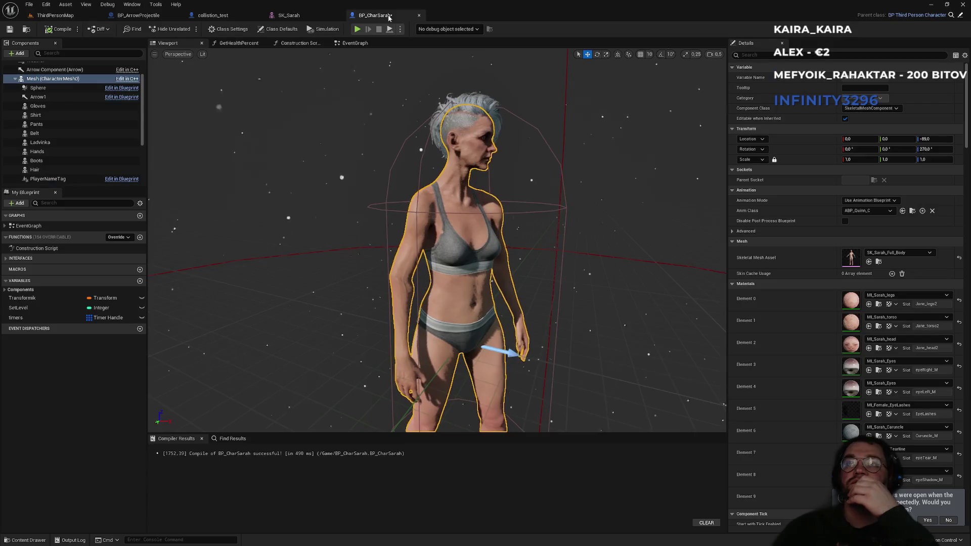
scroll(64, 161, down, 1)
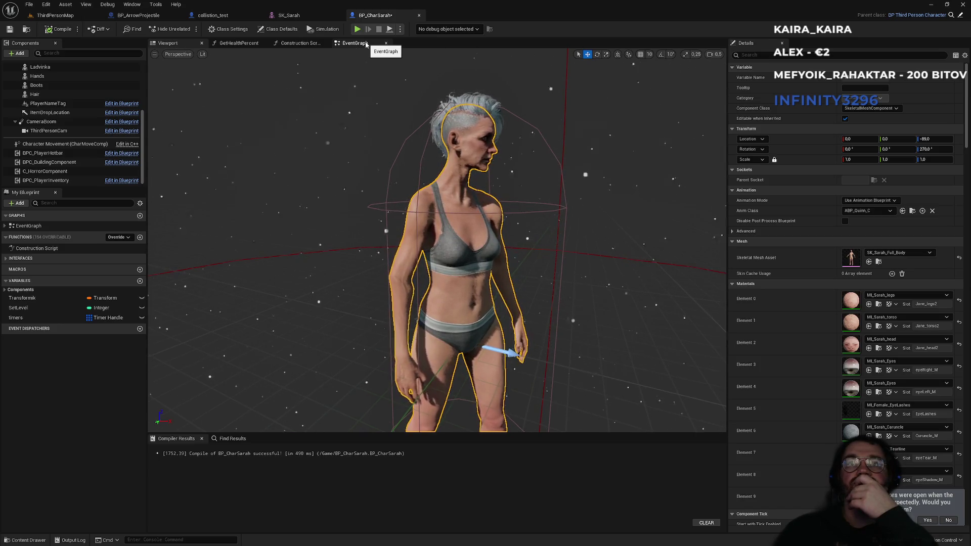
click(366, 44)
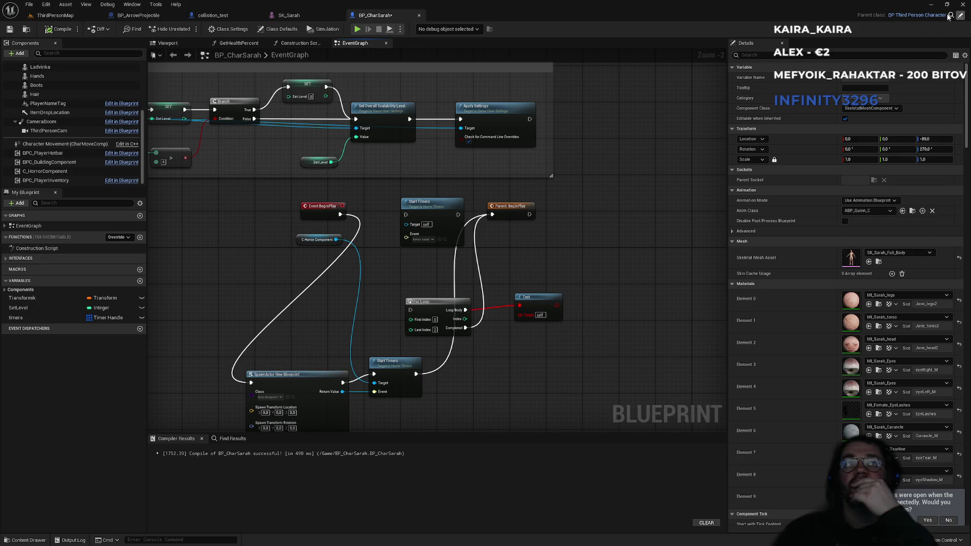
click(947, 15)
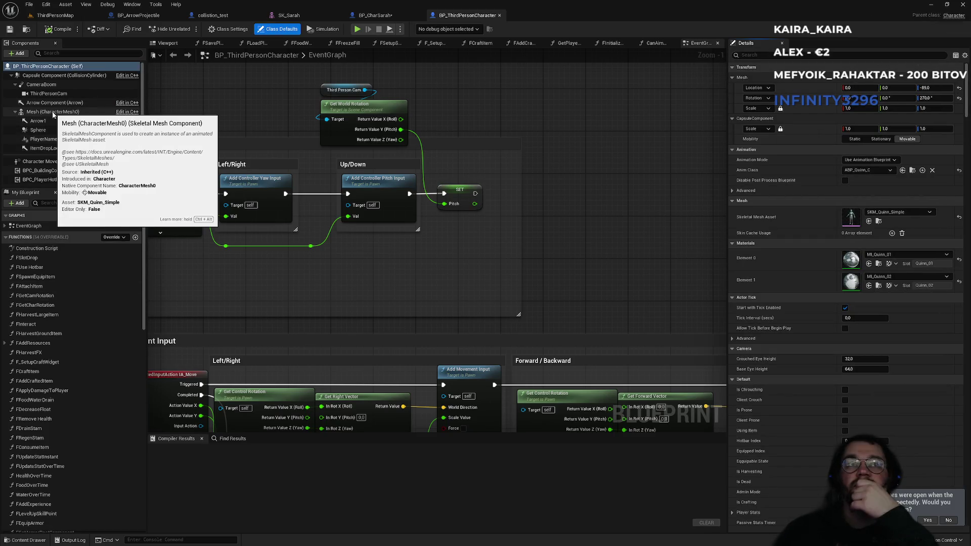
click(381, 17)
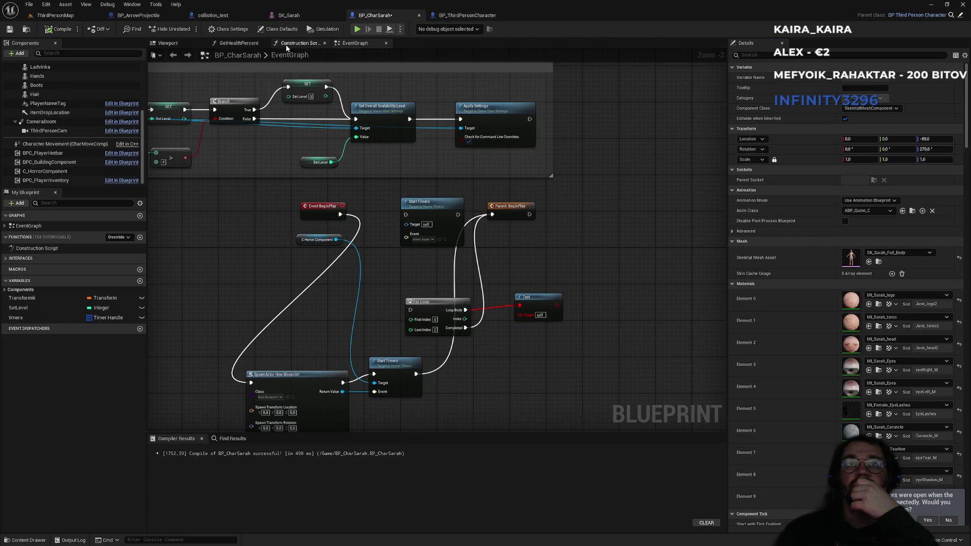
click(286, 44)
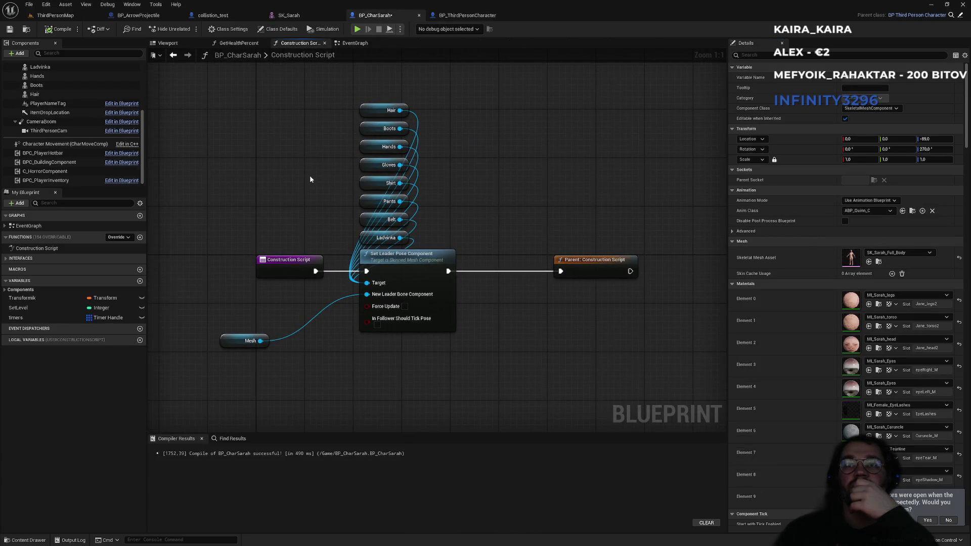
drag(329, 103, 421, 239)
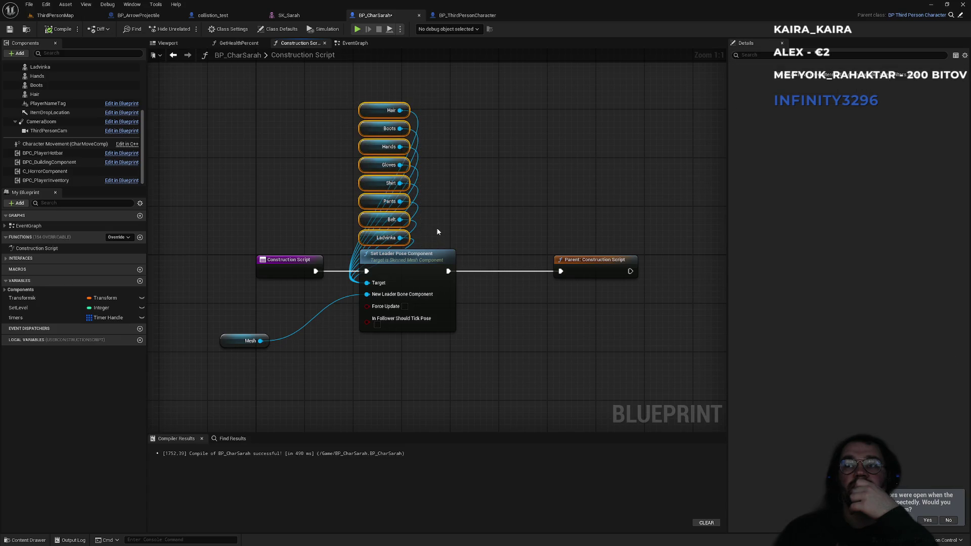
click(438, 230)
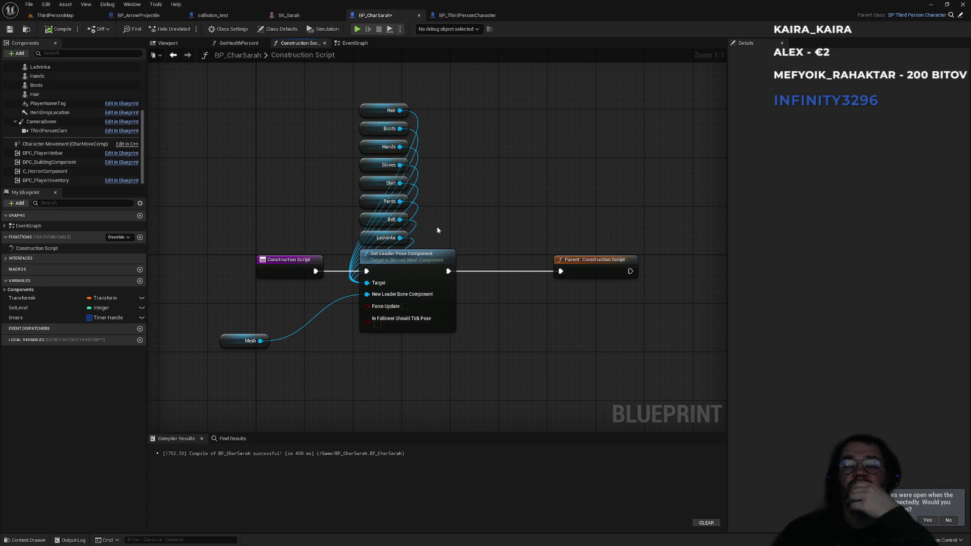
Show BP_ThirdPersonCharacter's 3D preview with the default Quinn mesh
scroll(48, 119, up, 3)
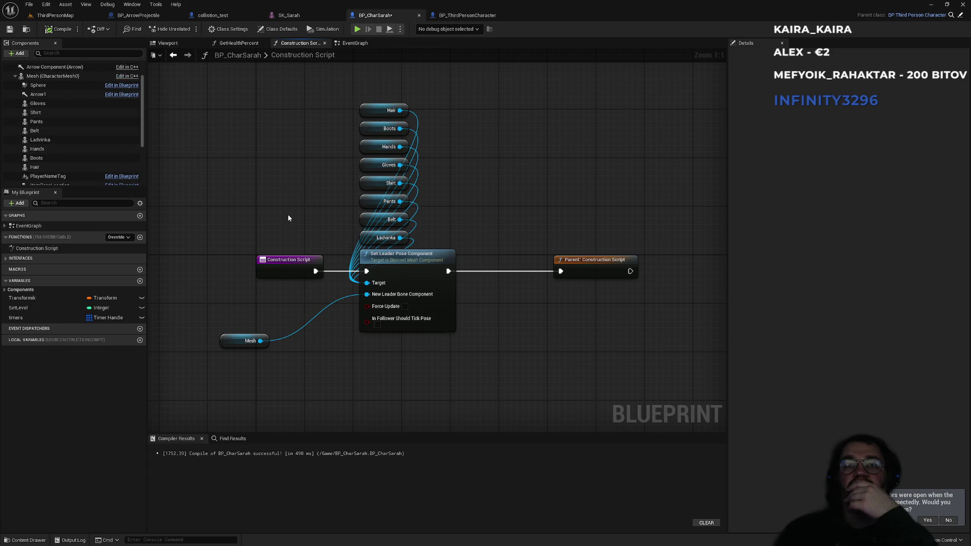
click(469, 16)
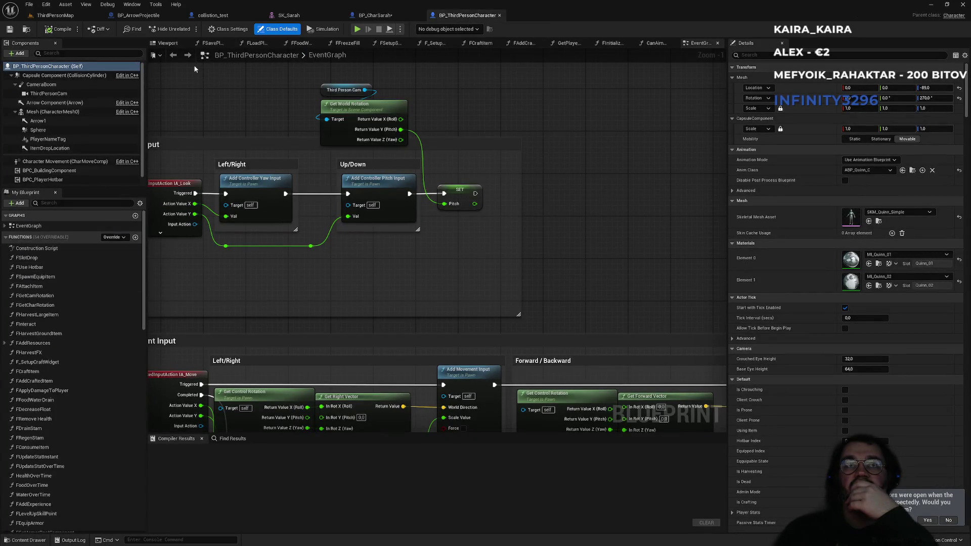
click(165, 43)
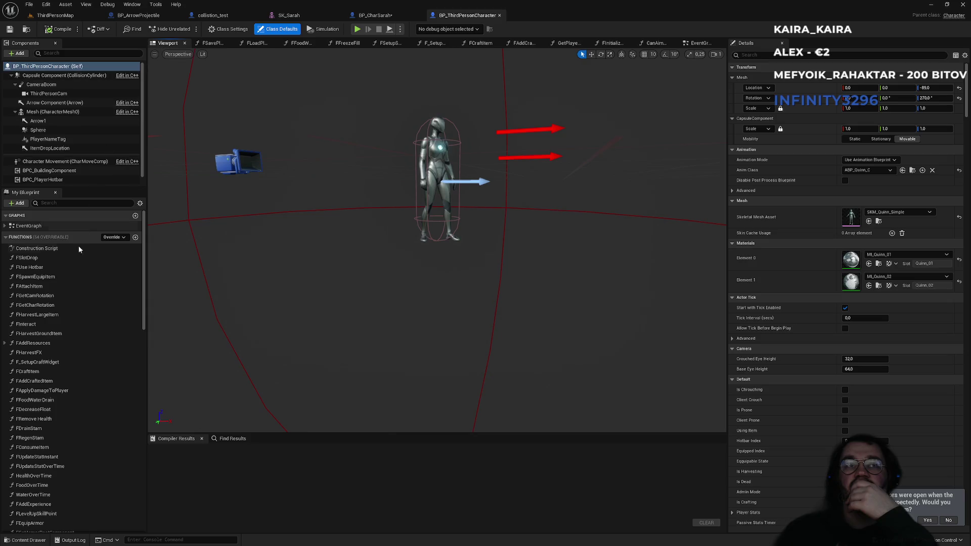
Open the FEquipArmor function graph and inspect the SpawnActor, armor-type switch and slot SET nodes
scroll(83, 336, down, 2)
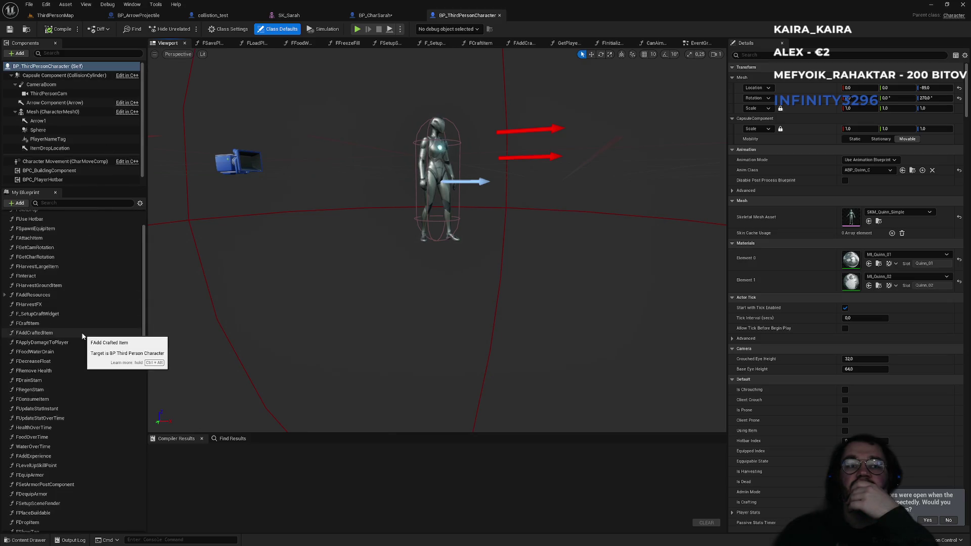
scroll(83, 336, down, 1)
double_click(32, 463)
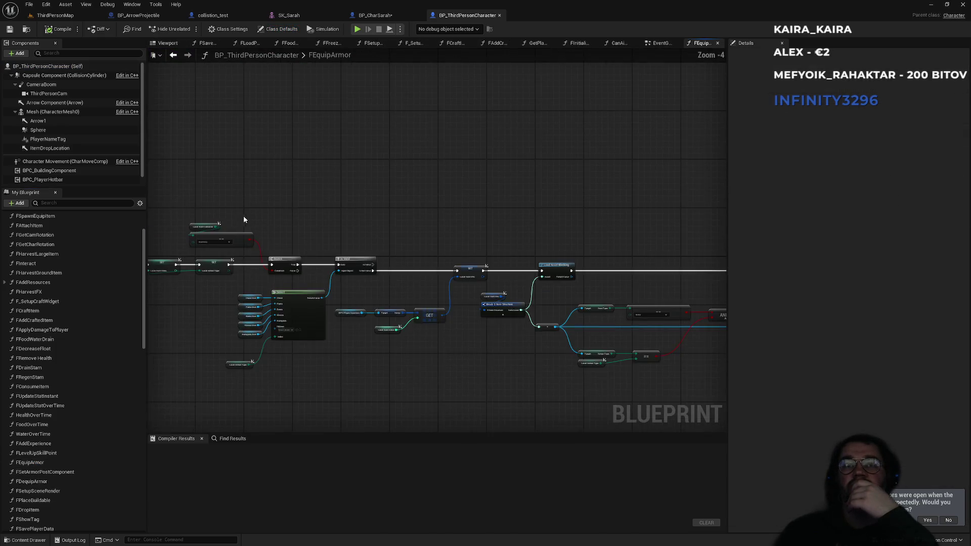
scroll(303, 232, up, 1)
scroll(505, 223, up, 1)
scroll(607, 220, up, 1)
mouse_move(630, 224)
mouse_down()
mouse_move(533, 216)
mouse_move(325, 230)
mouse_up()
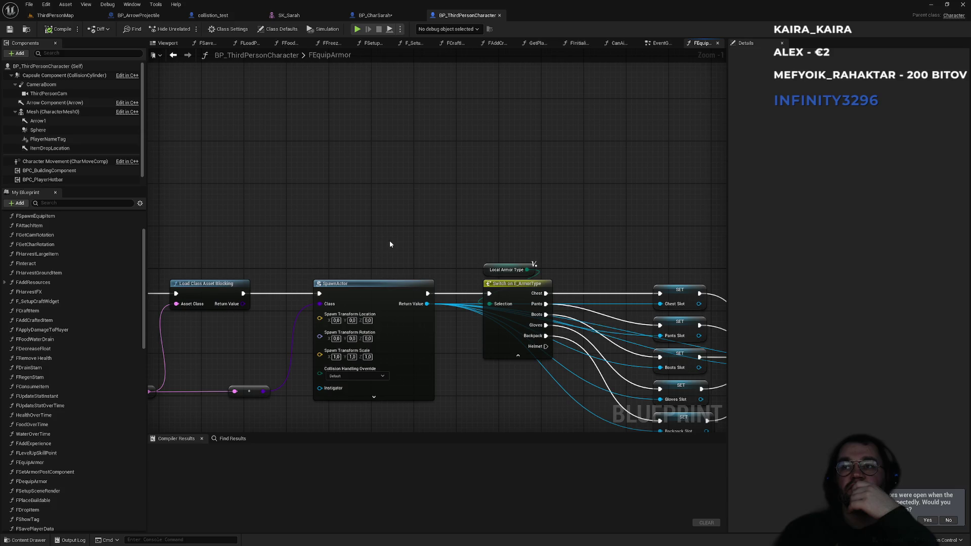
drag(389, 244, 176, 224)
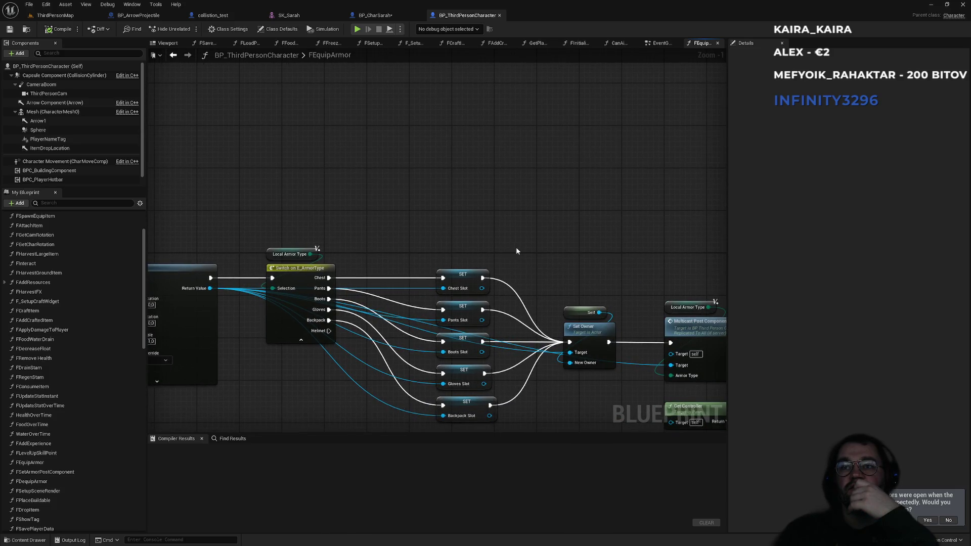
Inspect the Set Owner, Multicast and Remove Item at Index nodes, then jump to the Multicast Post Component event
scroll(515, 247, up, 1)
mouse_move(582, 277)
mouse_down()
mouse_move(499, 214)
mouse_move(333, 200)
mouse_up()
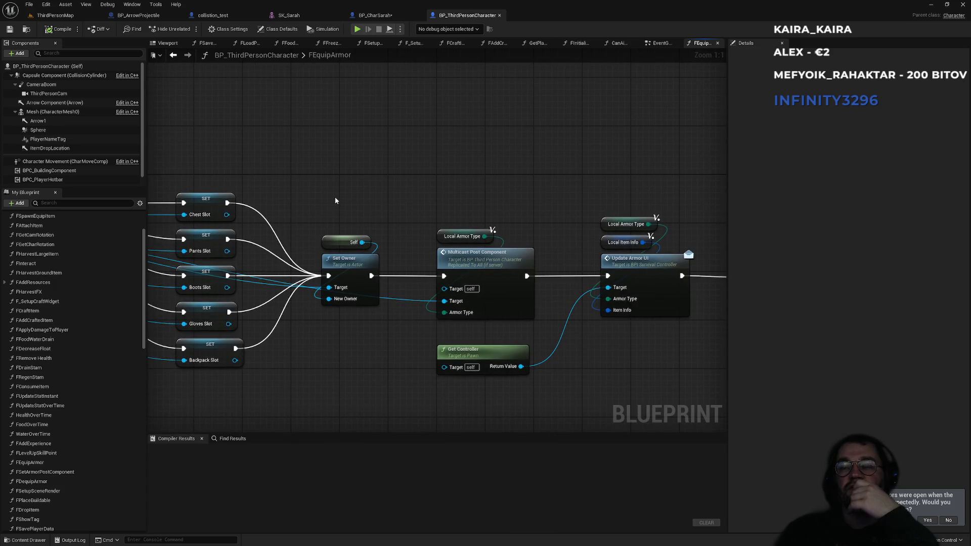
mouse_move(510, 223)
mouse_down()
mouse_move(299, 215)
mouse_move(428, 207)
mouse_move(610, 222)
mouse_up()
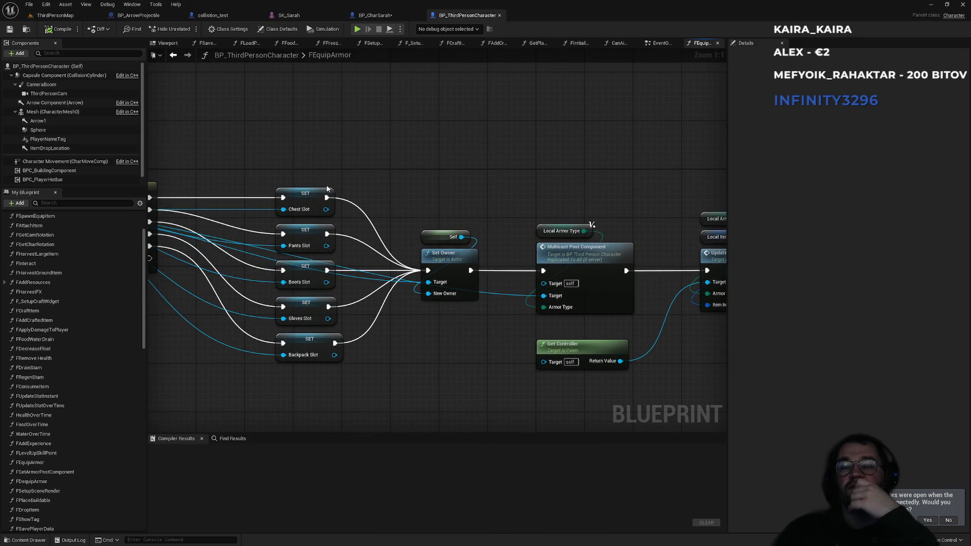
scroll(95, 137, down, 1)
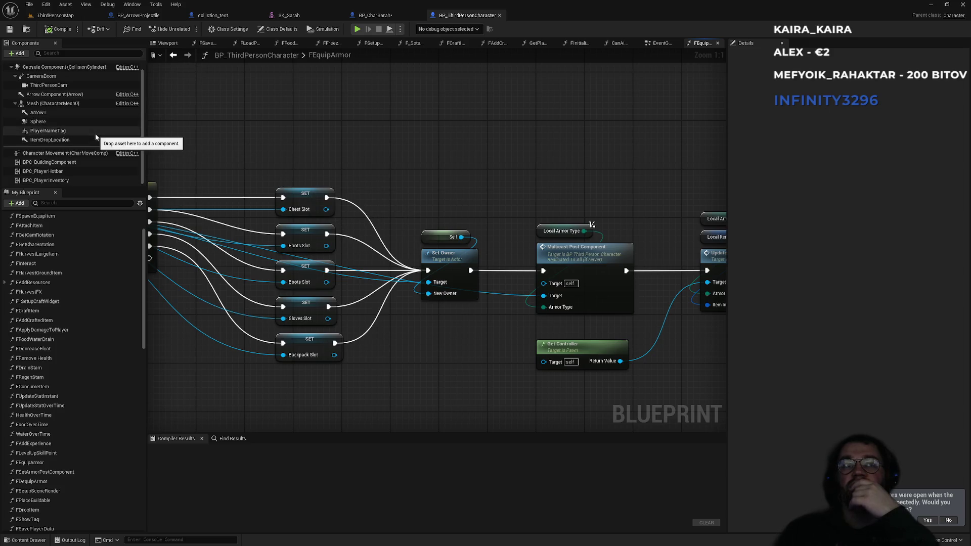
drag(295, 161, 299, 374)
click(329, 376)
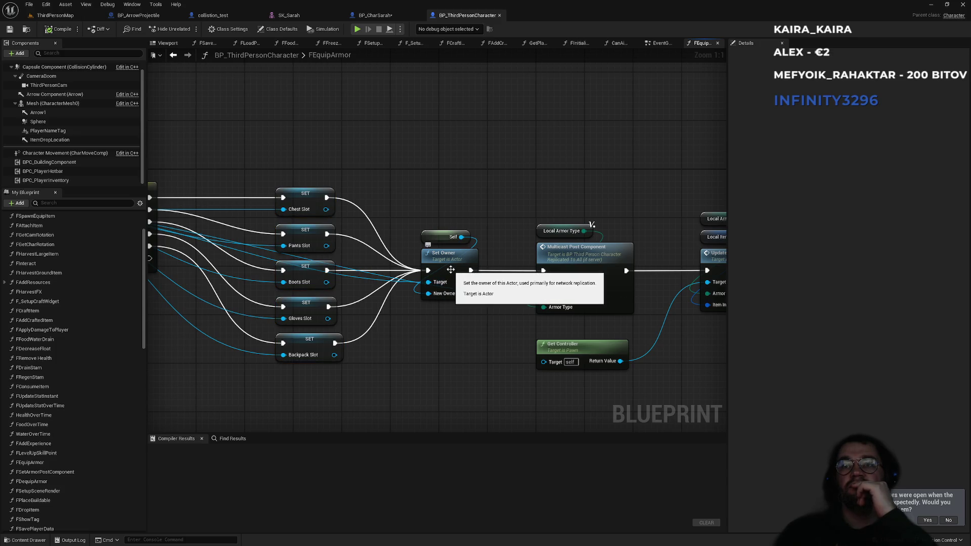
drag(494, 202, 399, 193)
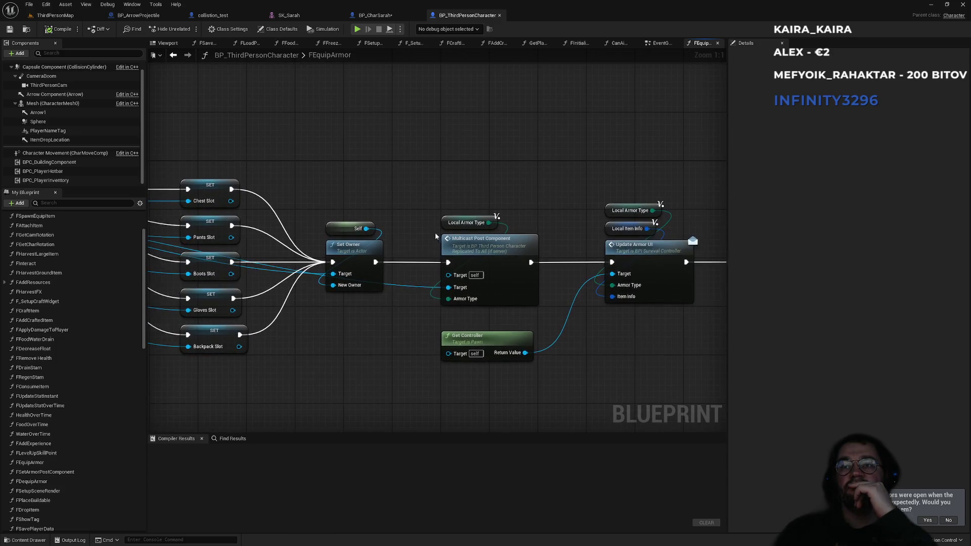
double_click(477, 252)
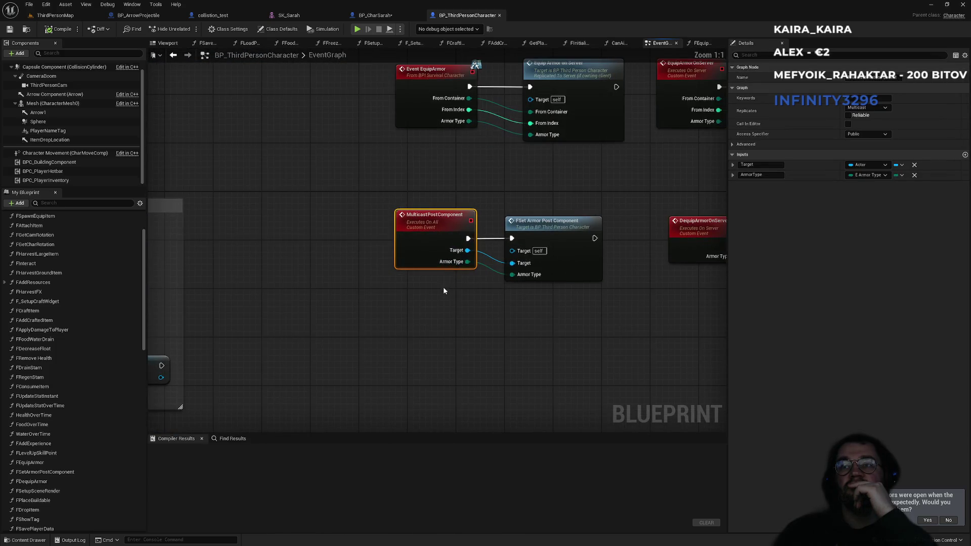
Zoom the EventGraph to 1:1 and open the FSetArmorPostComponent function graph
scroll(479, 310, up, 1)
double_click(451, 247)
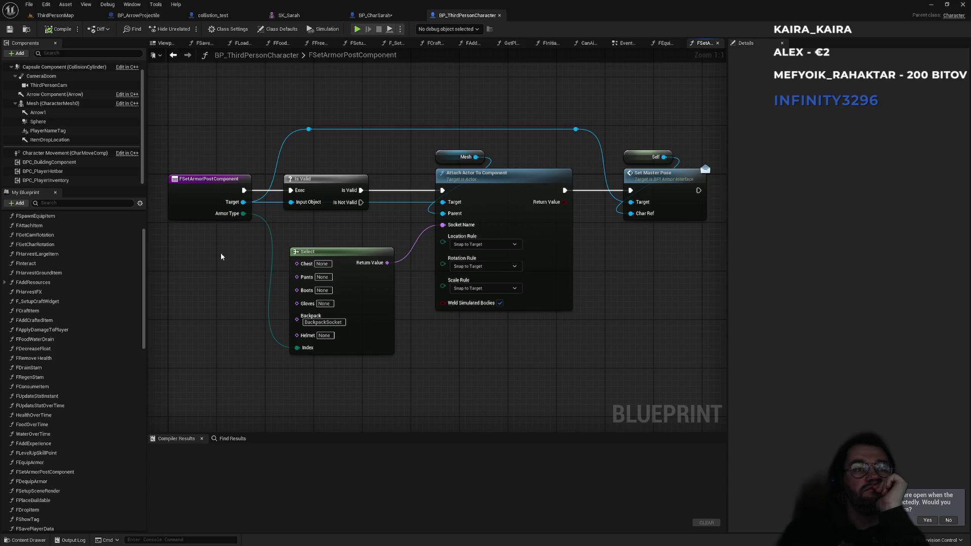
scroll(225, 259, up, 1)
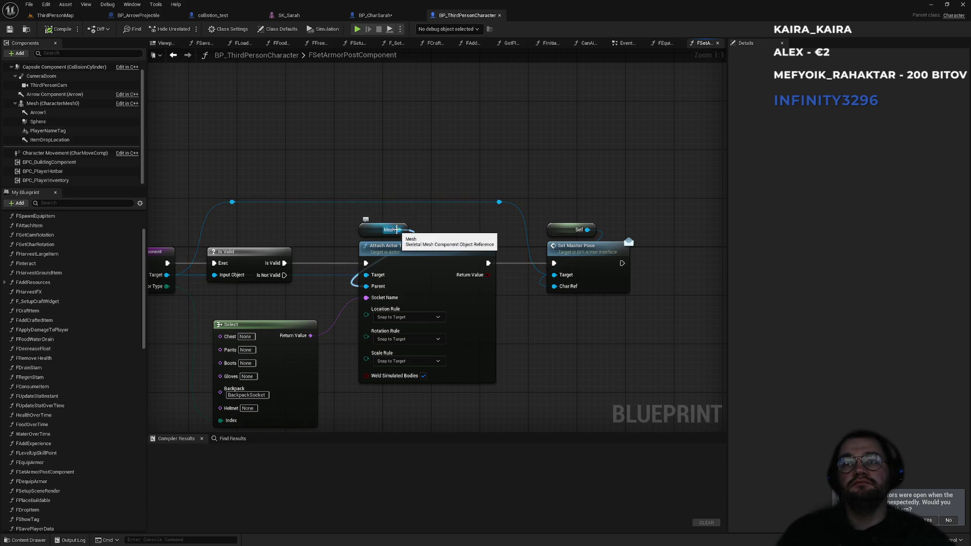
Drag wires from Mesh and Target to search 'set mesh' and 'skele' actions, cancelling both
drag(397, 229, 427, 150)
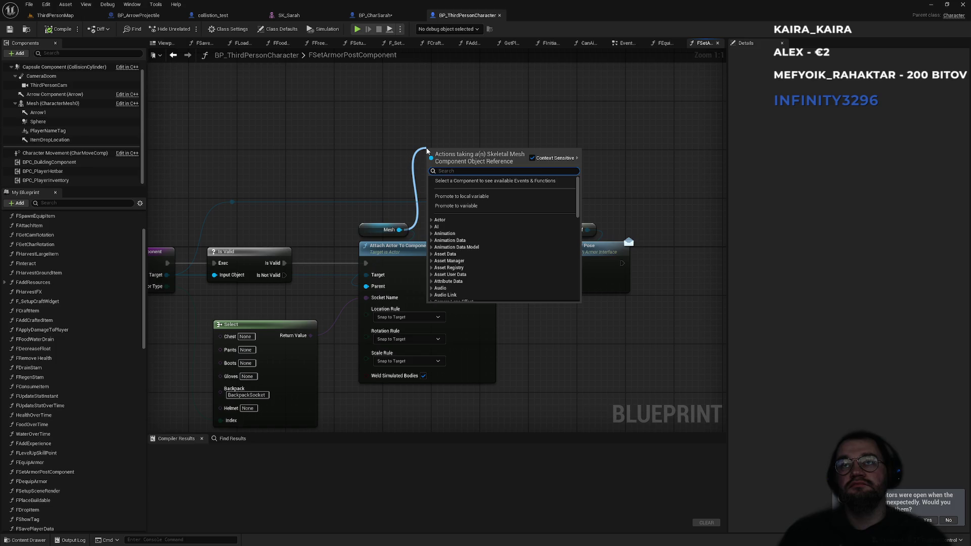
text(set)
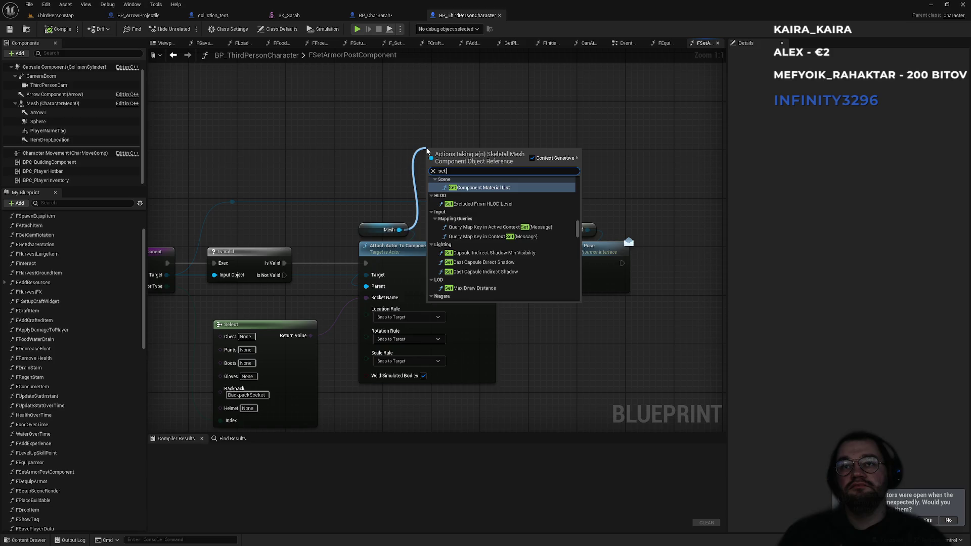
text( mesh)
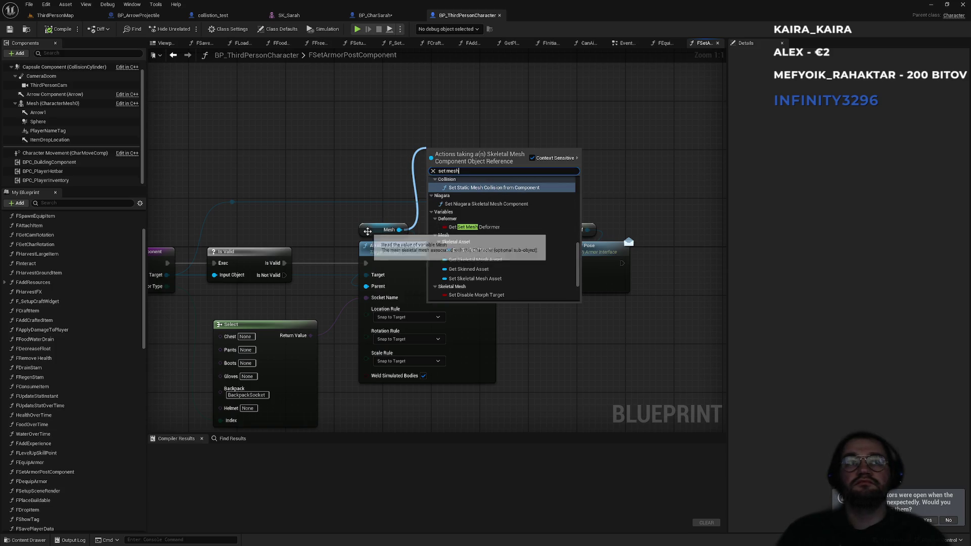
click(375, 172)
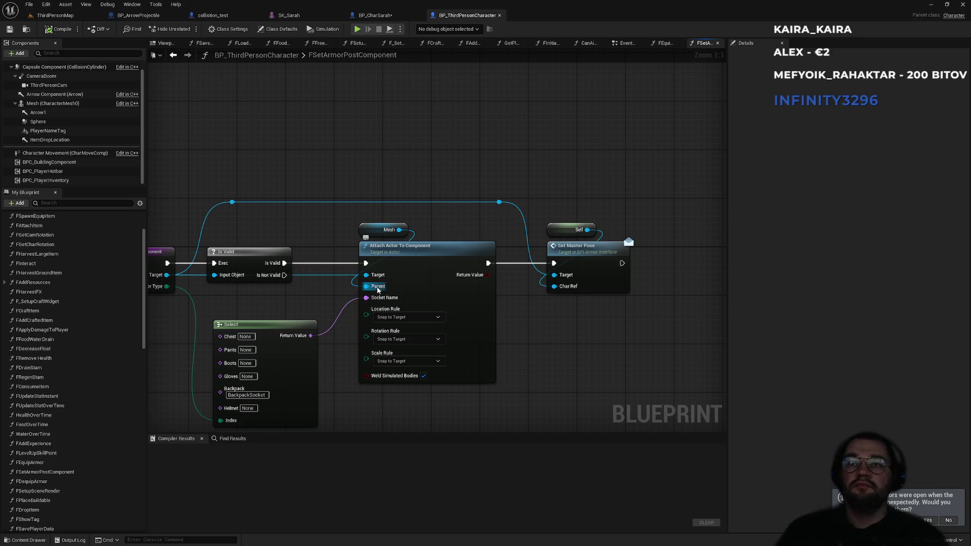
drag(368, 276, 370, 244)
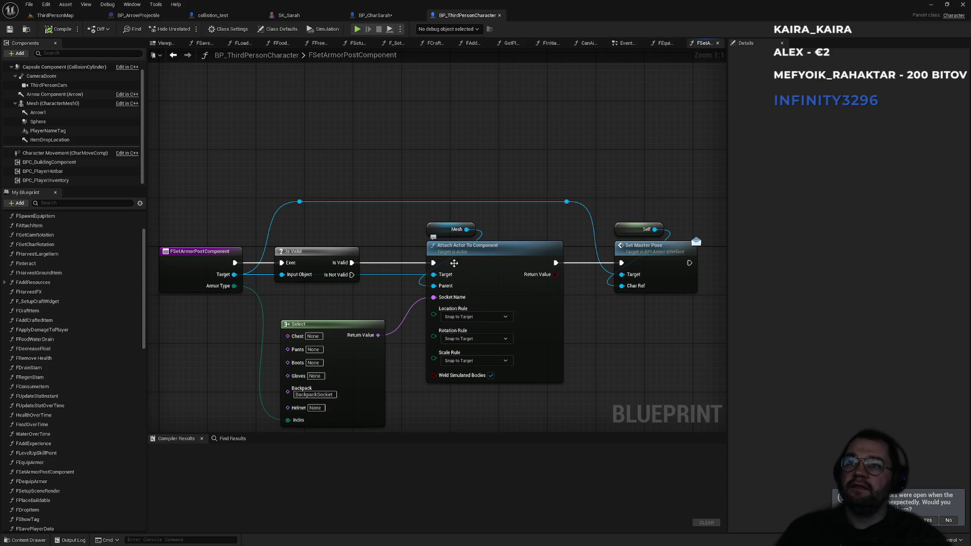
drag(494, 237, 475, 227)
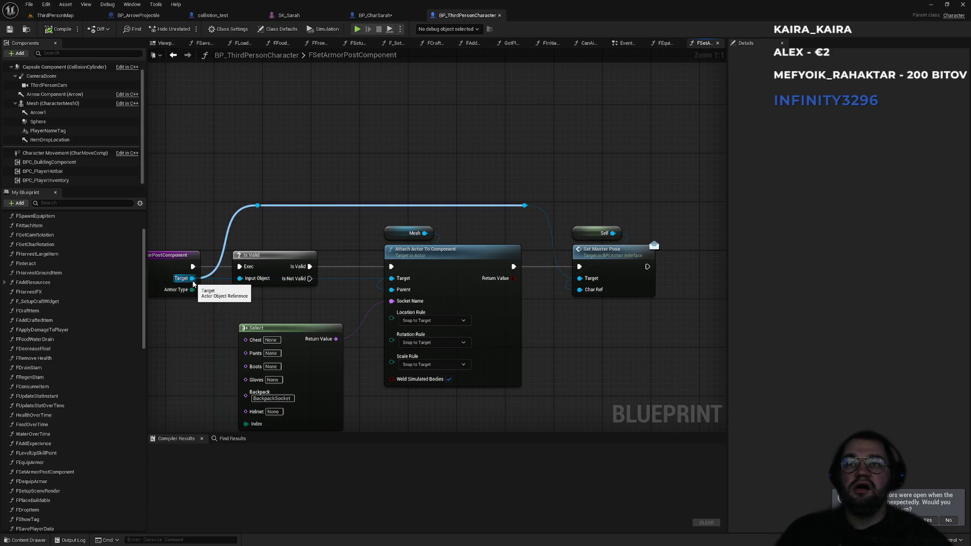
drag(257, 206, 313, 167)
text(skele)
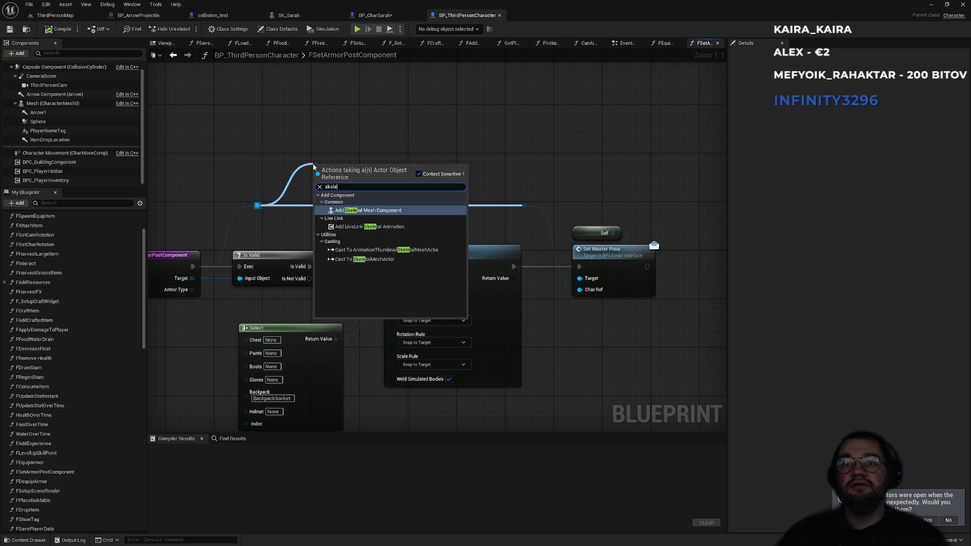
key(Escape)
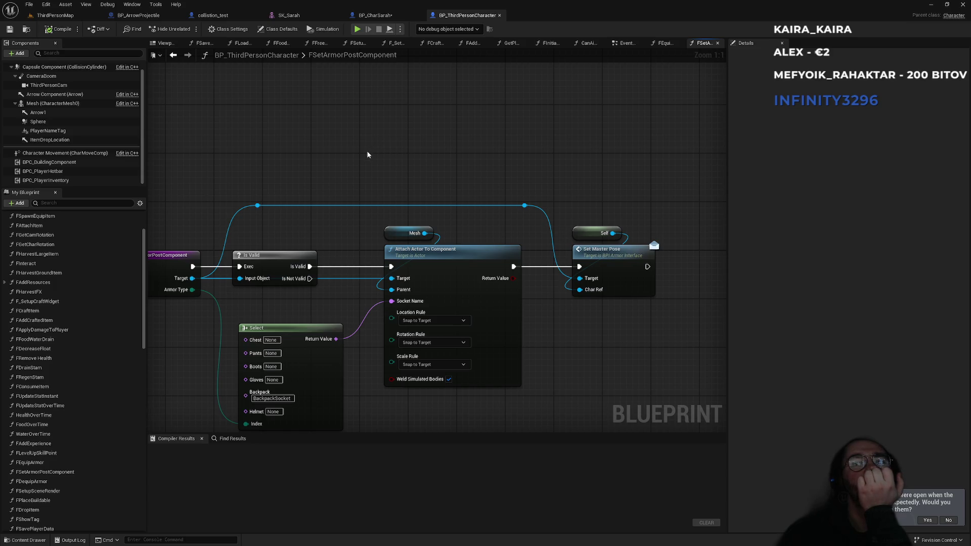
Compare with BP_CharSarah's construction script, adjust the Target and Is Valid wires, then return to ThirdPersonMap
click(395, 17)
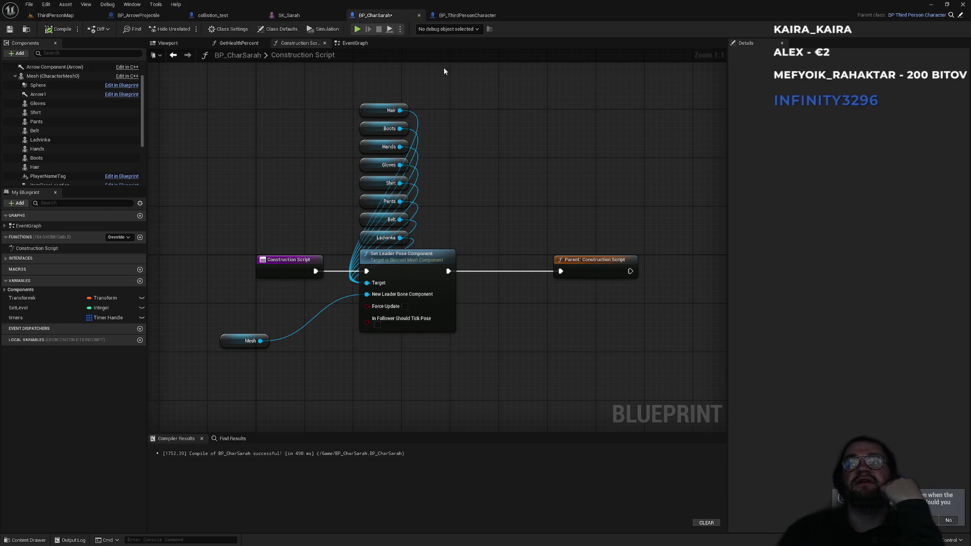
click(460, 16)
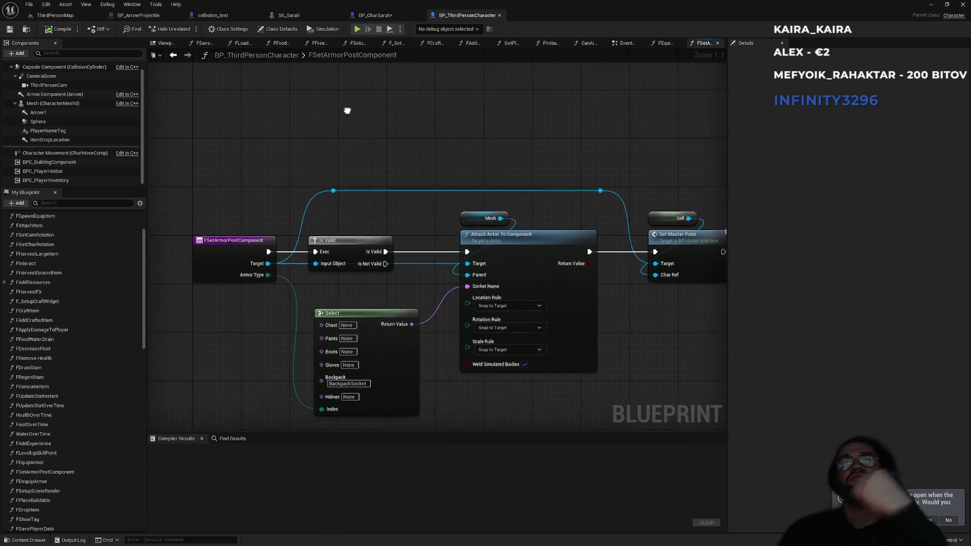
alt+click(293, 253)
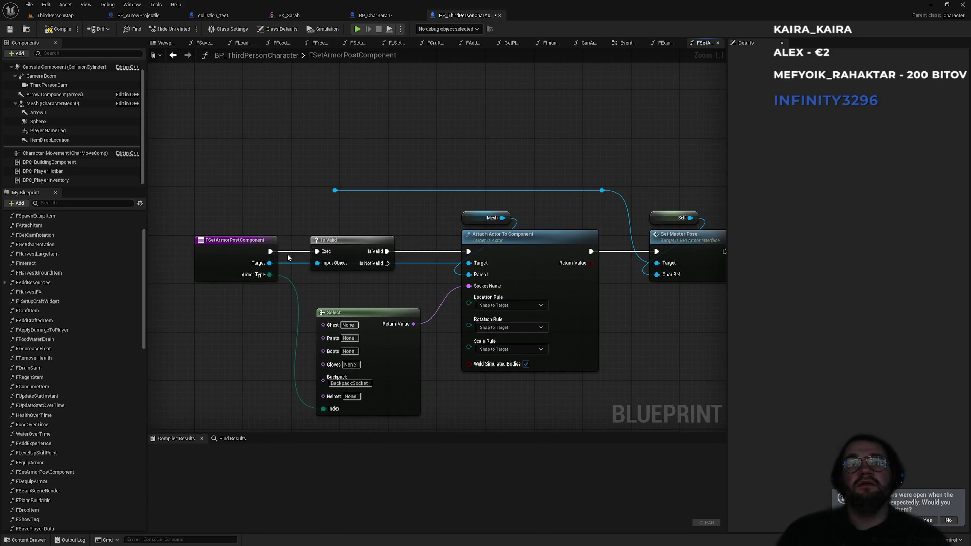
key(ctrl+z)
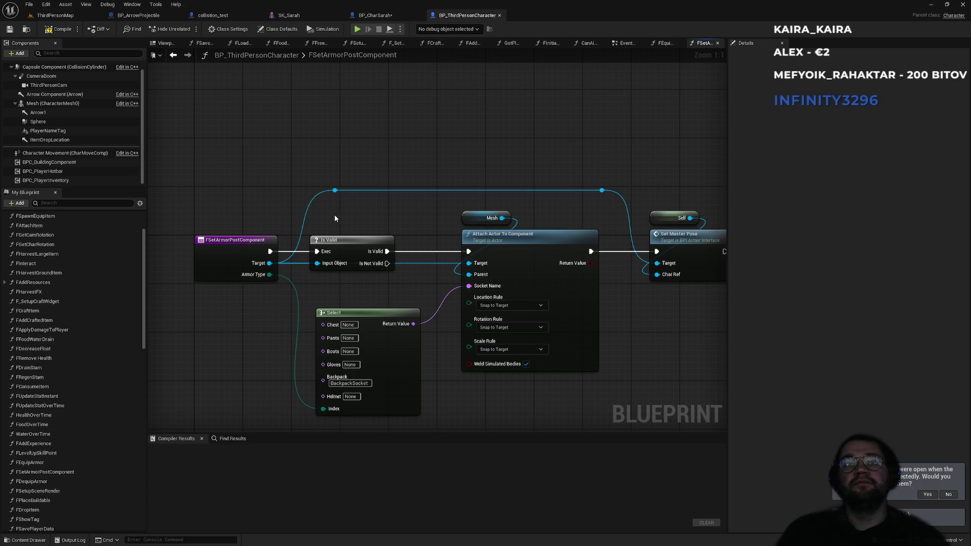
alt+click(306, 252)
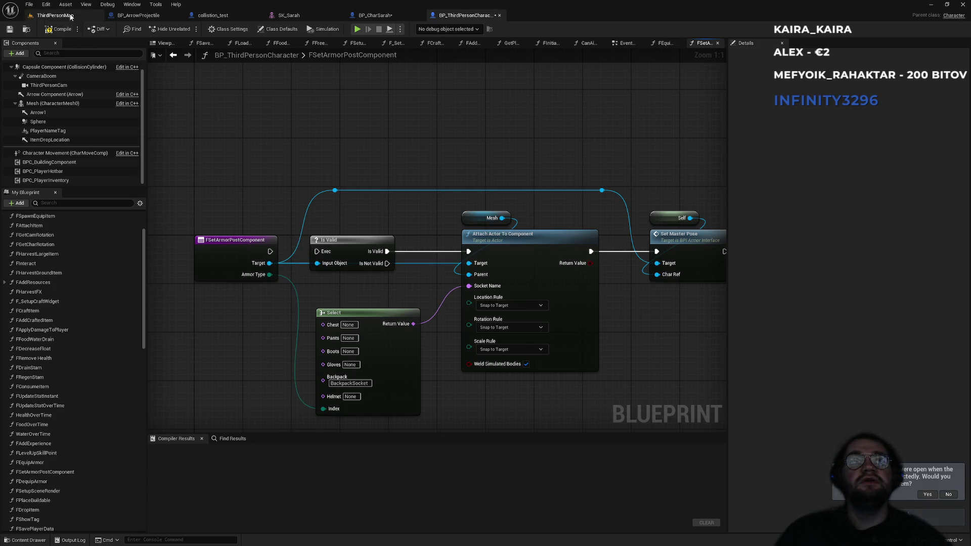
click(53, 15)
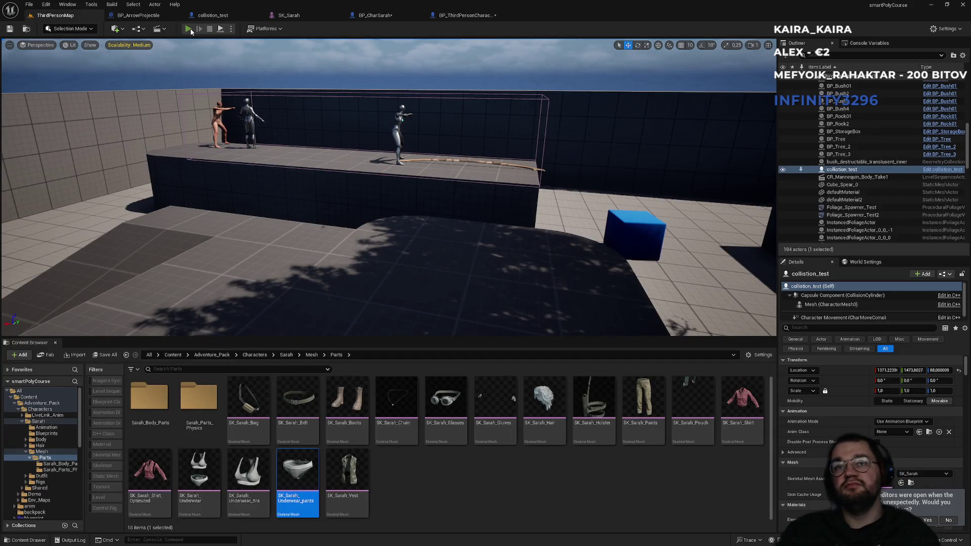
Play-test fullscreen, equip an armor item from the inventory, then stop and return to BP_ThirdPersonCharacter
click(190, 28)
key(F11)
key(super)
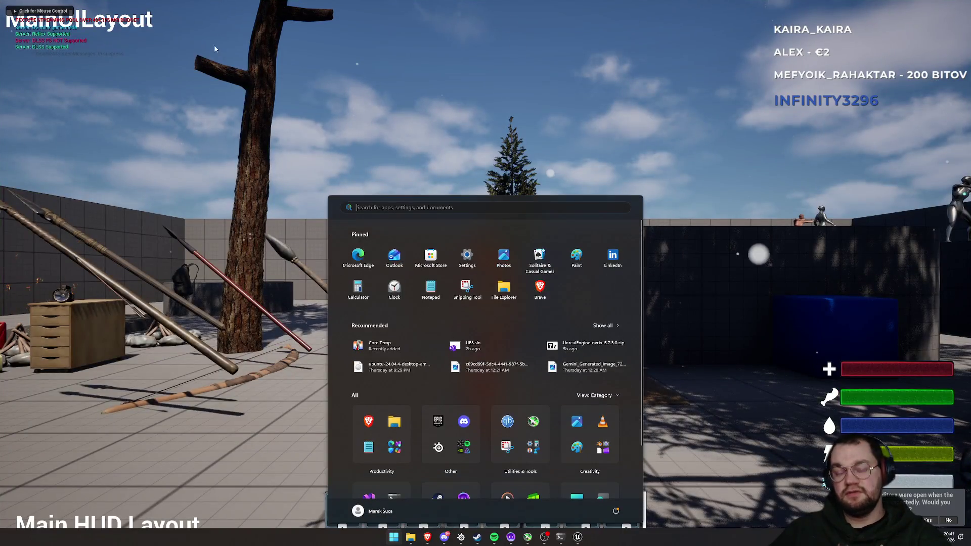
click(208, 44)
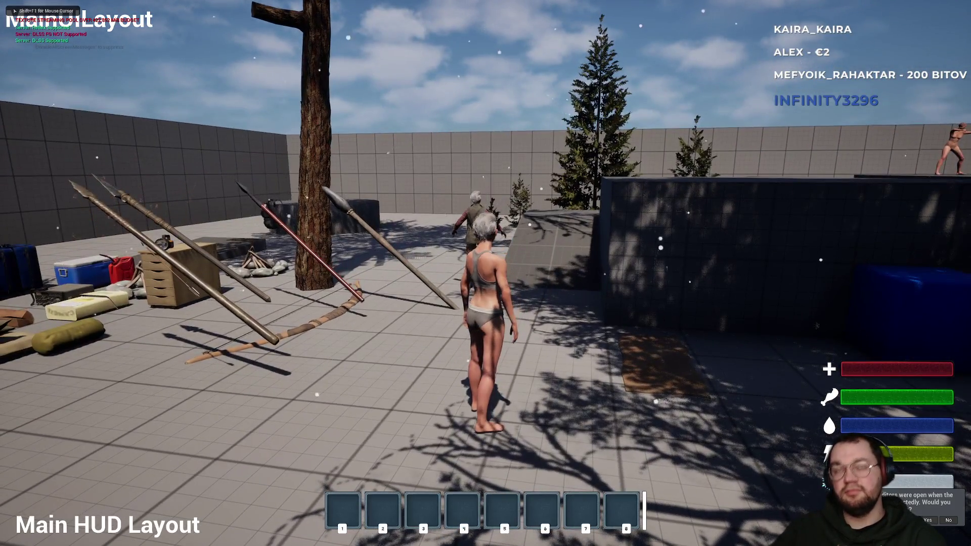
key(i)
mouse_move(208, 223)
mouse_down()
mouse_move(368, 214)
mouse_move(382, 172)
mouse_up()
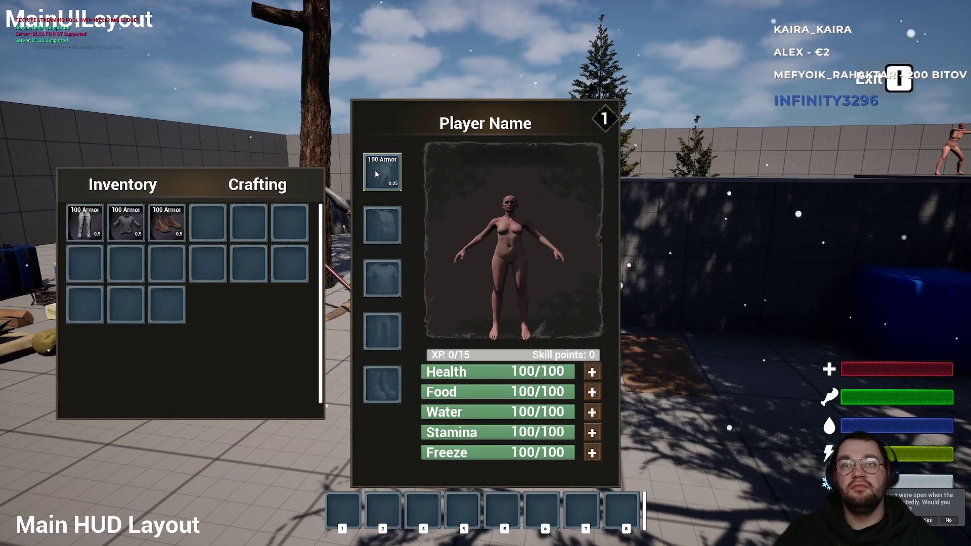
key(i)
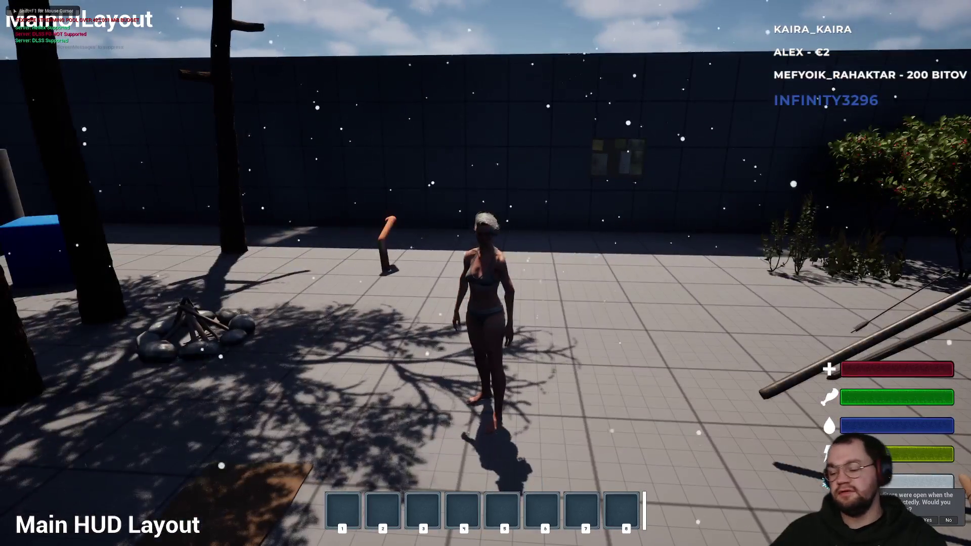
key(Escape)
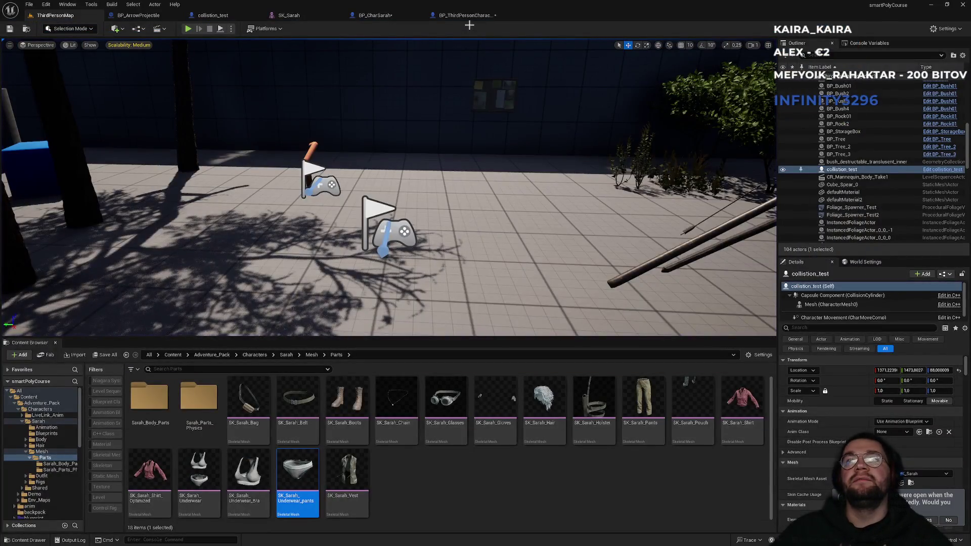
click(468, 16)
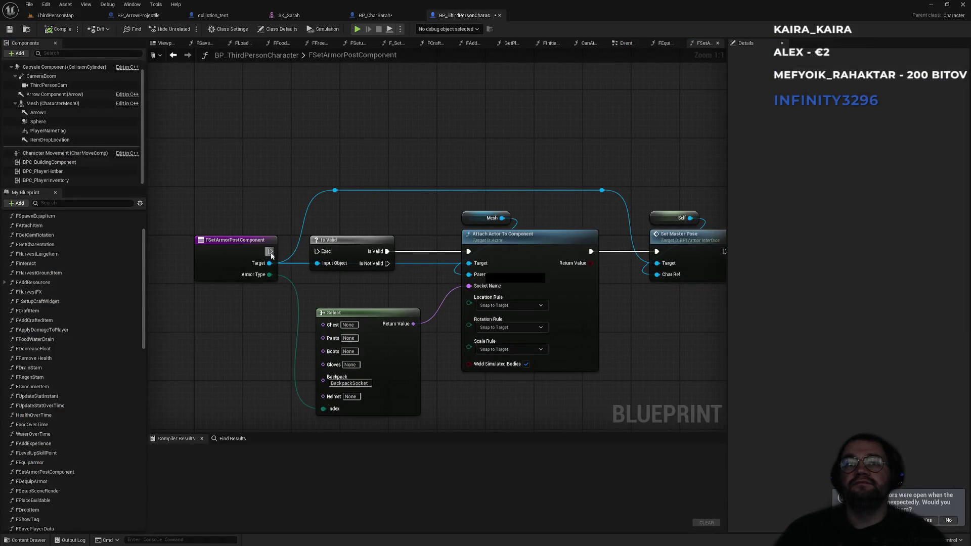
Pan the armor graph to its function entry node, then go to the ThirdPersonMap level editor
drag(374, 227, 310, 241)
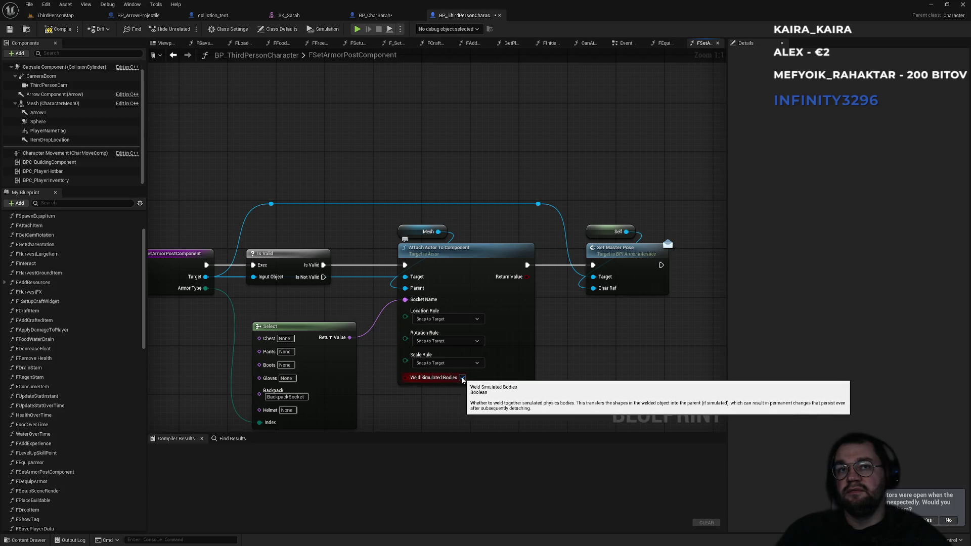
click(53, 15)
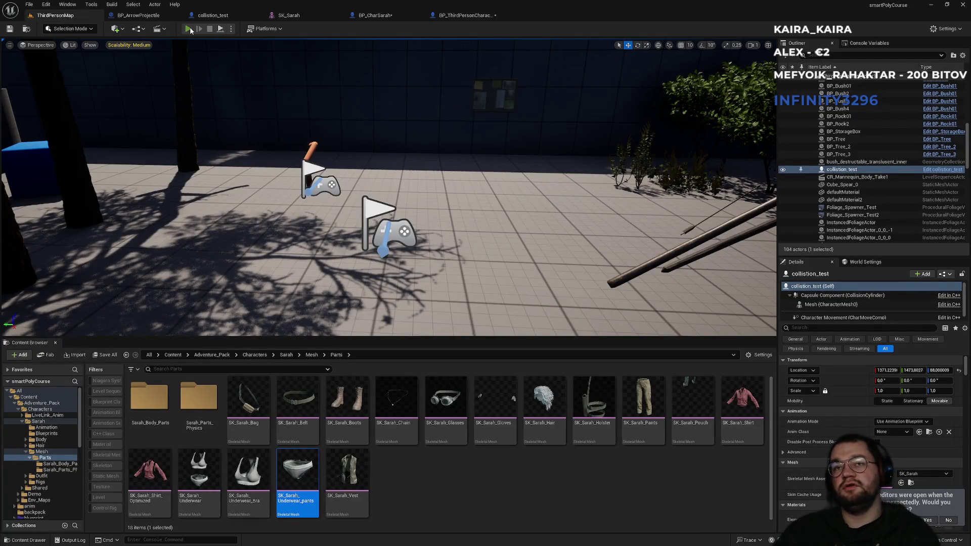
Start a fullscreen play-test and equip the shirt onto the chest slot from the inventory
click(187, 29)
key(F11)
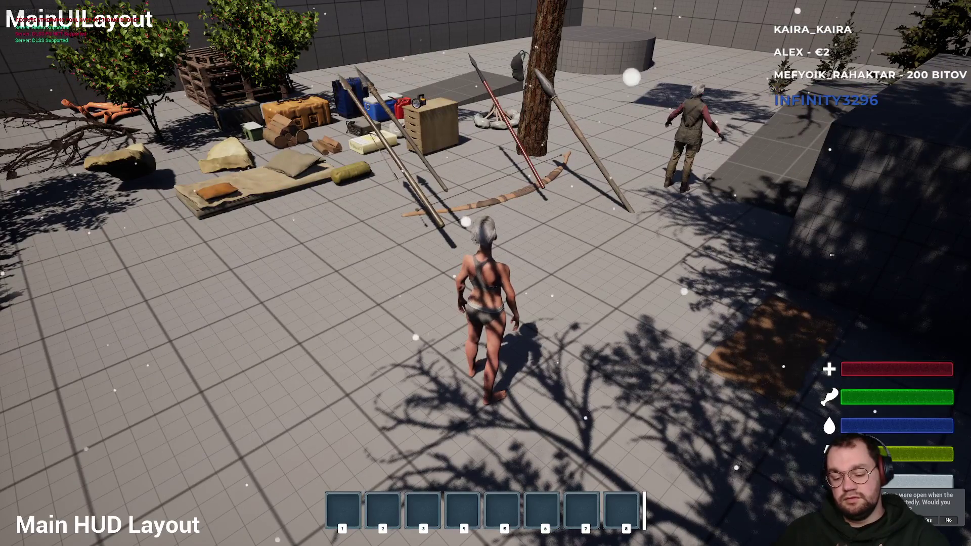
key(i)
mouse_move(117, 219)
mouse_down()
mouse_move(338, 249)
mouse_move(382, 278)
mouse_up()
key(i)
Walk the character across the raised block and toward the ledge, then release the mouse and stop play
key(w)
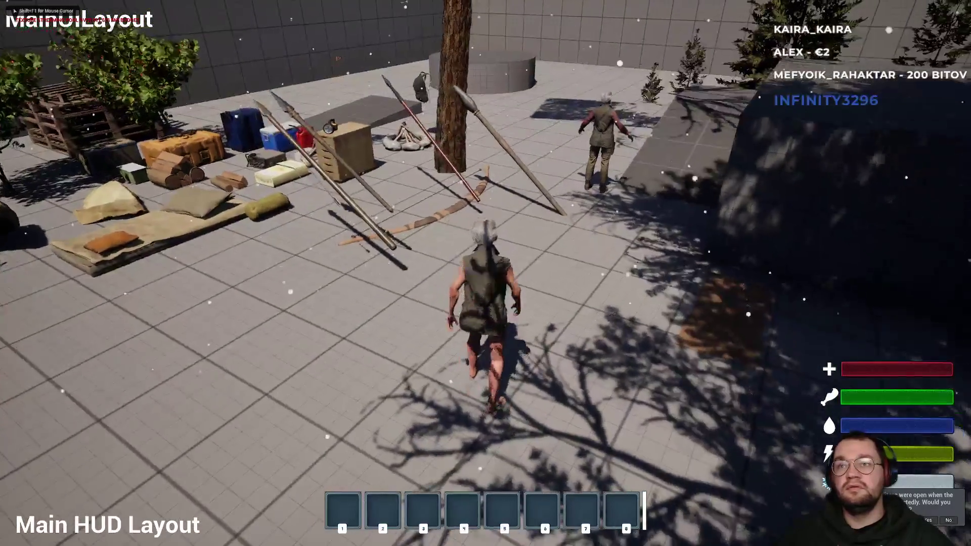
key(w)
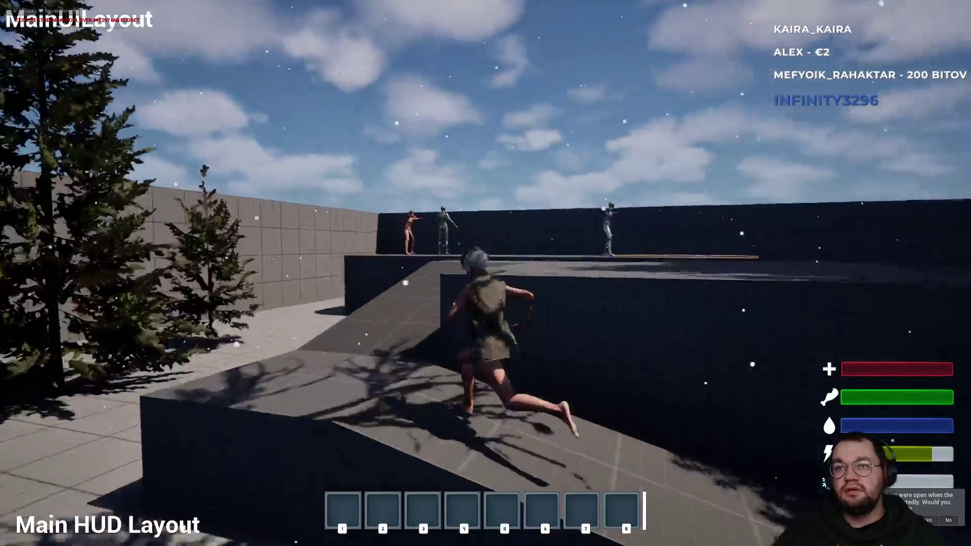
key(w)
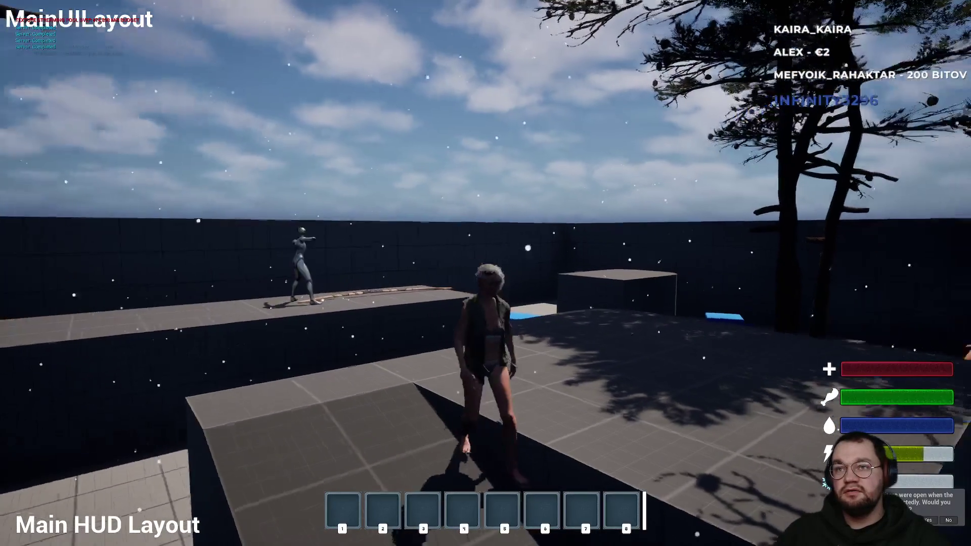
key(w)
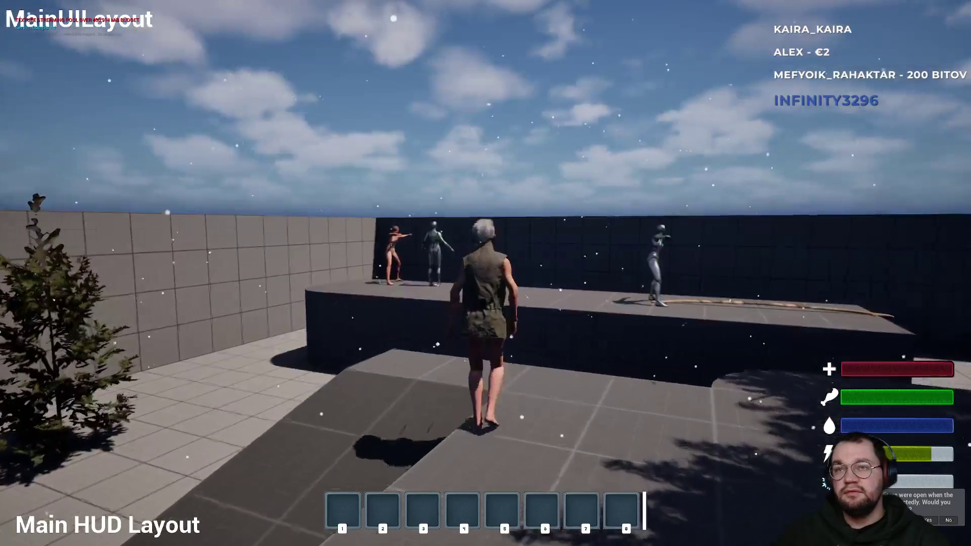
key(w)
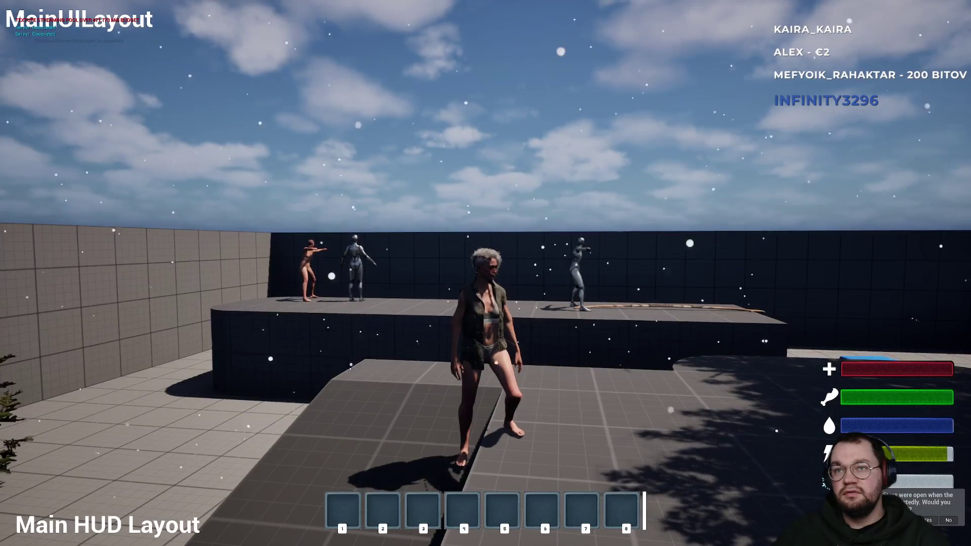
key(a)
key(w)
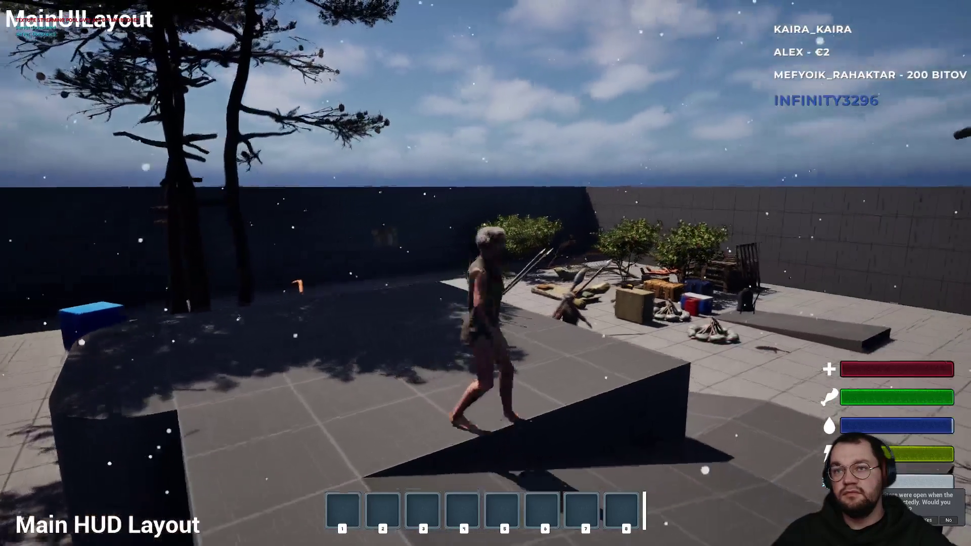
key(shift+F1)
key(F11)
key(Escape)
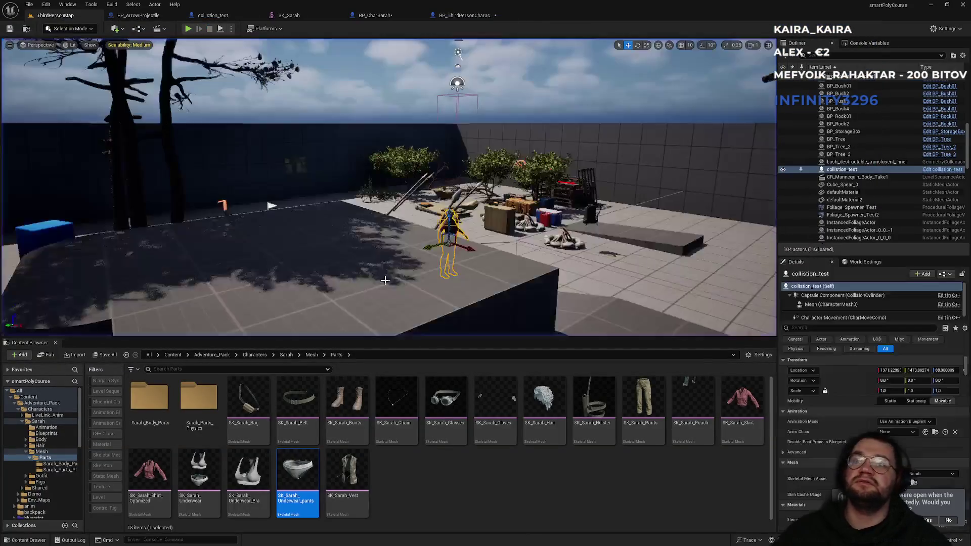
Glance at BP_CharSarah and ThirdPersonMap, then bring up the SK_Sarah skeletal mesh editor
click(377, 16)
click(69, 18)
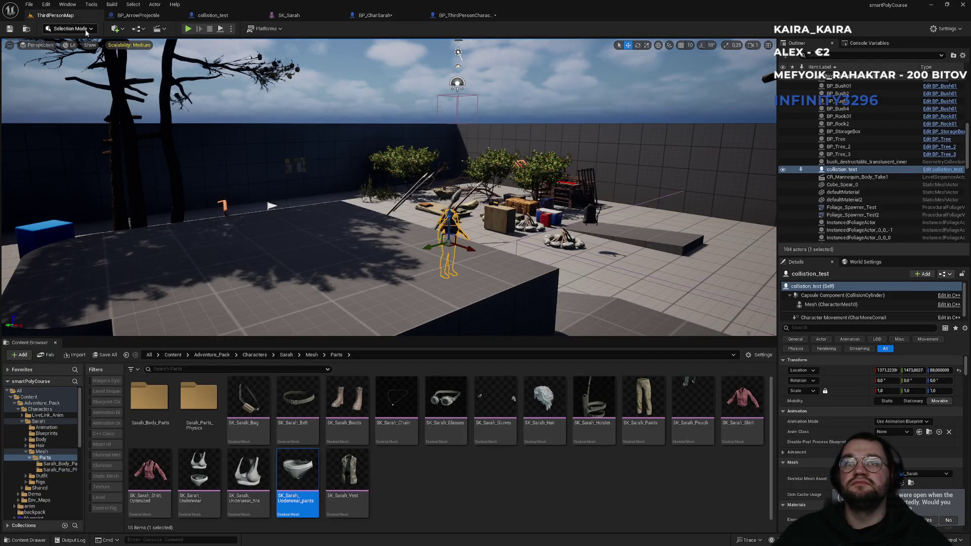
click(297, 17)
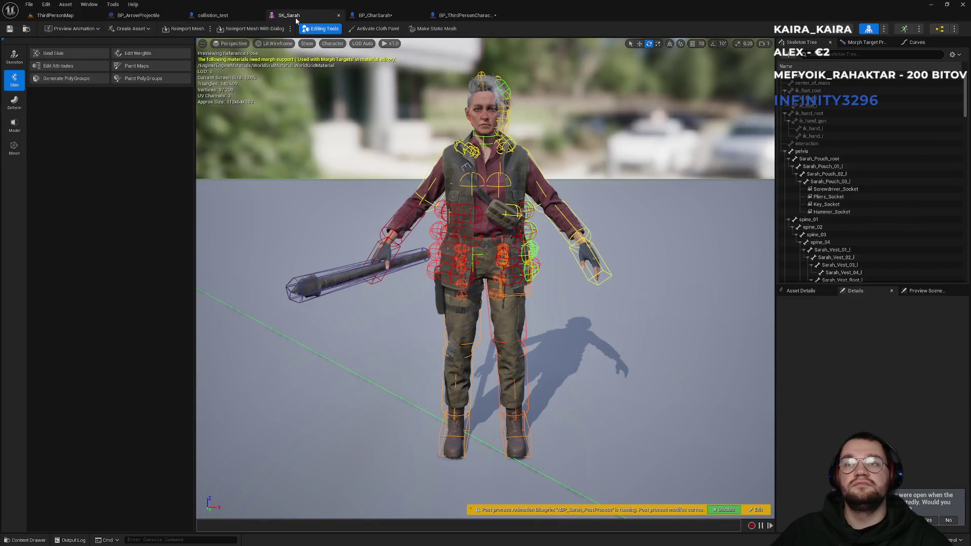
Move through collision_test and BP_ArrowProjectile to BP_ThirdPersonCharacter's FSetArmorPostComponent graph and select its entry node
click(213, 15)
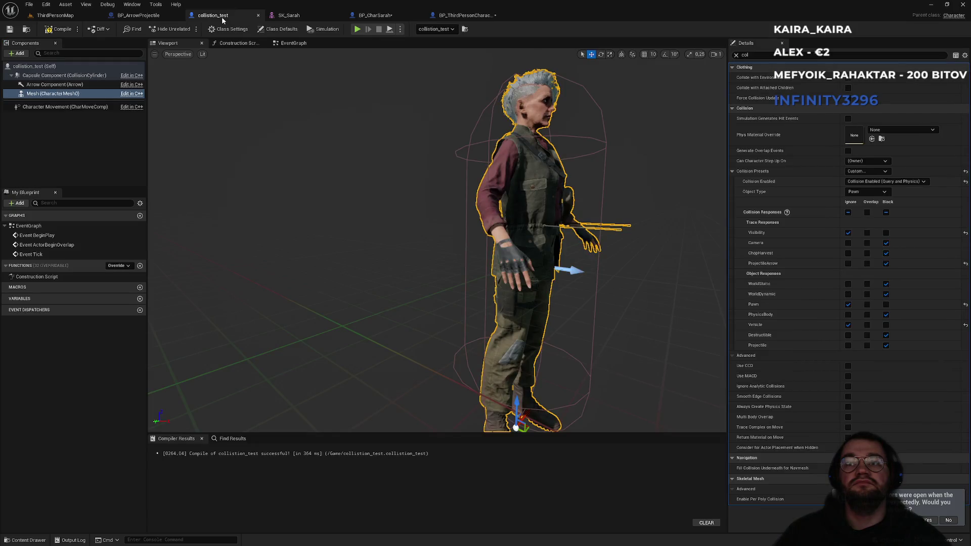
click(138, 15)
click(471, 16)
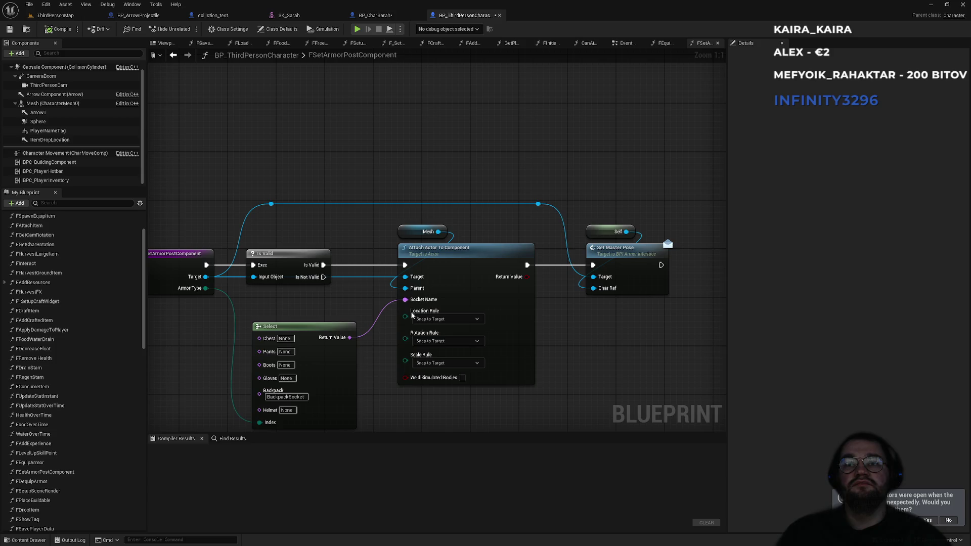
drag(572, 330, 523, 271)
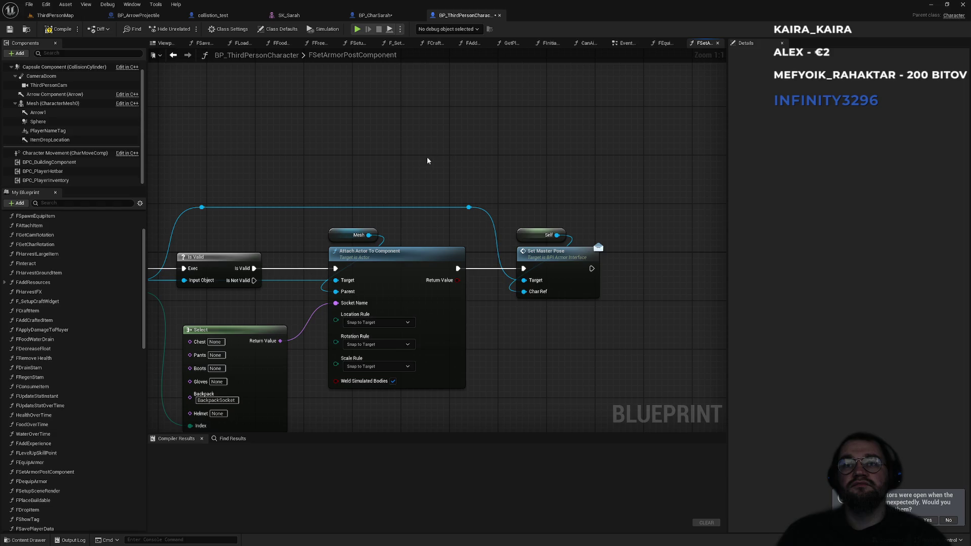
drag(392, 156, 430, 145)
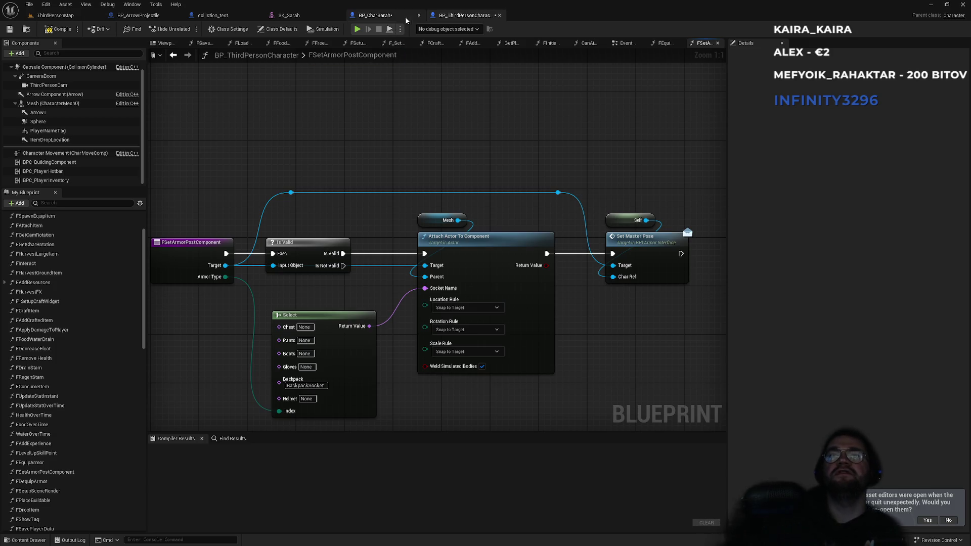
drag(203, 209, 204, 301)
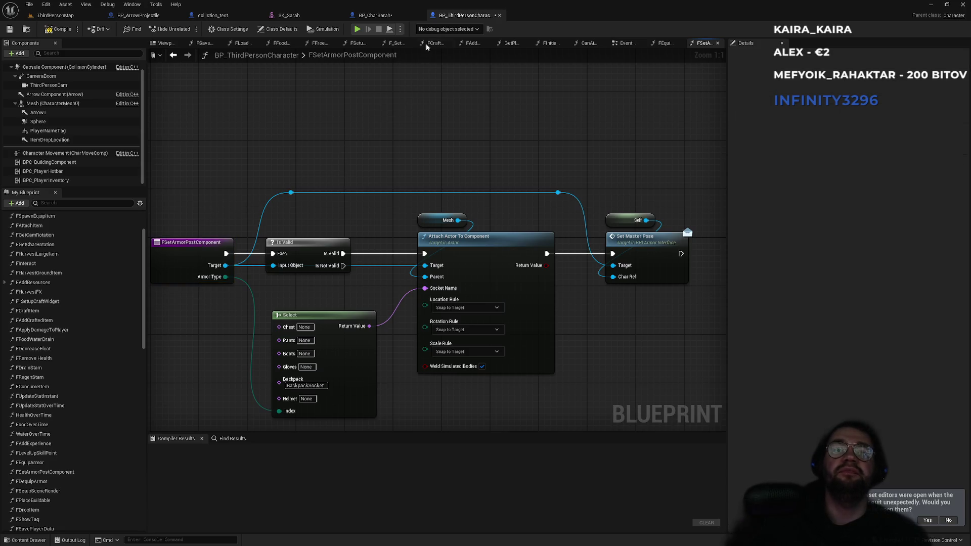
click(389, 16)
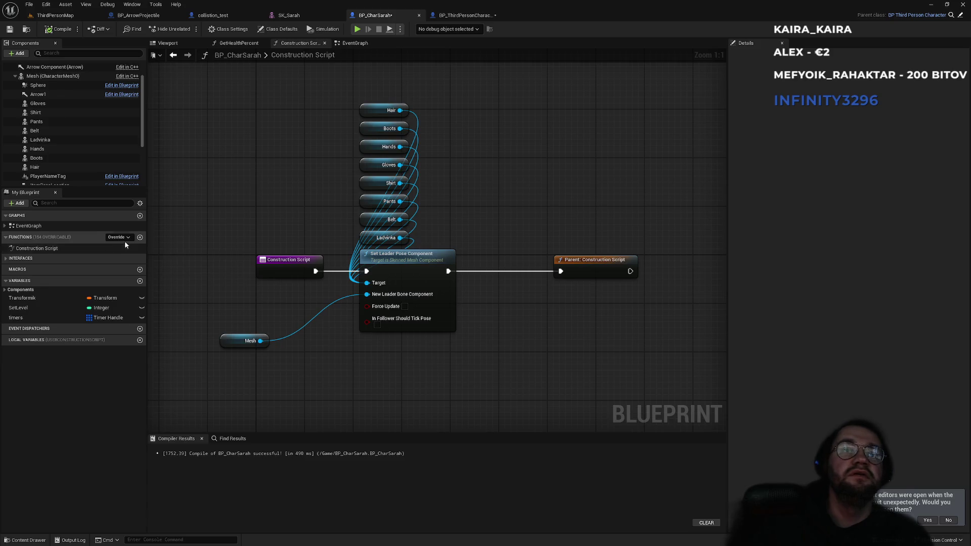
Override SetArmorPostComponent in BP_CharSarah and delete the Parent call node
click(126, 237)
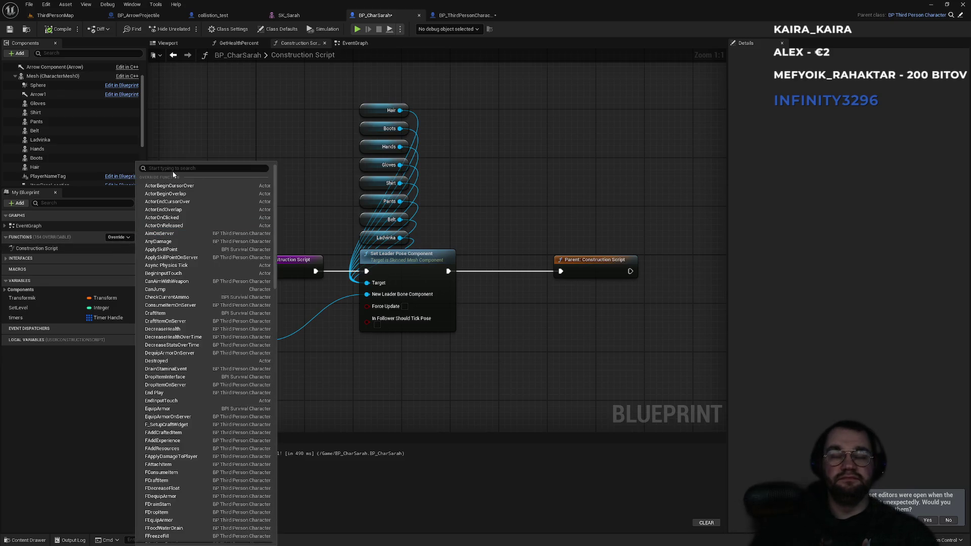
text(setarm)
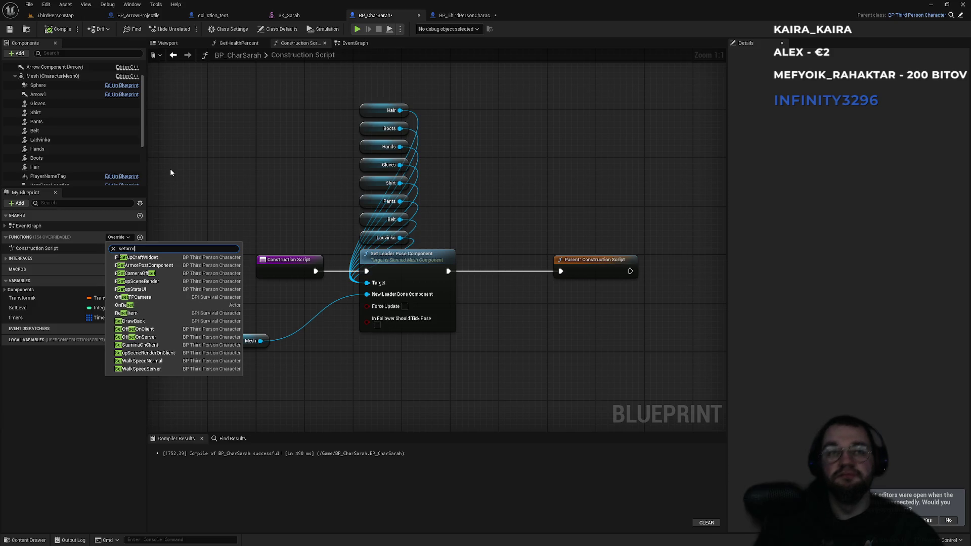
text(or)
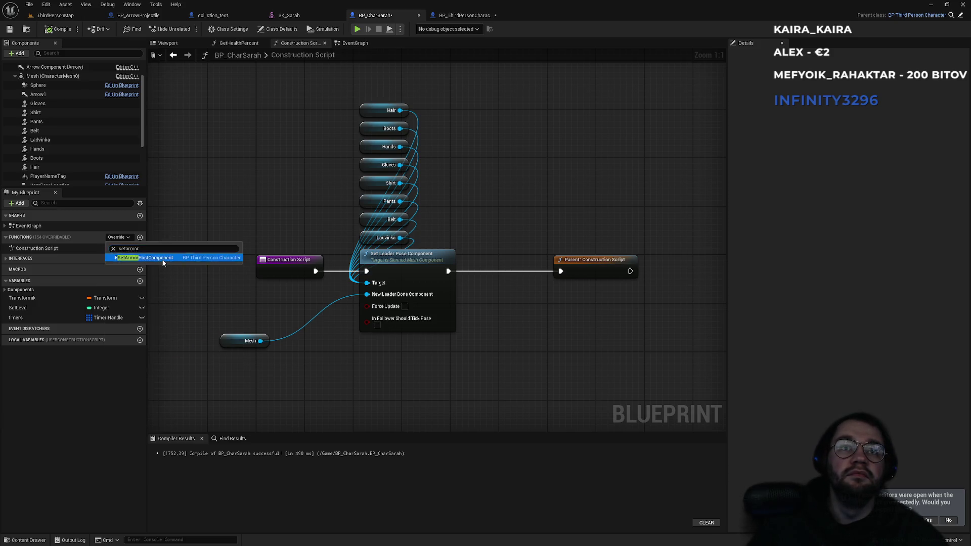
click(163, 260)
drag(441, 201, 404, 313)
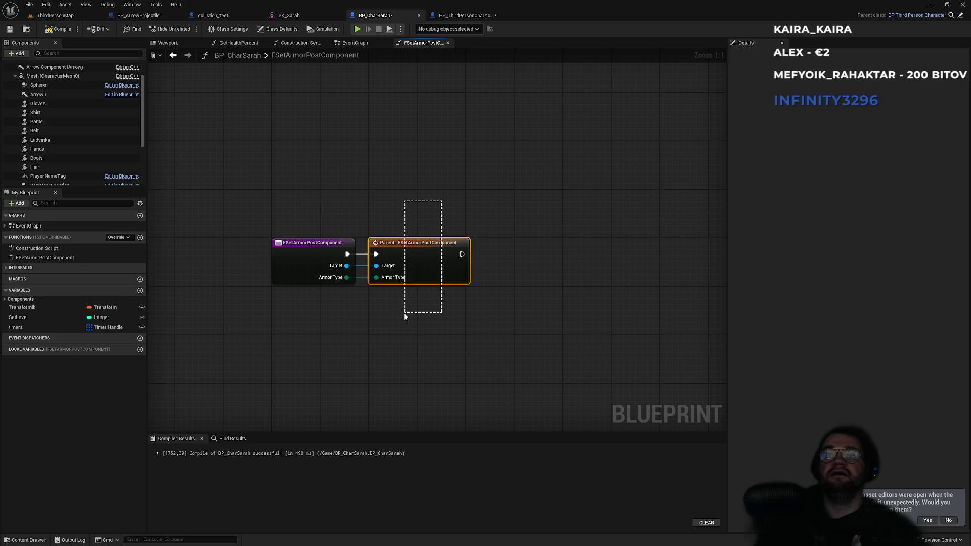
key(Delete)
Compare with BP_ThirdPersonCharacter's armor graph, then return to BP_CharSarah's override
click(454, 17)
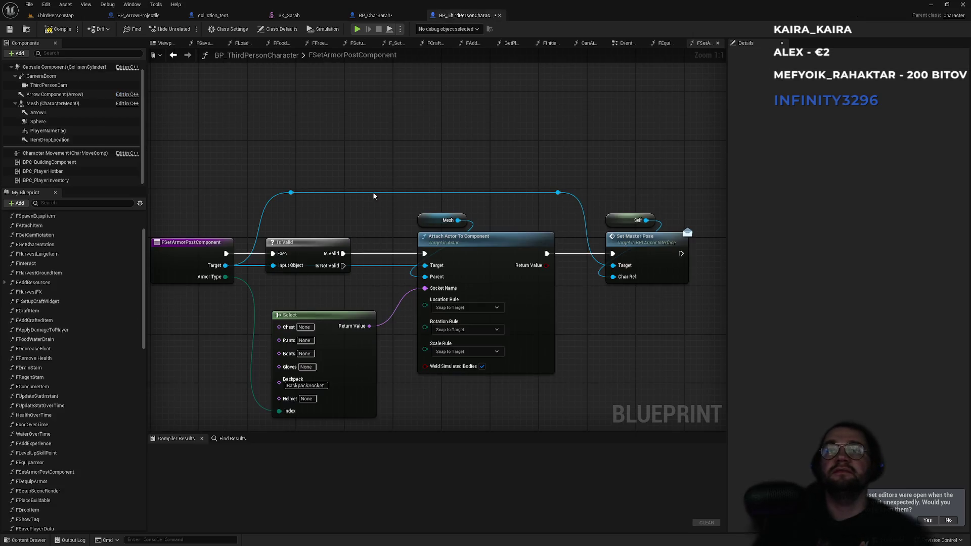
scroll(285, 163, down, 2)
scroll(290, 177, up, 2)
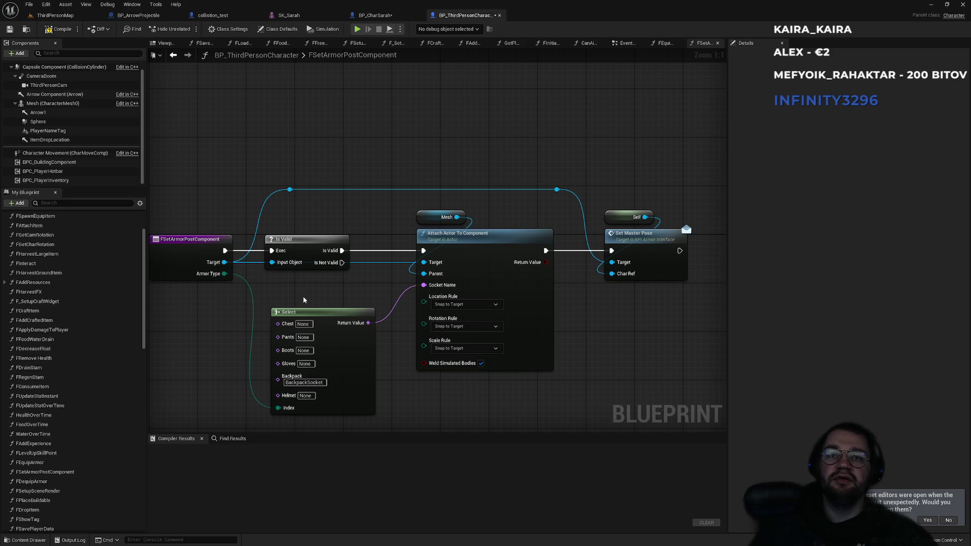
click(374, 15)
Add a Select node off Armor Type, check it against the reference graph, then delete it
mouse_move(344, 282)
mouse_down()
mouse_move(380, 330)
mouse_move(373, 322)
mouse_up()
text(select)
key(Return)
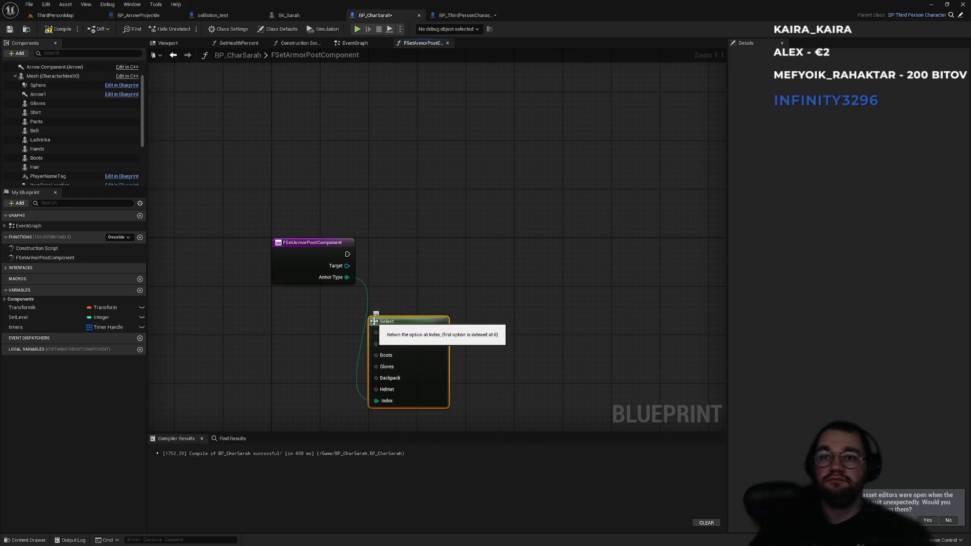
drag(409, 328, 433, 327)
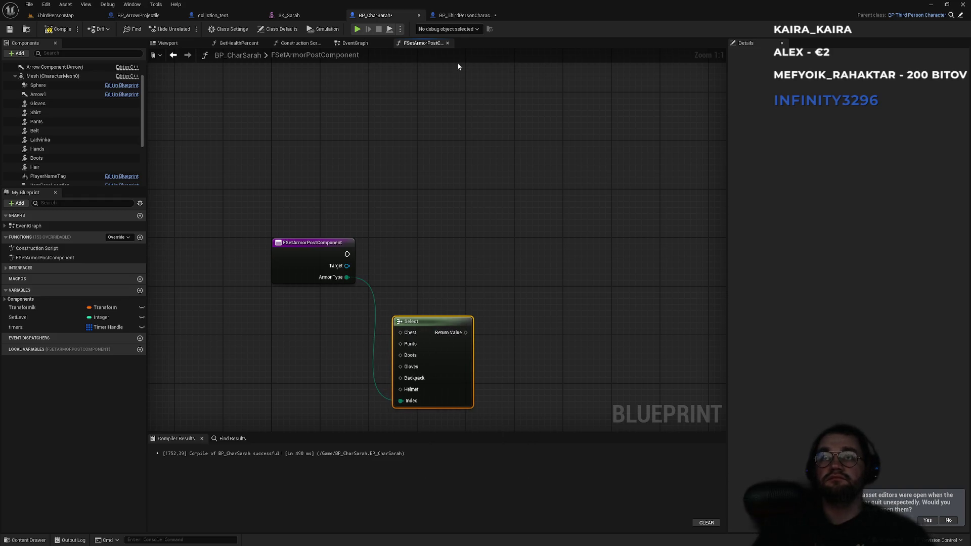
click(447, 17)
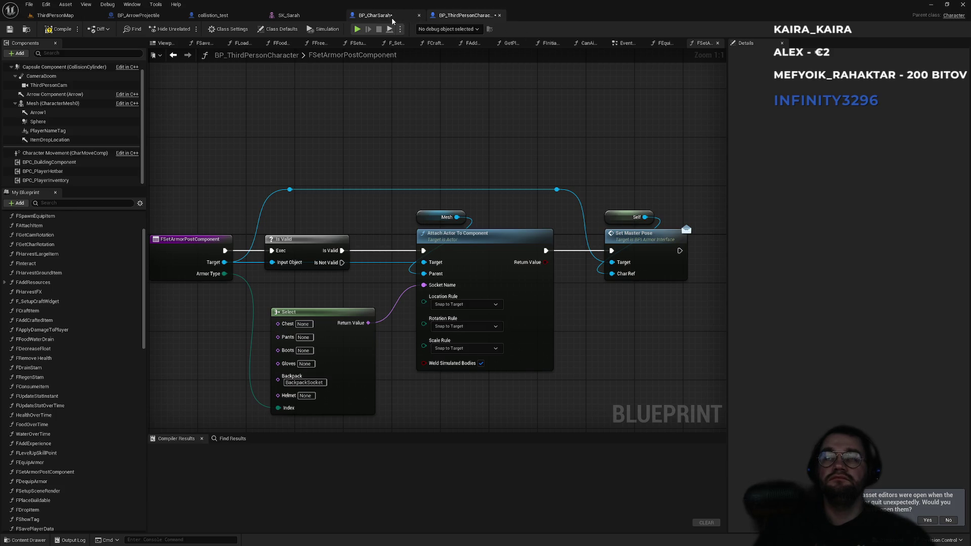
click(377, 16)
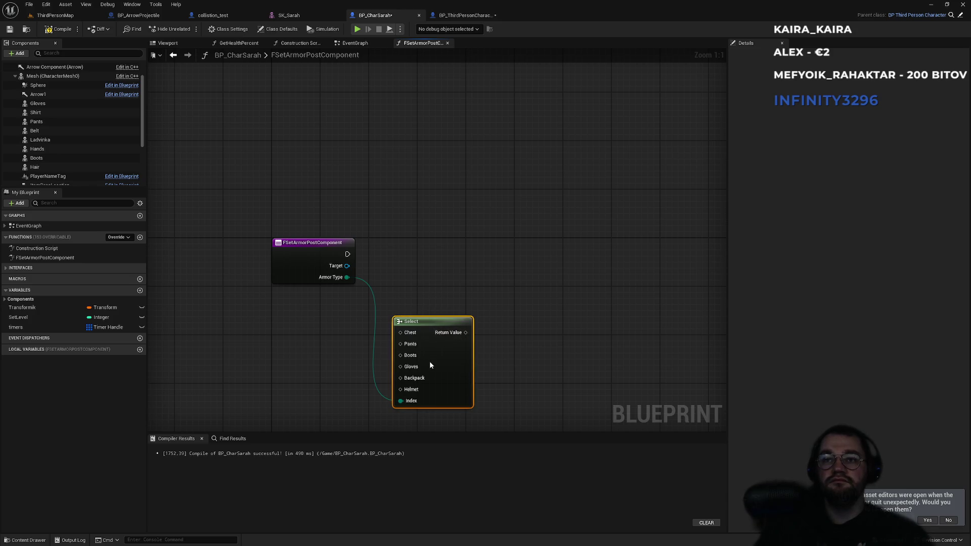
key(Delete)
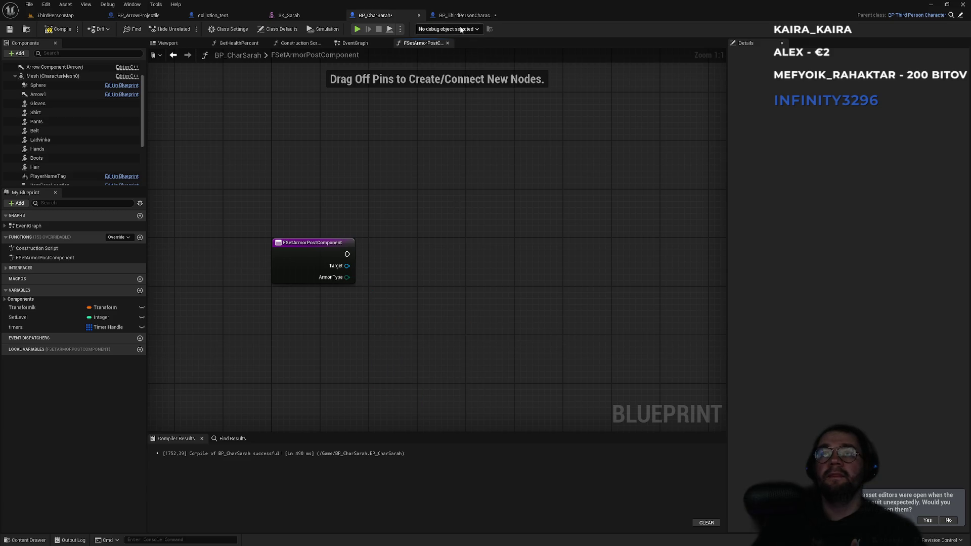
click(463, 15)
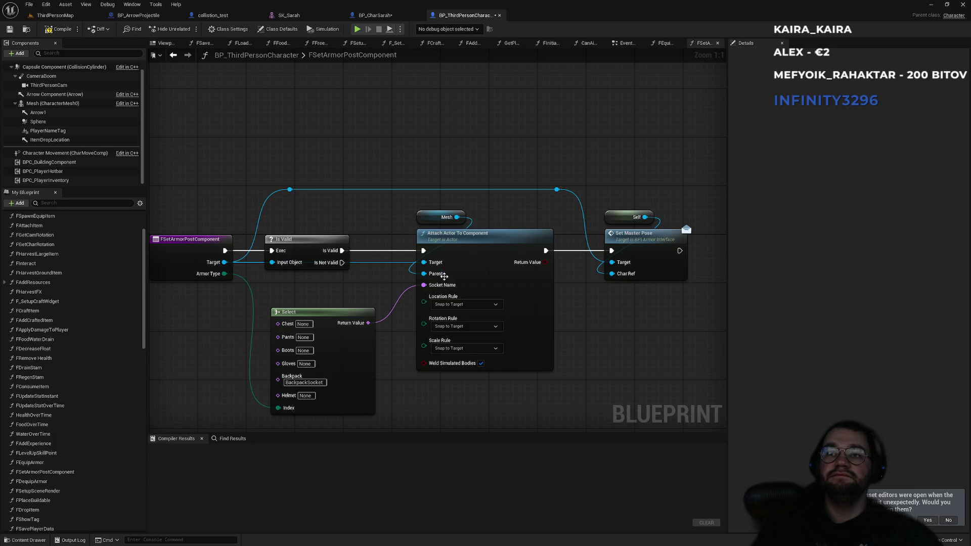
click(395, 17)
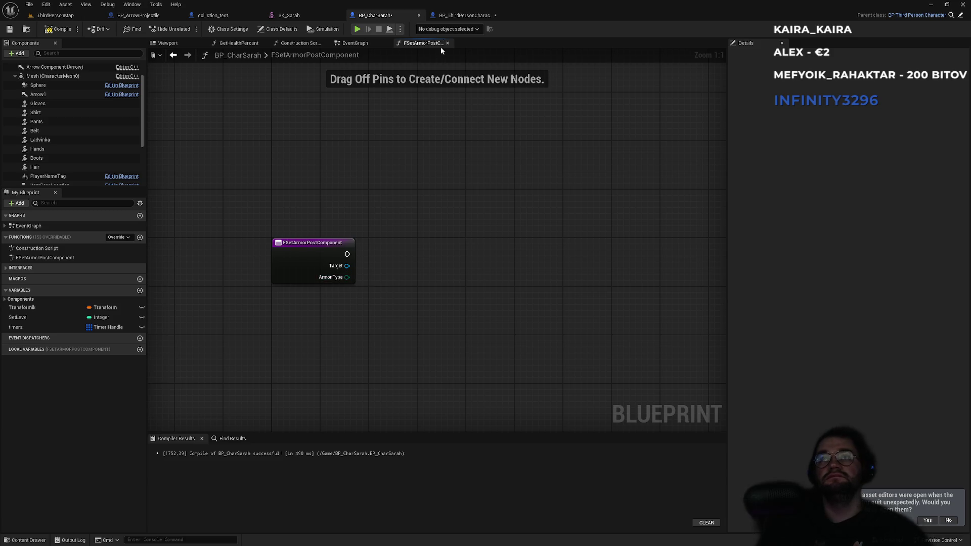
Add a Select node driven by Armor Type, attach a Select Int to its output, then delete the Select Int
drag(337, 277, 381, 314)
text(breselect)
key(Return)
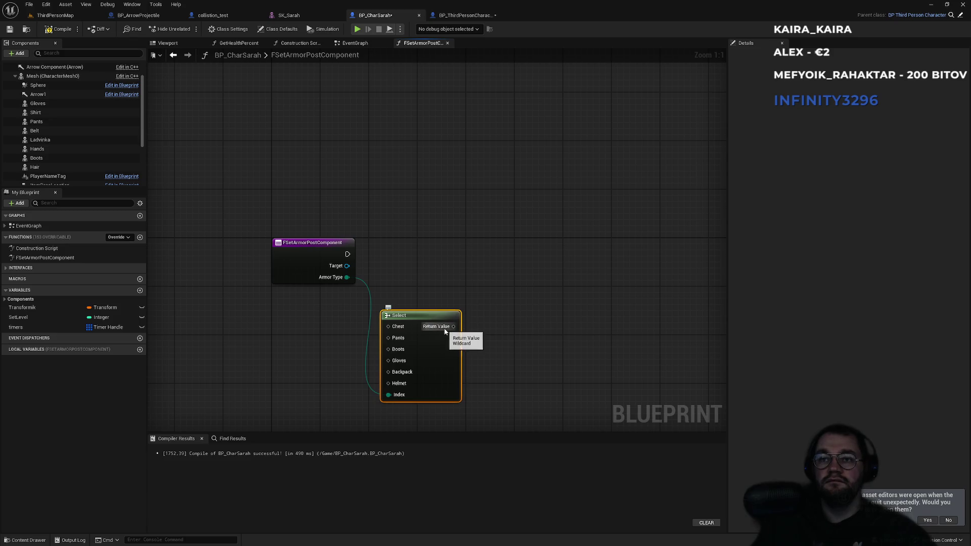
drag(445, 329, 482, 318)
text(select int)
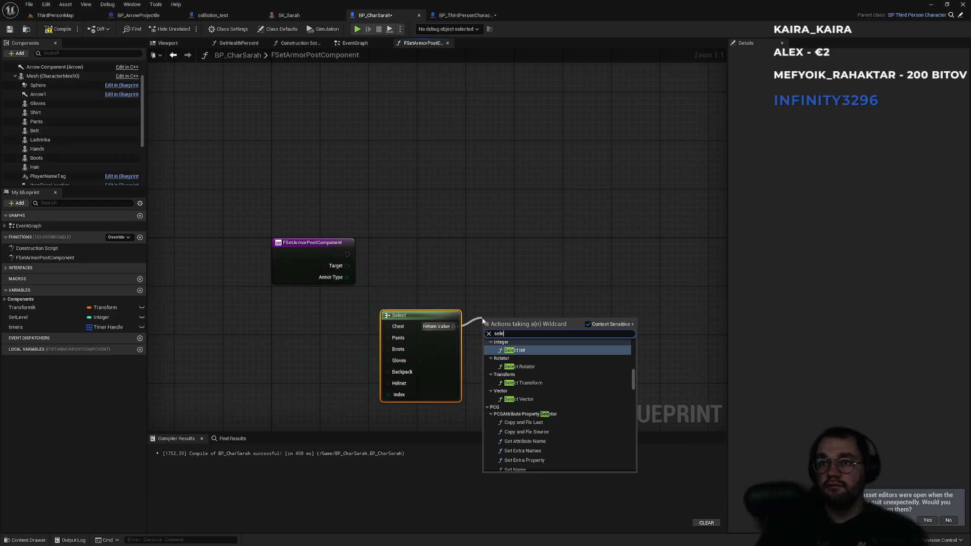
key(Return)
drag(509, 266, 469, 257)
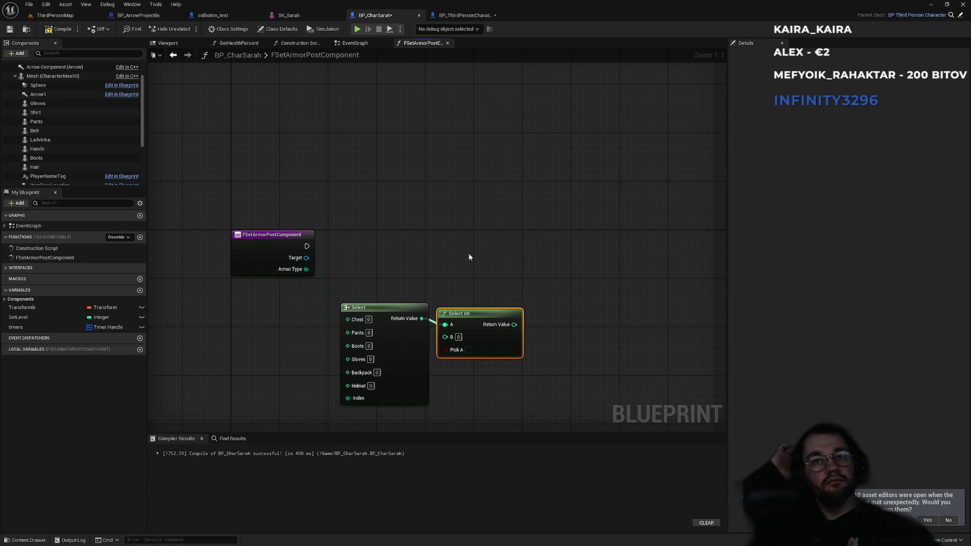
key(Delete)
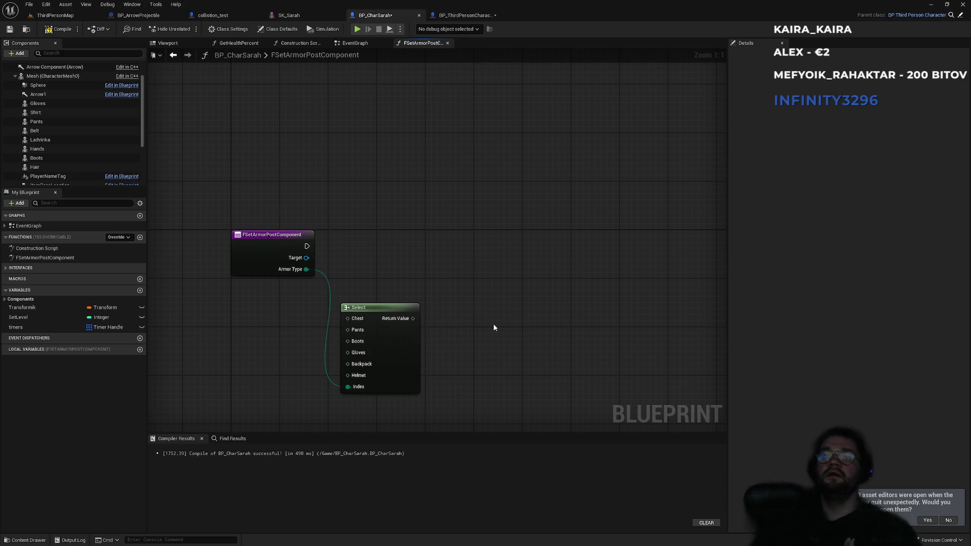
After rechecking BP_ThirdPersonCharacter's function, search the action menu for 'armor ty'
right_click(494, 328)
click(486, 301)
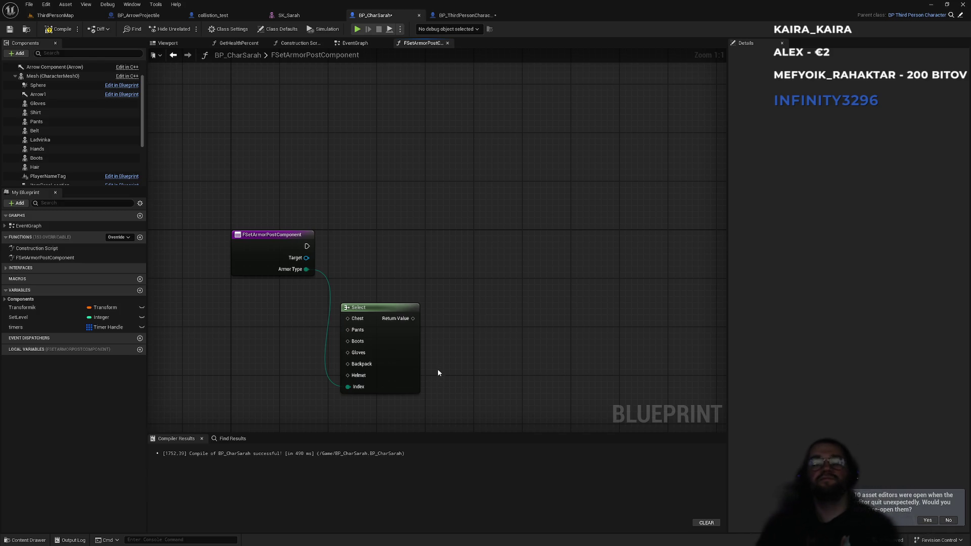
click(462, 15)
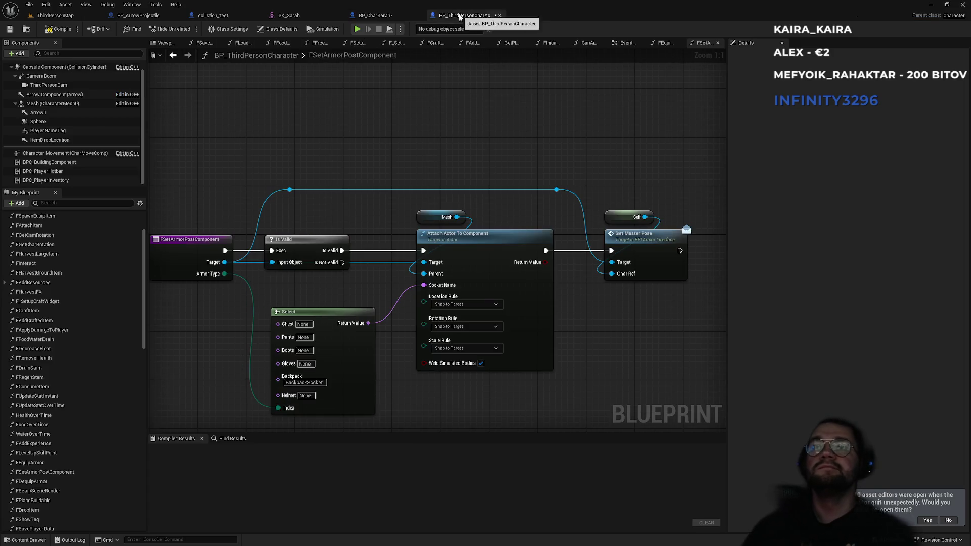
click(375, 18)
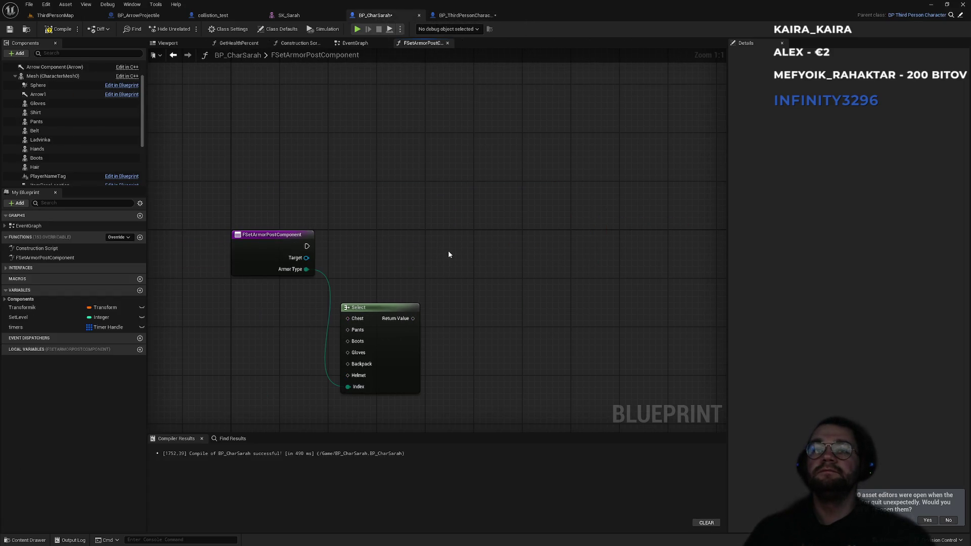
right_click(479, 310)
text(select a)
text(rmor)
text(armor ty)
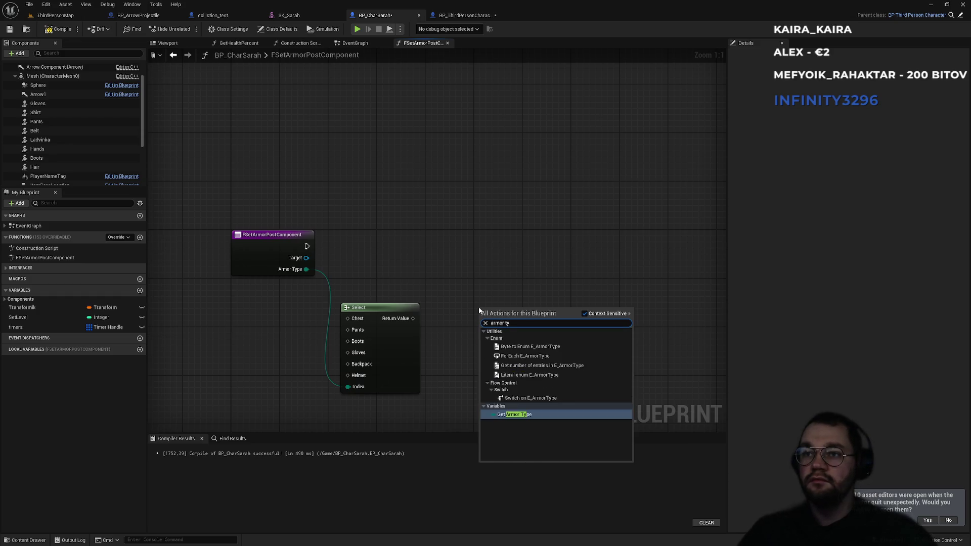
Add an expanded Switch on E_ArmorType wired to Armor Type and execution, deleting the old Select node
click(531, 398)
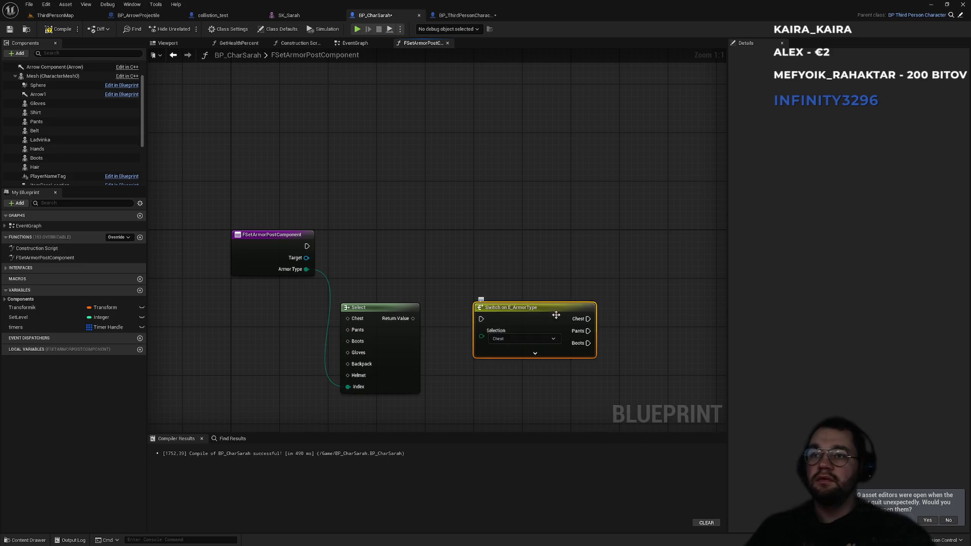
click(535, 354)
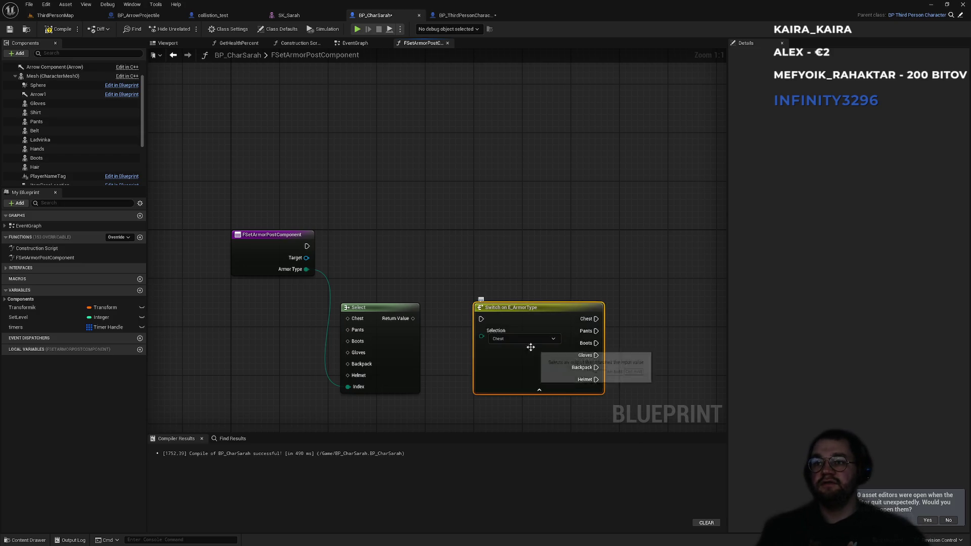
drag(307, 269, 481, 331)
drag(444, 393, 388, 356)
key(Delete)
mouse_move(511, 307)
mouse_down()
mouse_move(395, 308)
mouse_move(307, 247)
mouse_up()
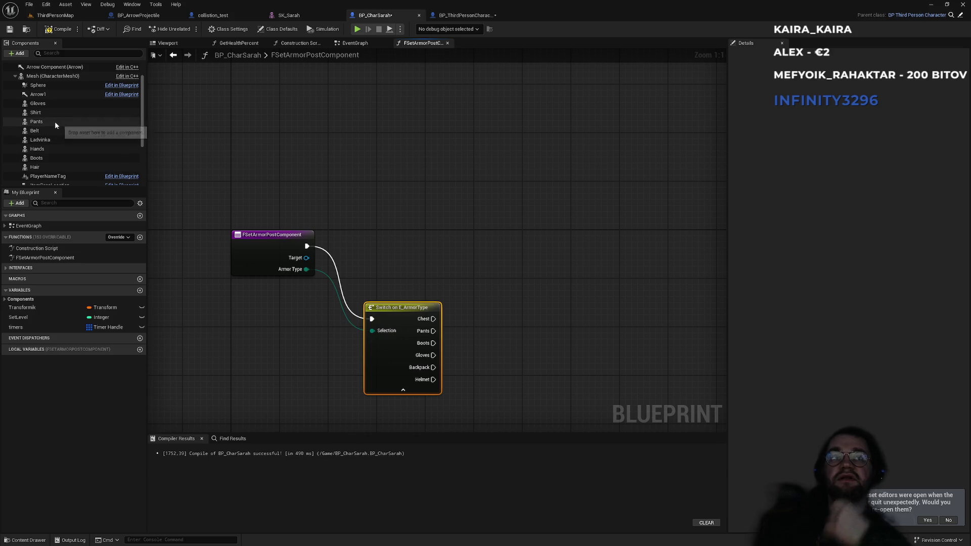
Drag the Pants component into the graph, comparing against BP_ThirdPersonCharacter's version
mouse_move(37, 122)
mouse_down()
mouse_move(532, 424)
mouse_move(465, 404)
mouse_up()
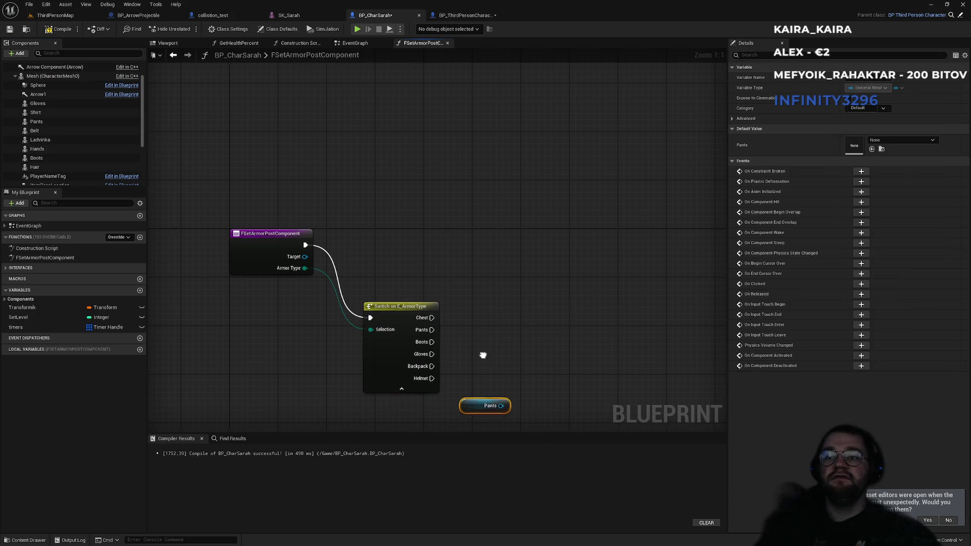
click(459, 17)
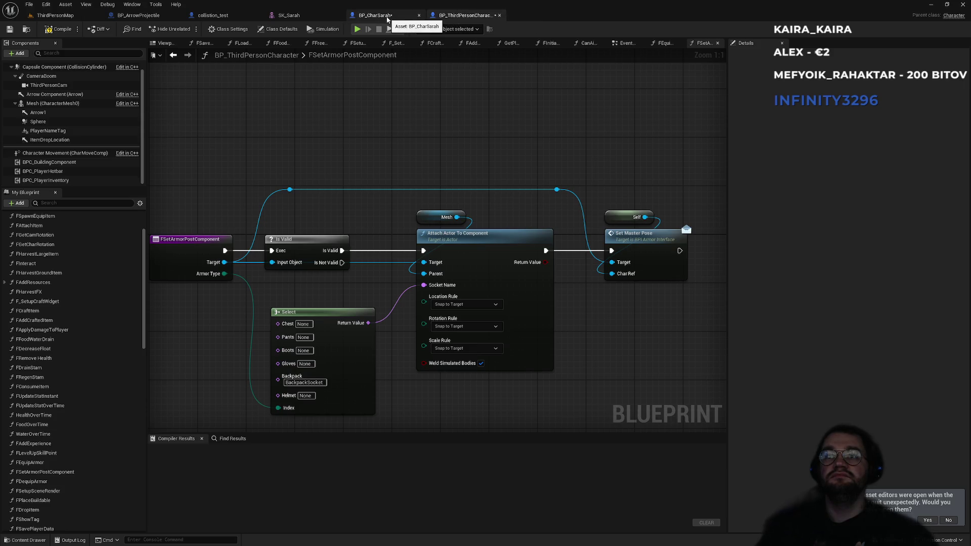
click(388, 16)
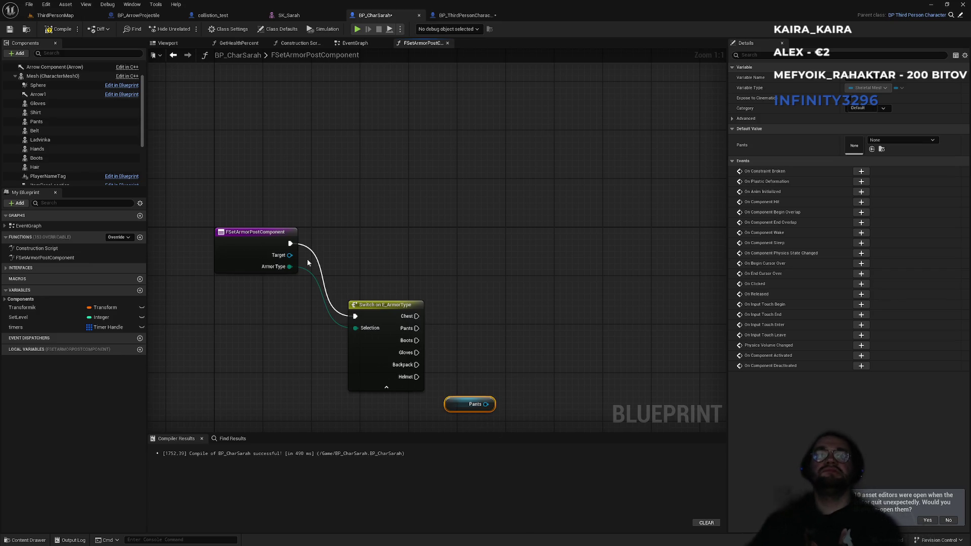
click(458, 16)
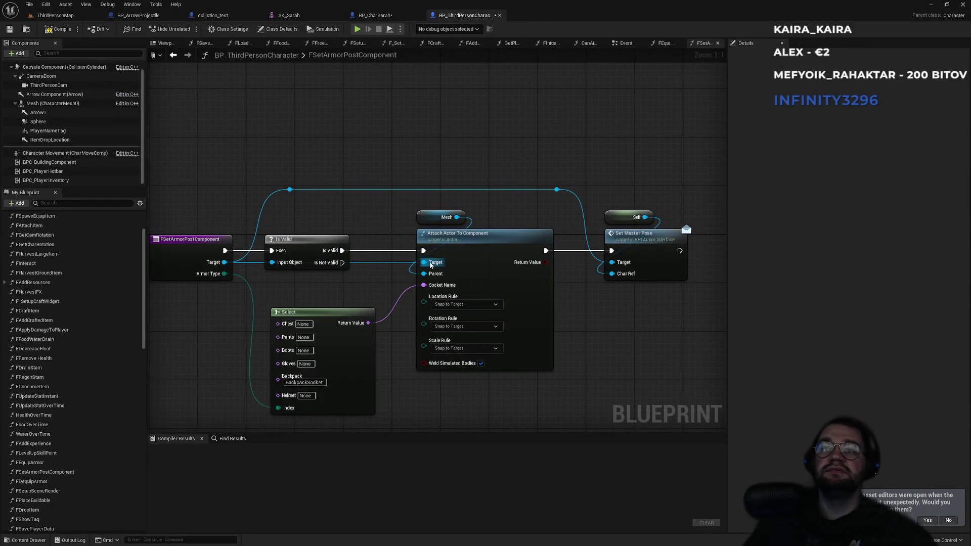
click(394, 17)
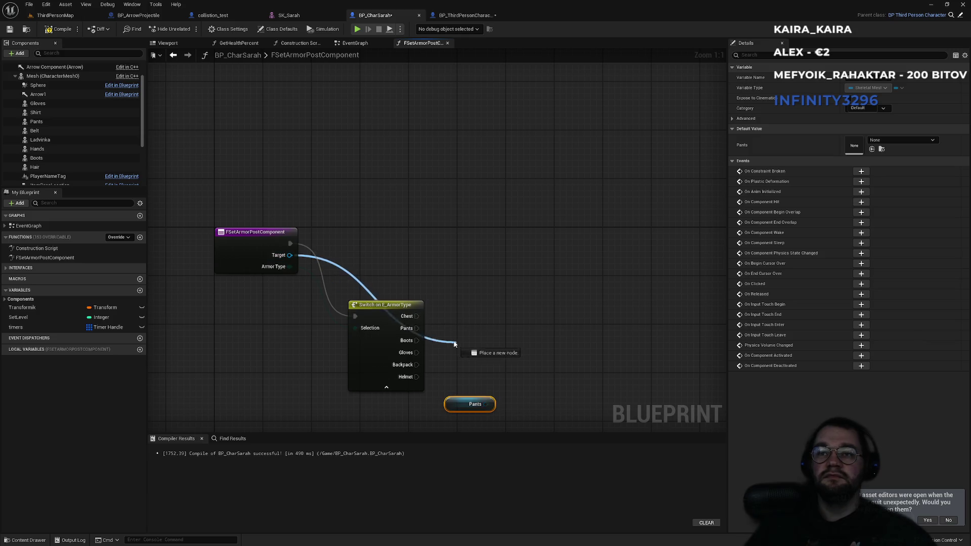
Add a Print String fed by Get Display Name from Target
right_click(503, 303)
text(print)
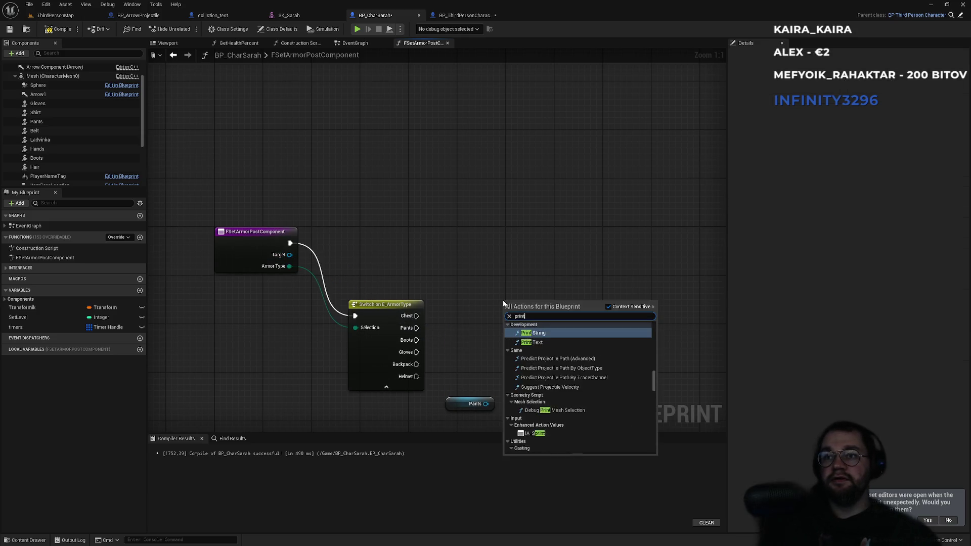
key(Return)
mouse_move(290, 255)
mouse_down()
mouse_move(557, 359)
mouse_move(523, 334)
mouse_move(535, 322)
mouse_move(482, 328)
mouse_move(420, 372)
mouse_move(419, 343)
mouse_move(417, 380)
mouse_move(417, 327)
mouse_up()
click(515, 292)
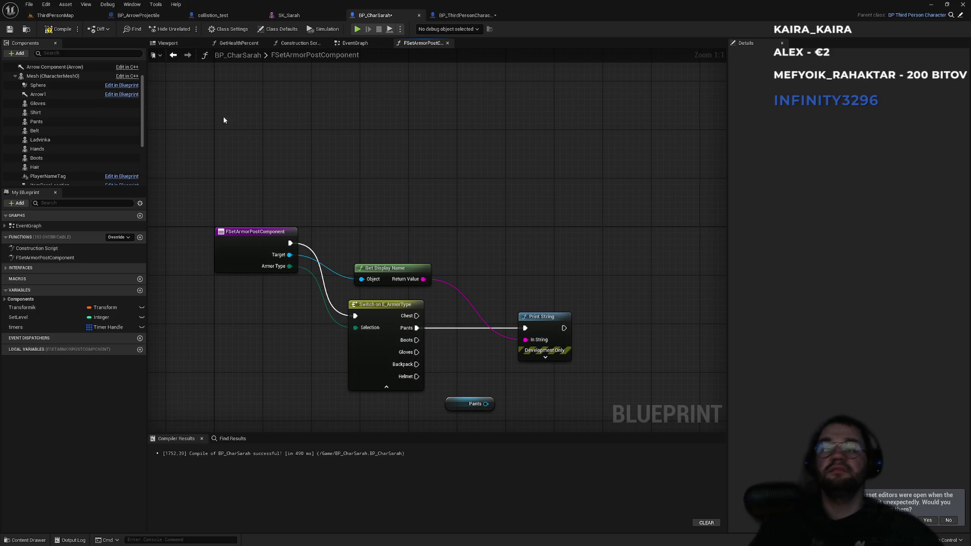
click(80, 16)
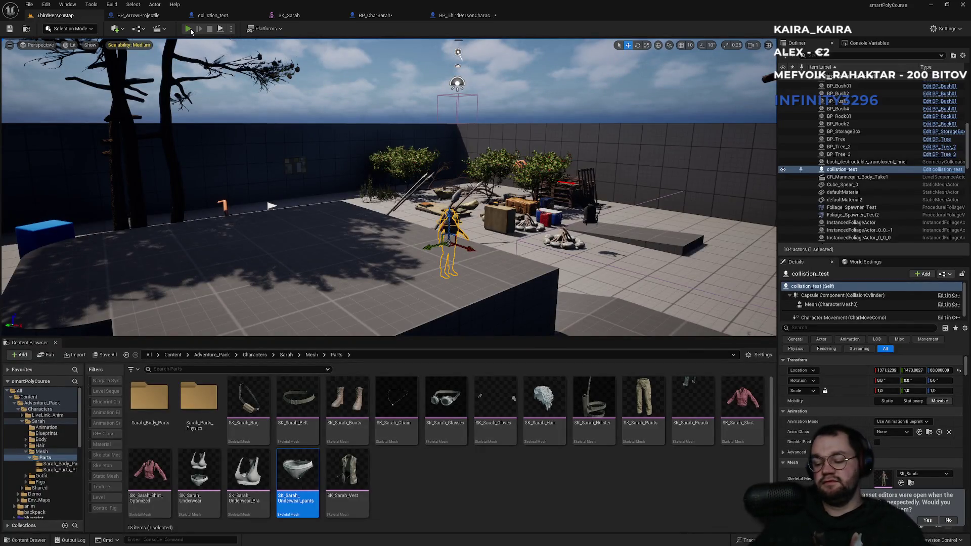
Run a fullscreen play-test, equip the pants onto the legs slot from the Tab inventory, then stop
click(190, 30)
key(F11)
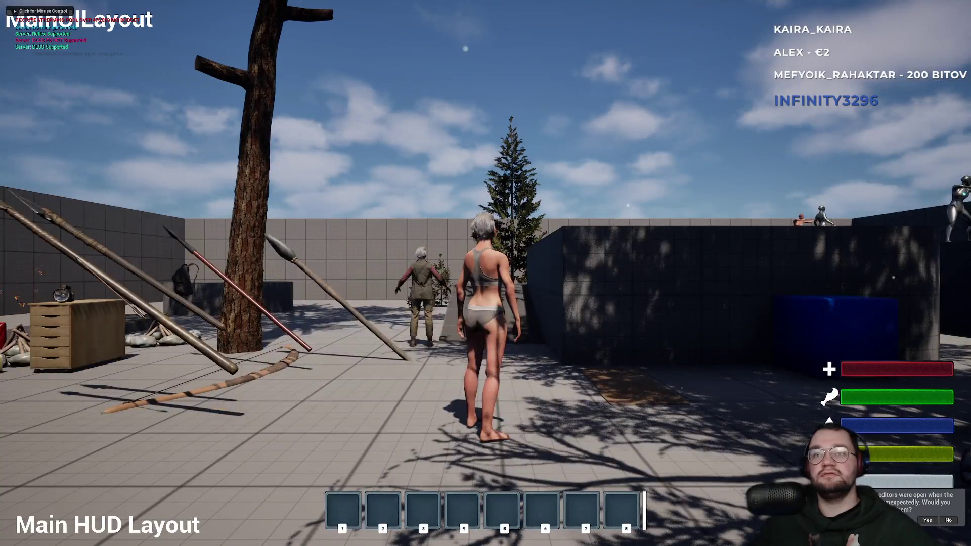
key(super)
click(461, 78)
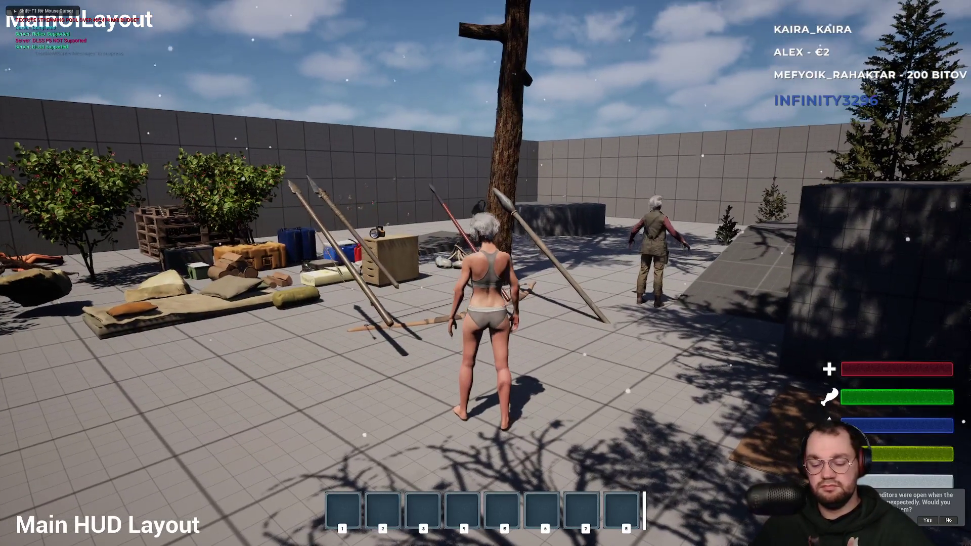
key(Tab)
mouse_move(84, 223)
mouse_down()
mouse_move(125, 254)
mouse_move(388, 340)
mouse_move(381, 336)
mouse_up()
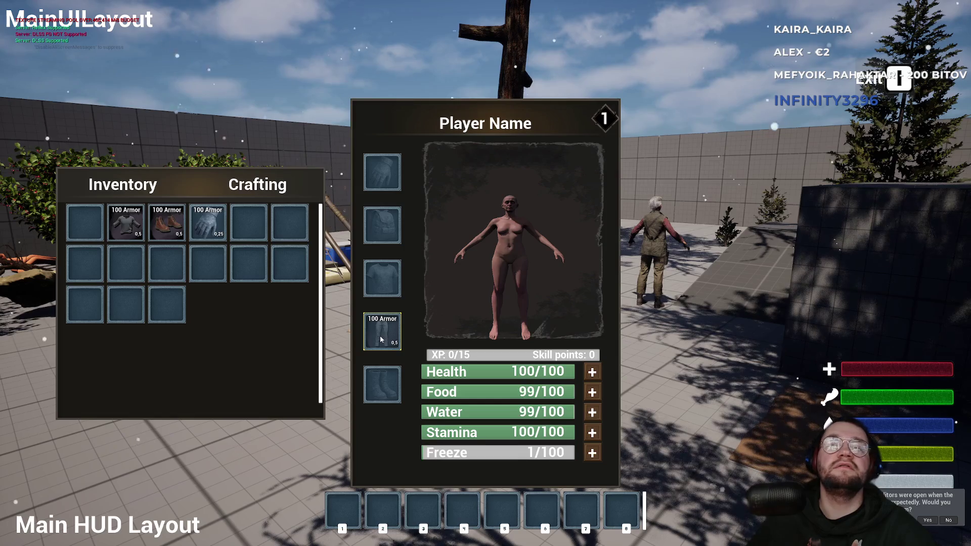
key(Tab)
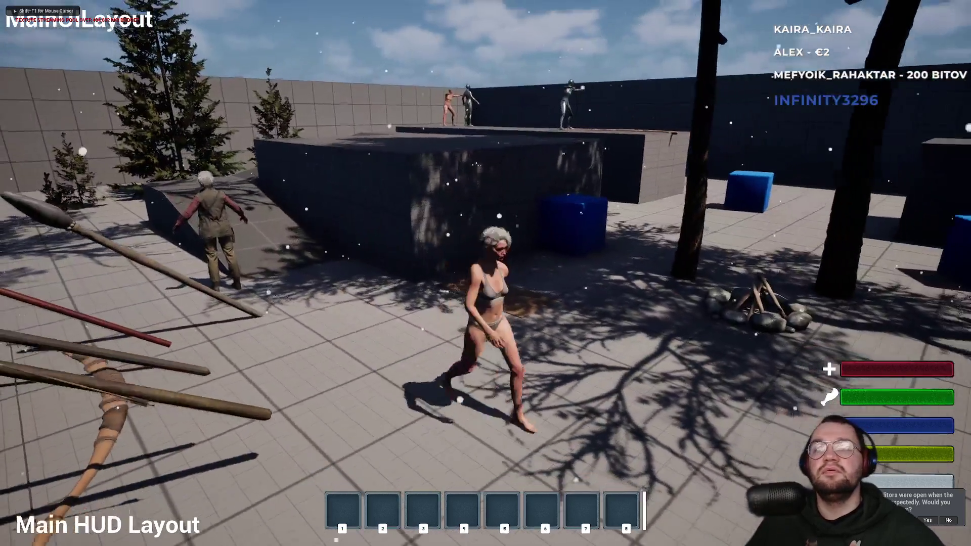
key(Escape)
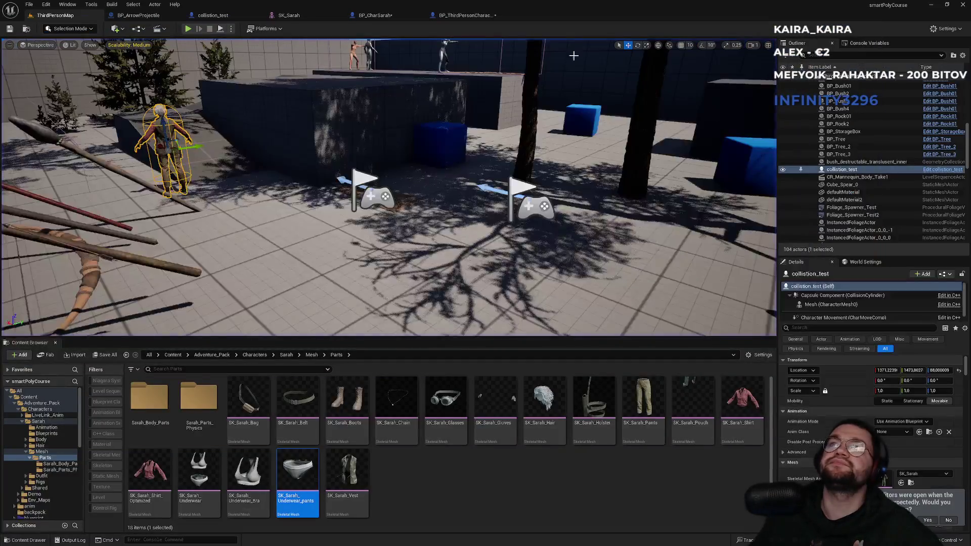
Find BP_ArmorPants in Content, open its full blueprint editor, and inspect the pants skeletal mesh component
click(173, 355)
click(189, 379)
click(184, 369)
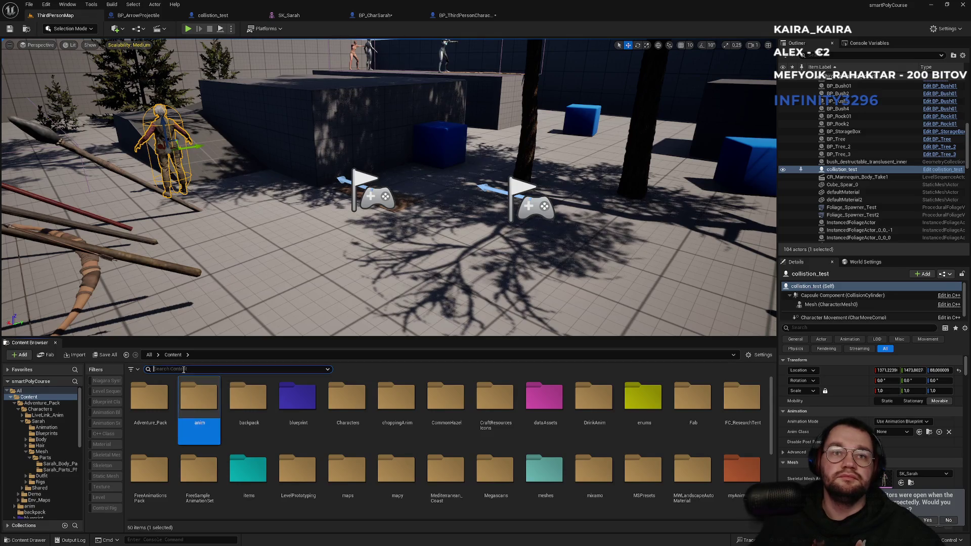
text(bp_arrowrmor)
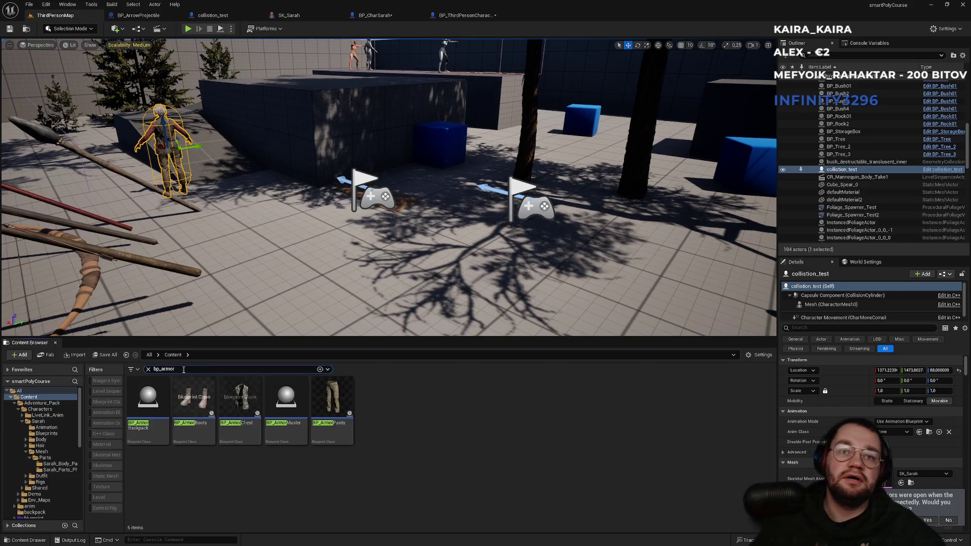
double_click(335, 412)
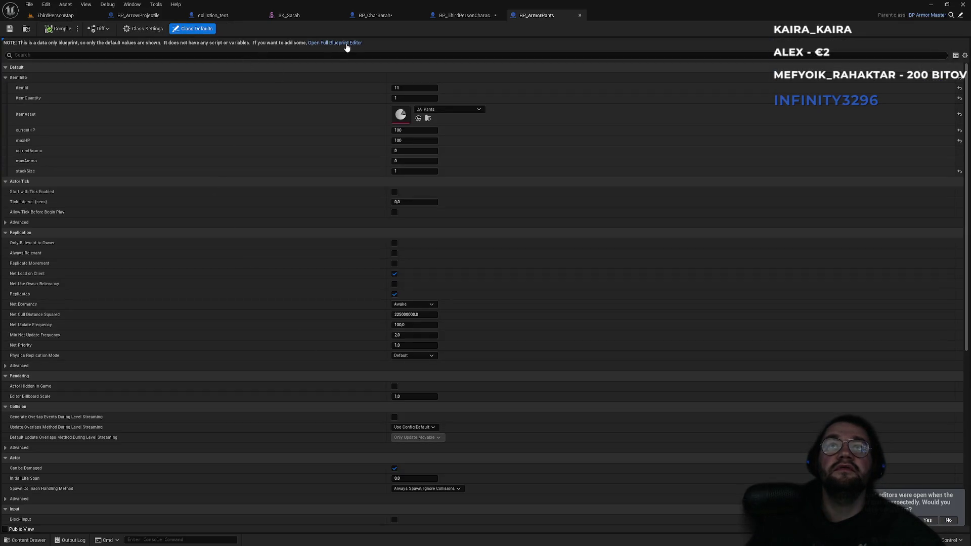
click(347, 43)
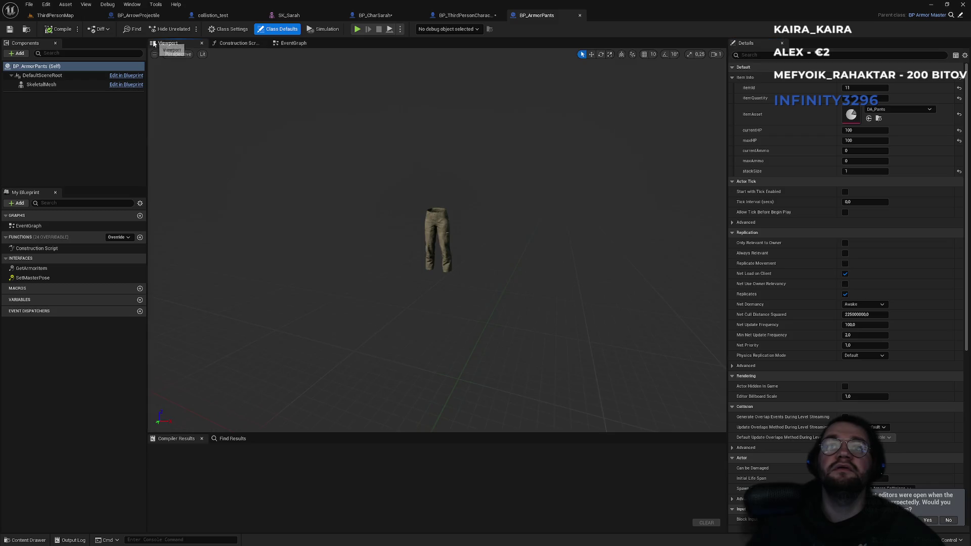
click(49, 85)
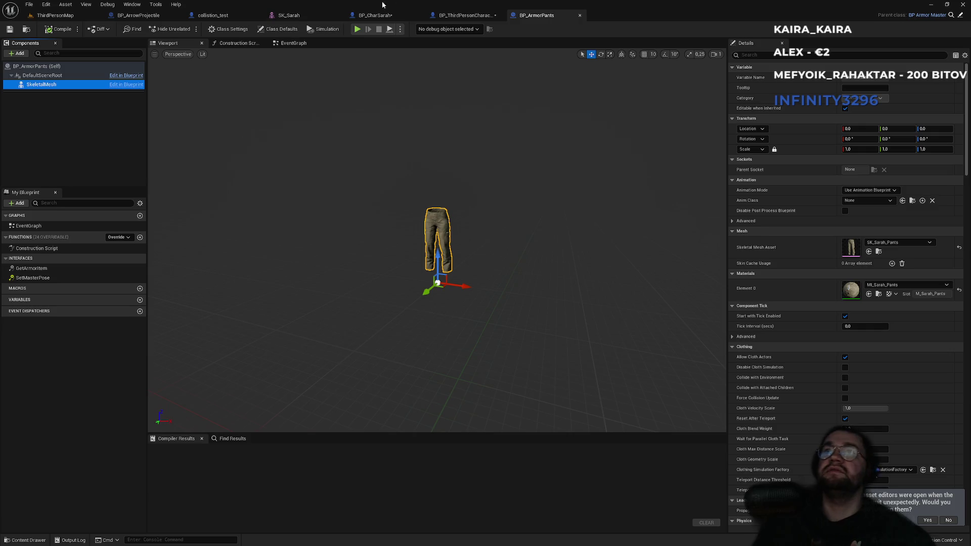
Review both armor function graphs, then open the parent BP_ArmorMaster with its 3D preview
click(463, 15)
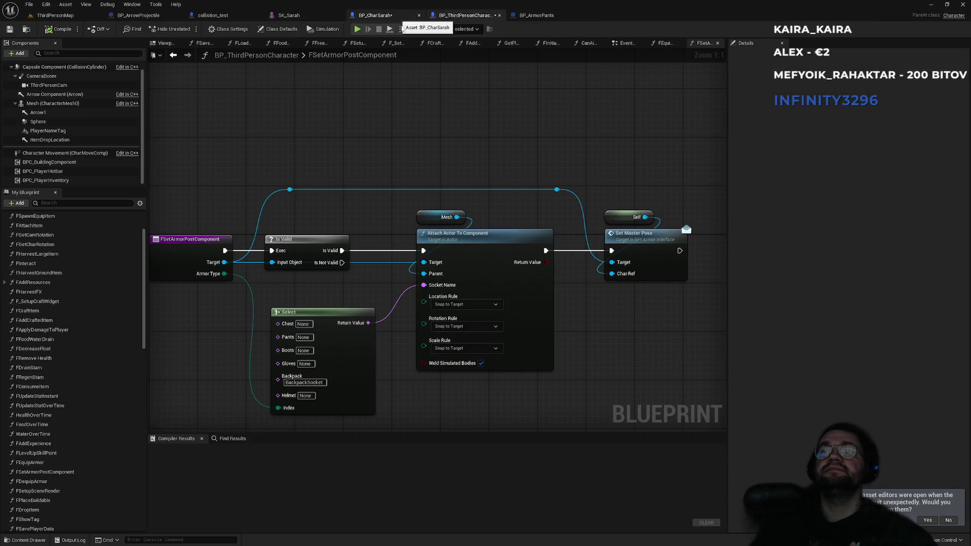
click(375, 15)
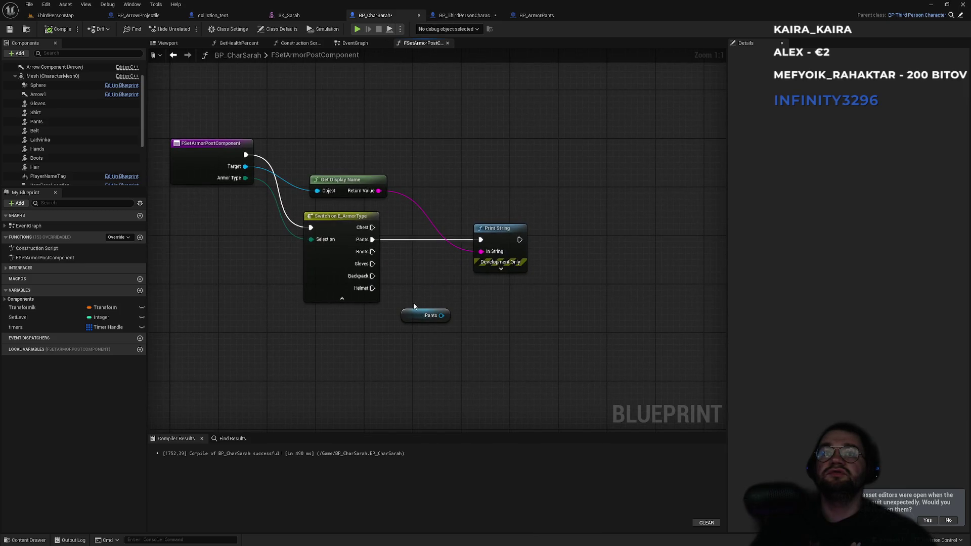
click(540, 15)
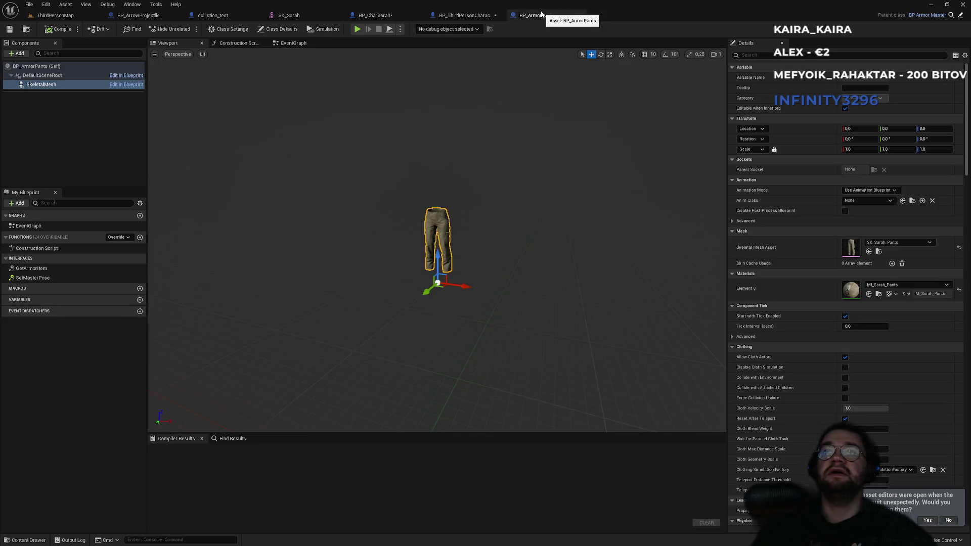
click(960, 18)
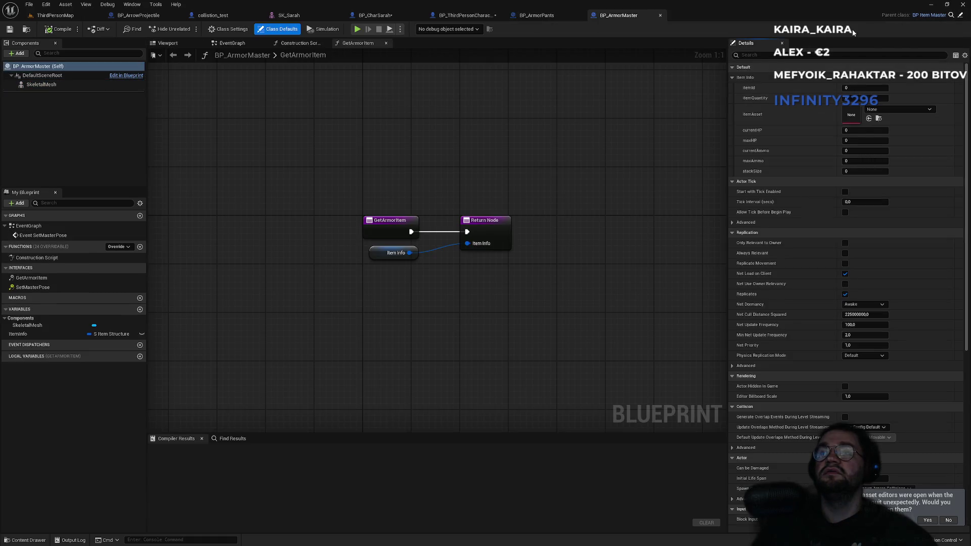
click(168, 43)
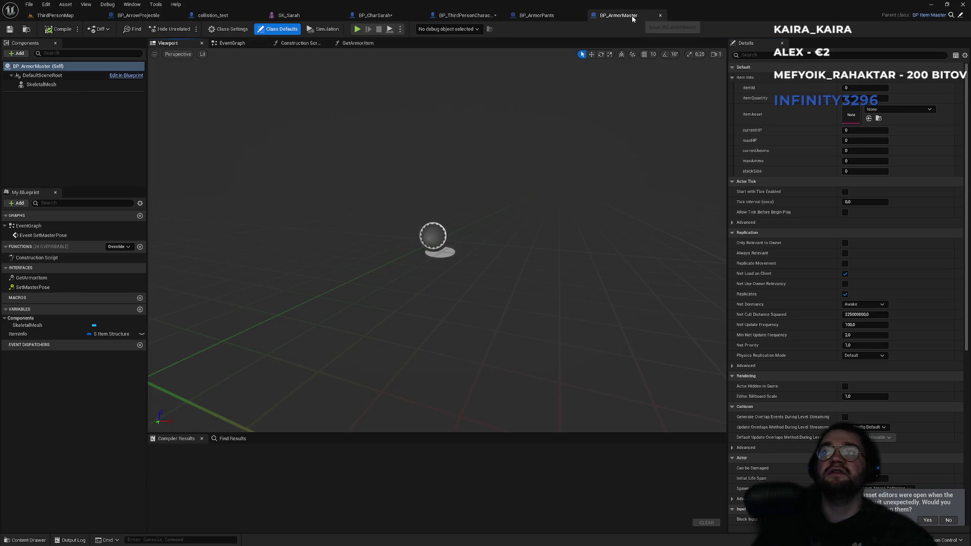
Close the BP_ArmorMaster and collision_test editor tabs, landing on BP_CharSarah's function graph
middle_click(633, 17)
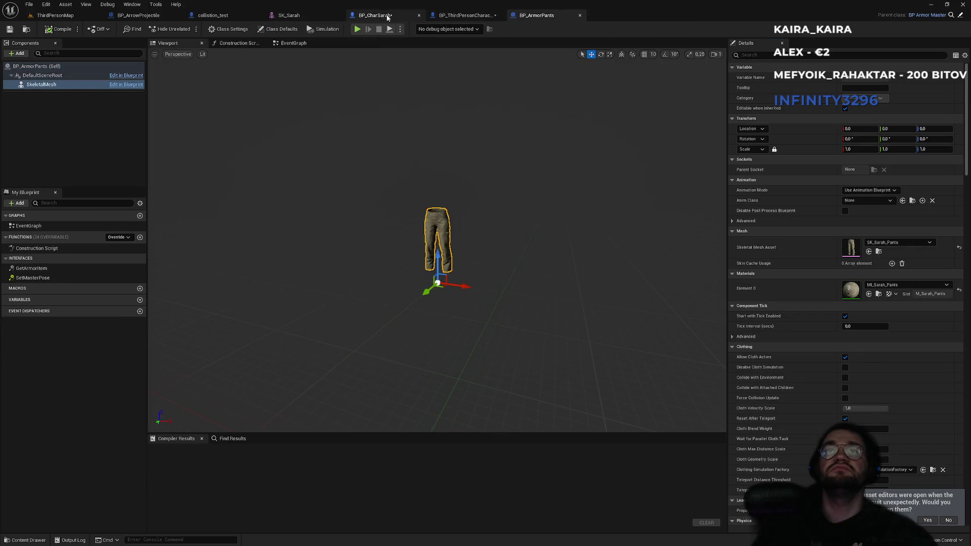
click(226, 16)
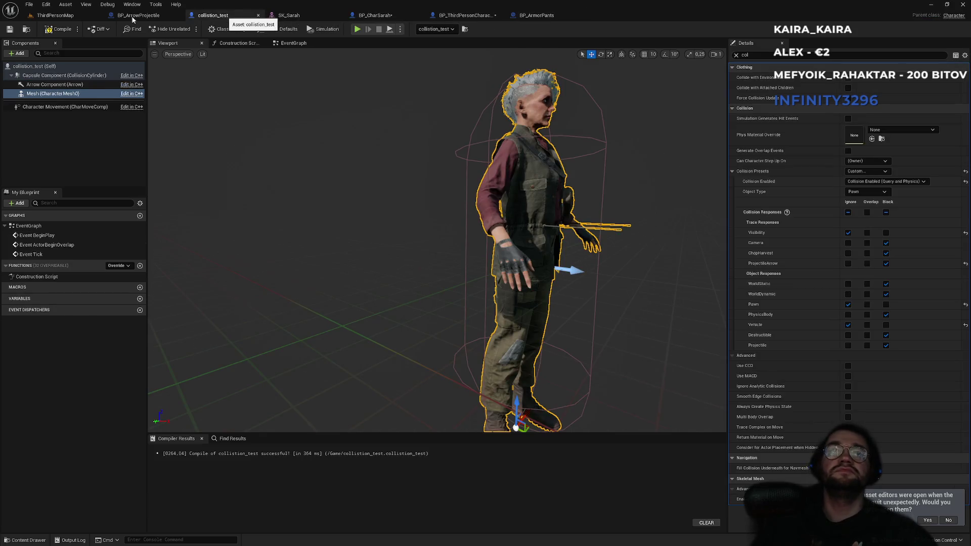
middle_click(227, 16)
click(326, 15)
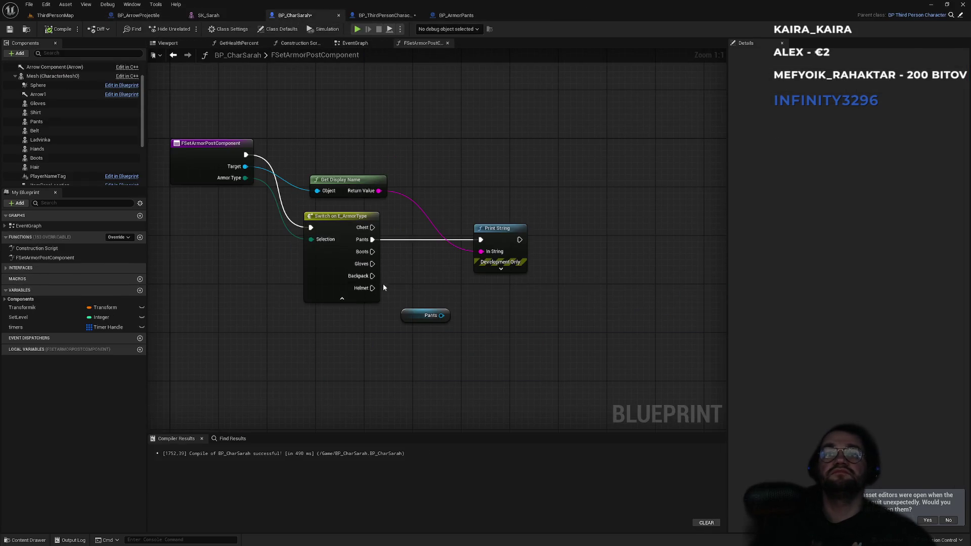
Cast Target to BP_ArmorMaster and add a getter for the armor's Skeletal Mesh beside it
drag(245, 166, 471, 304)
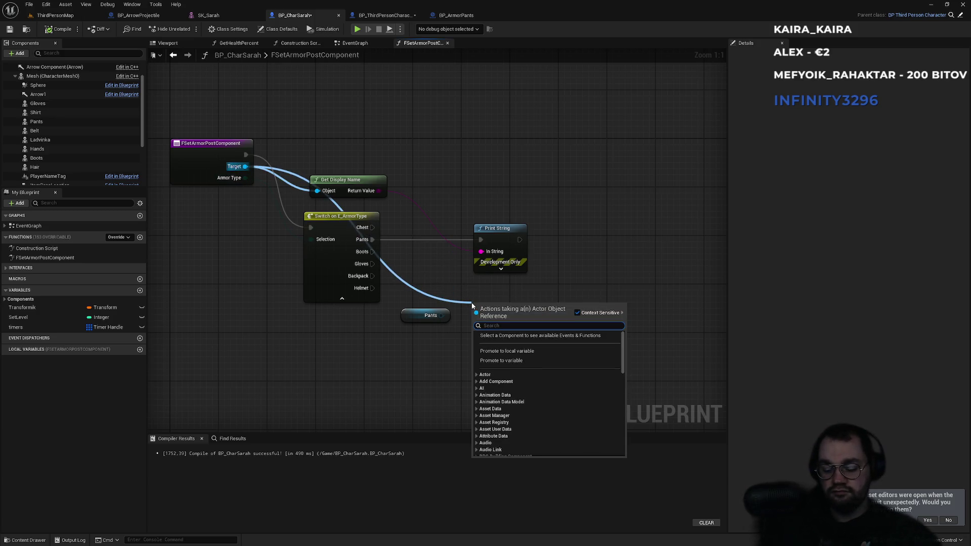
text(armor)
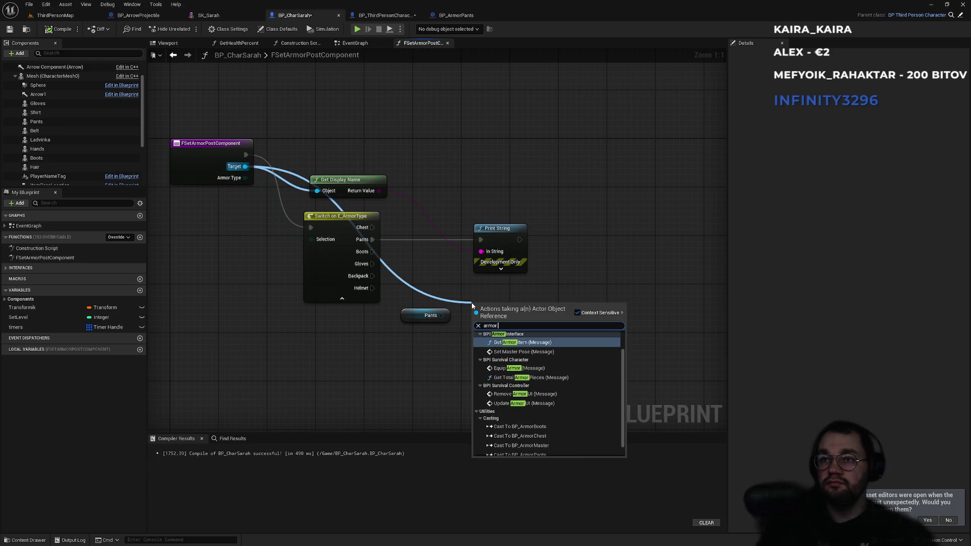
text( maste)
key(Down)
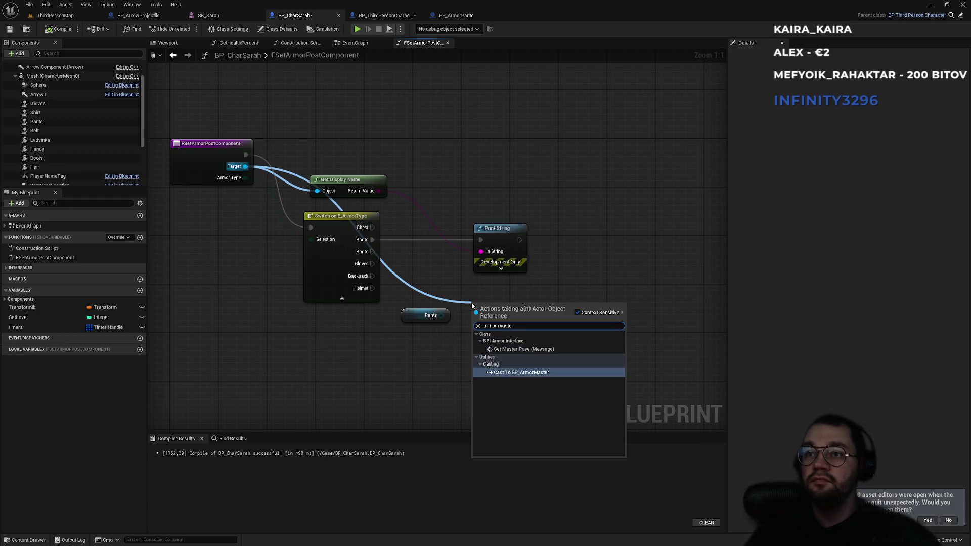
key(Return)
mouse_move(531, 348)
mouse_down()
mouse_move(604, 367)
mouse_move(404, 391)
mouse_move(518, 387)
mouse_up()
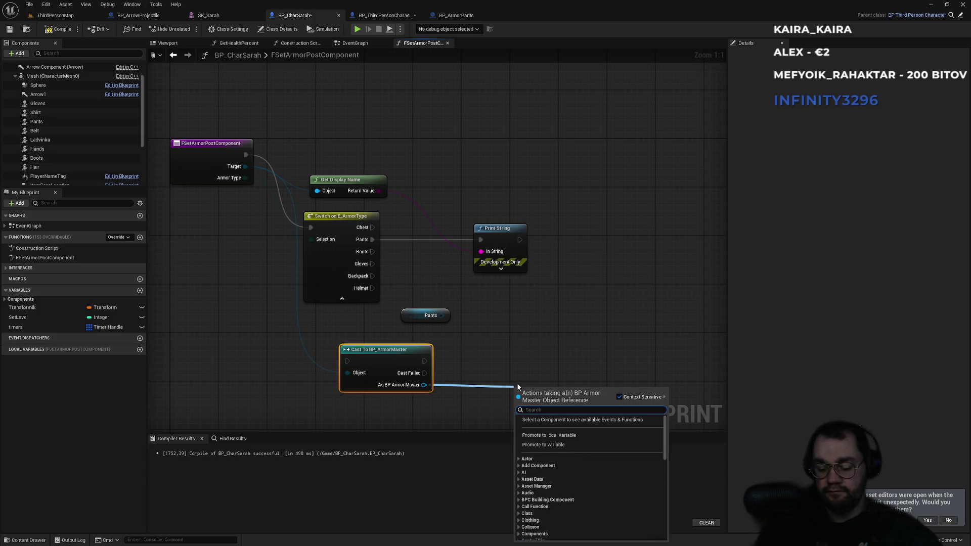
text(skeletal mesh)
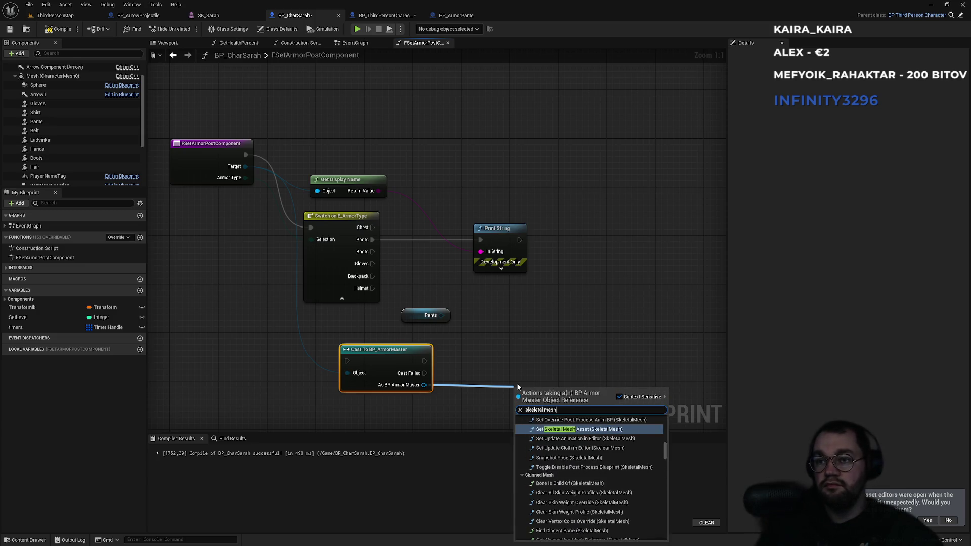
scroll(660, 457, down, 10)
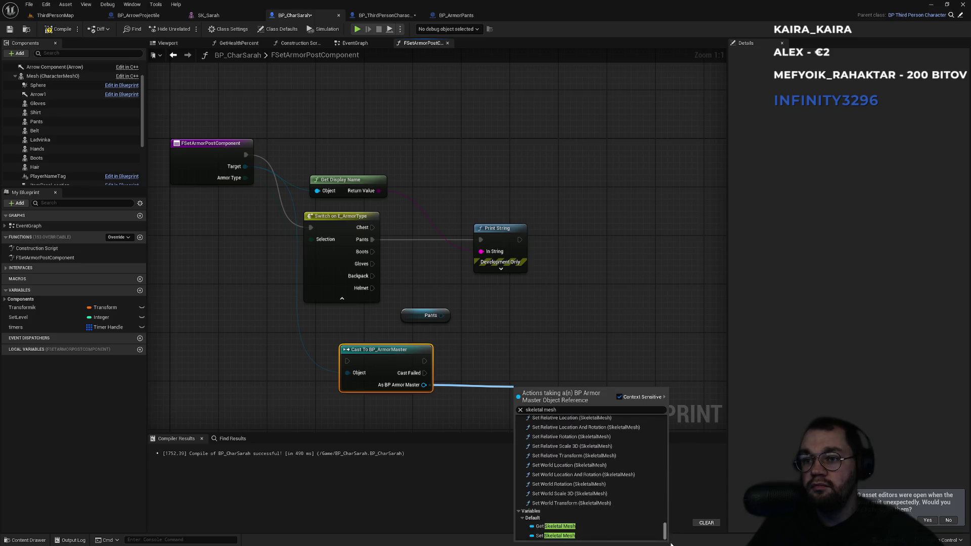
click(576, 526)
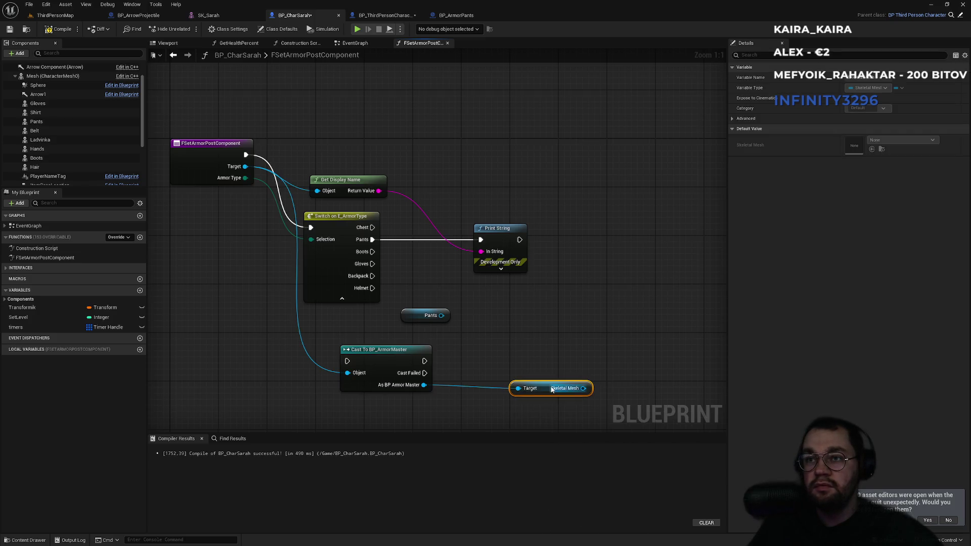
drag(544, 387, 481, 382)
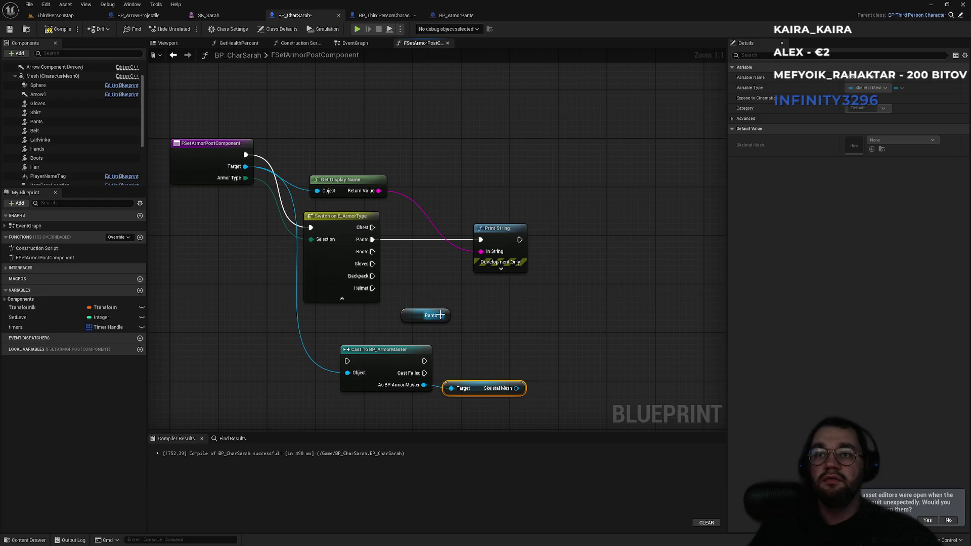
Add a SET Skeletal Mesh Asset node for Pants and a Get Skeletal Mesh Asset from the armor's mesh
drag(441, 316, 532, 314)
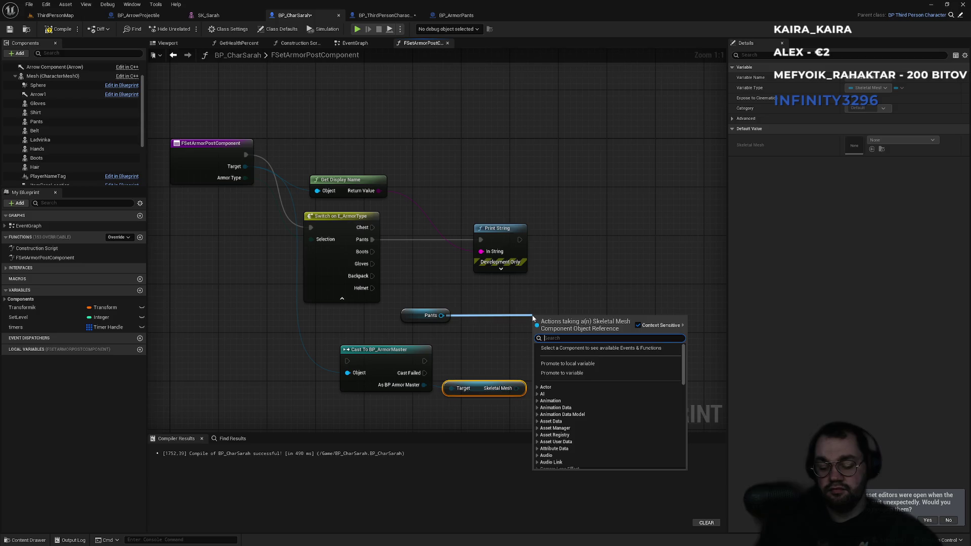
text(asset)
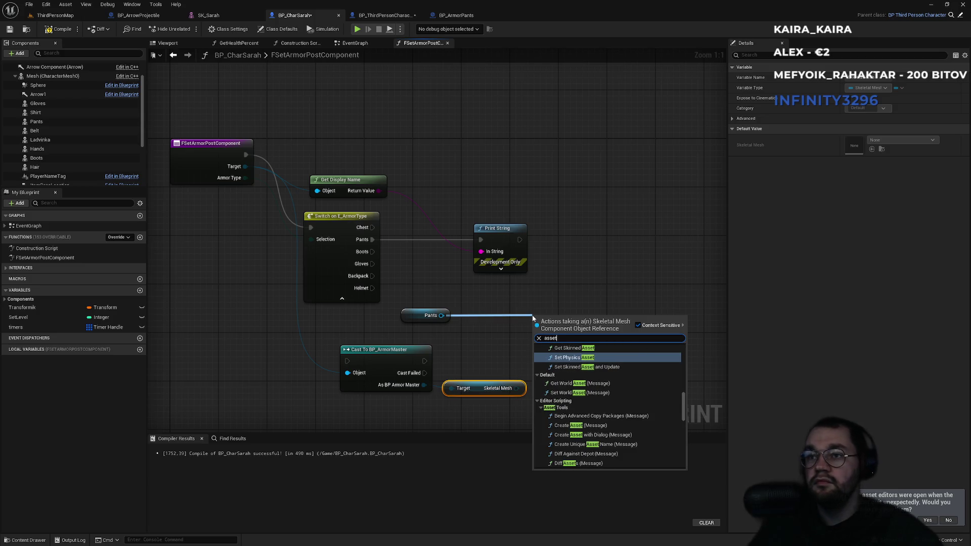
text(mesh asse)
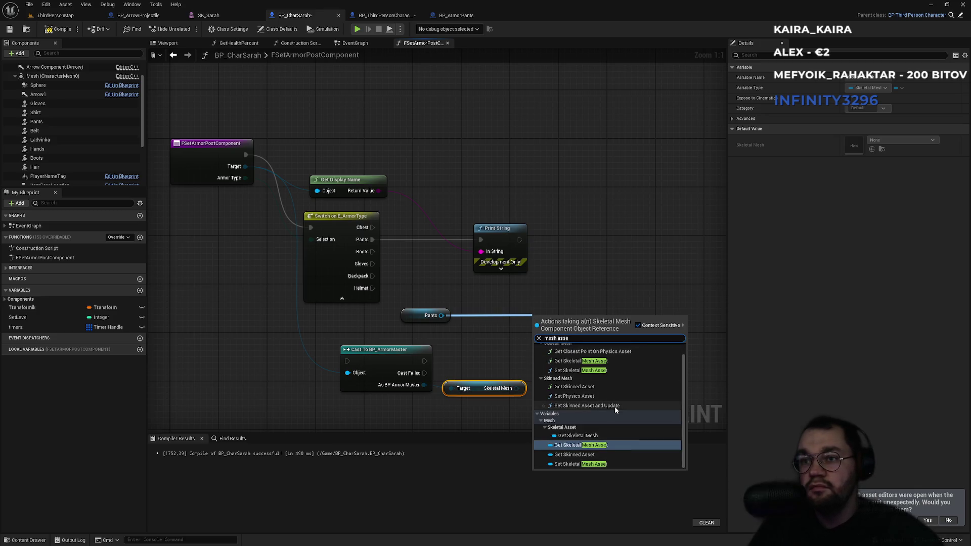
click(588, 464)
mouse_move(557, 323)
mouse_down()
mouse_move(627, 327)
mouse_move(541, 411)
mouse_up()
text(get me)
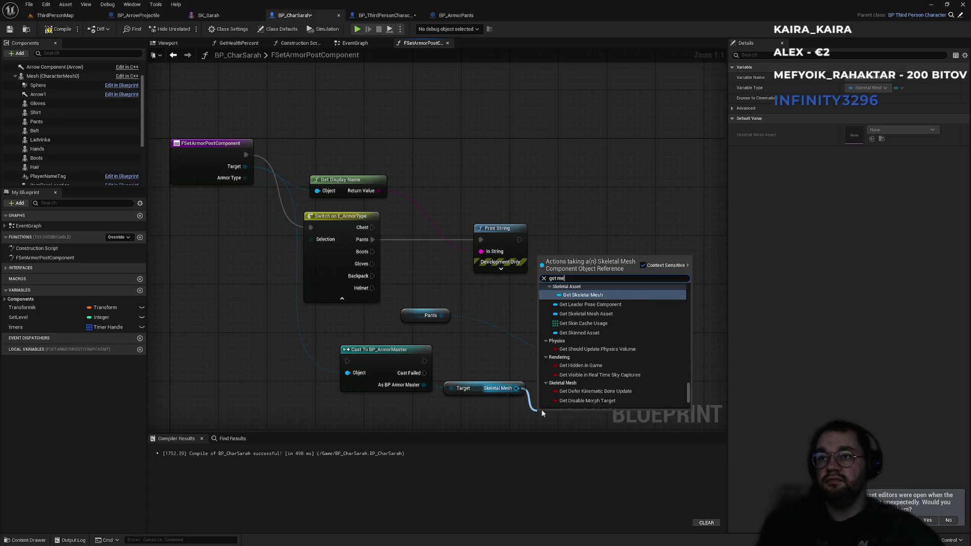
text(sh asse)
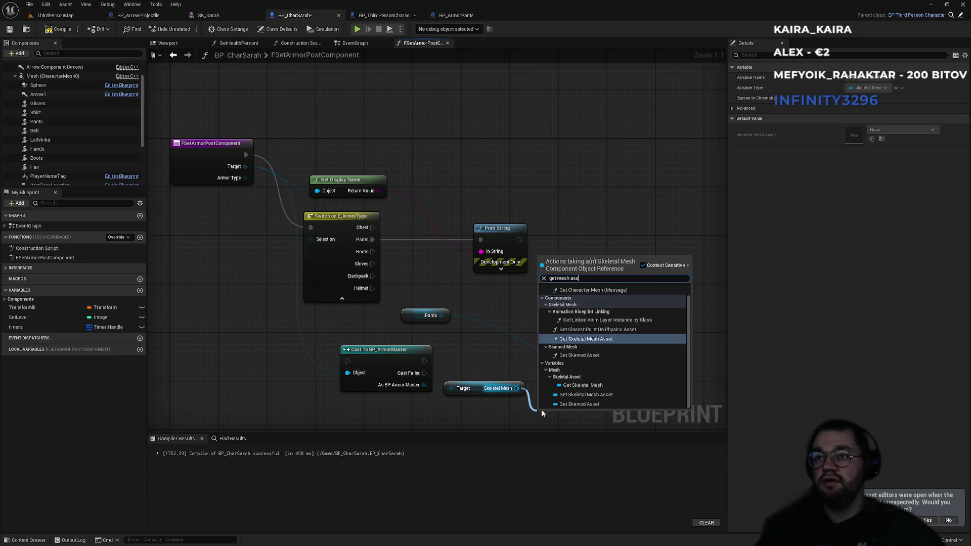
key(Down)
key(Down)
key(Down)
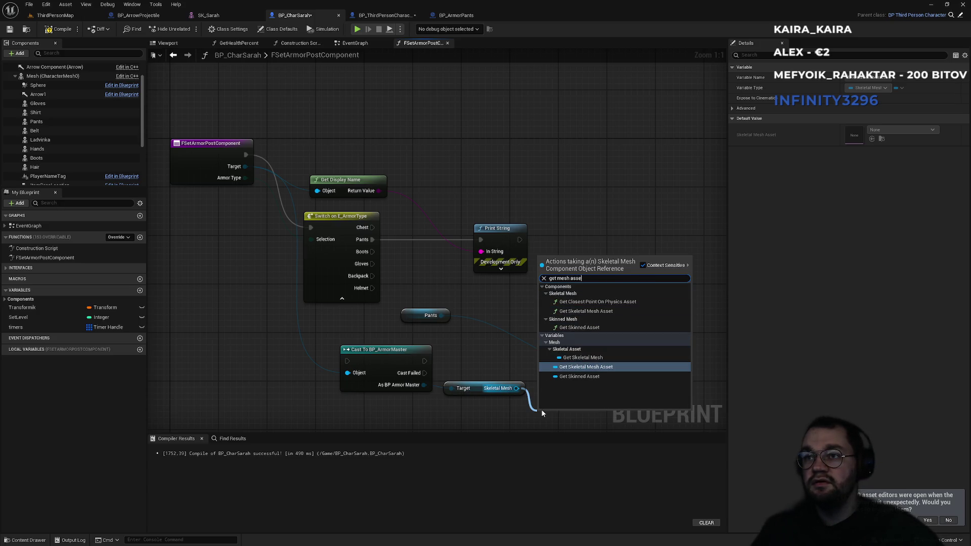
key(Return)
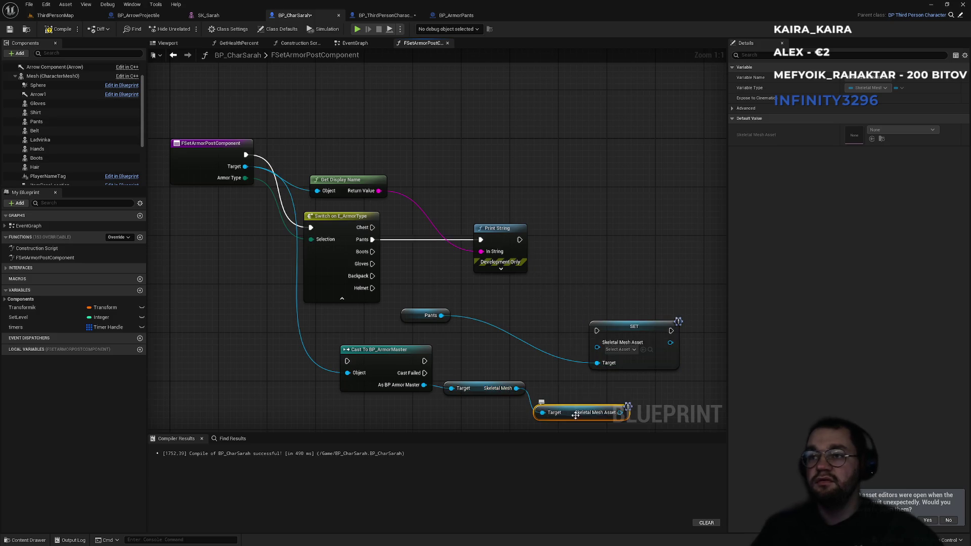
drag(570, 397, 495, 339)
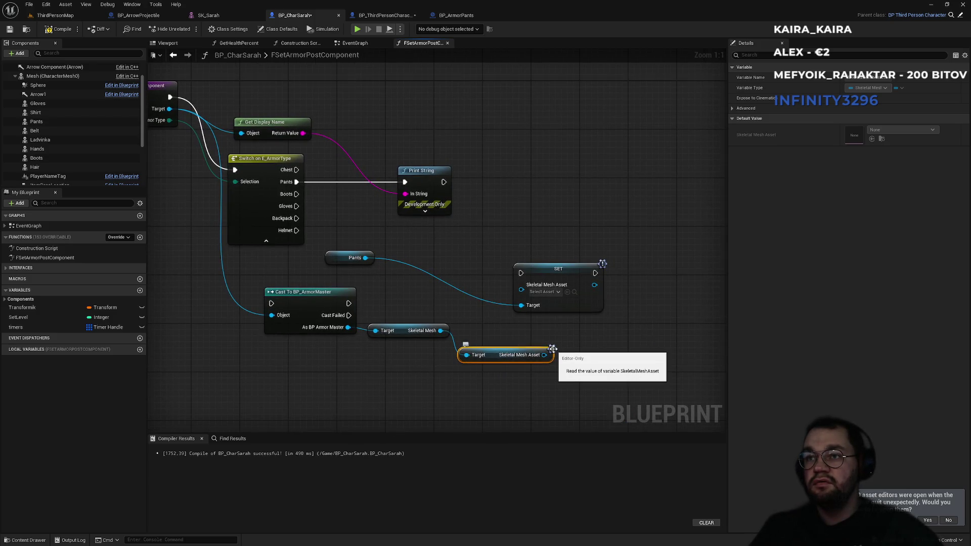
Wire the armor's Skeletal Mesh Asset into the Pants SET and reposition the SET and Pants getter
mouse_move(544, 355)
mouse_down()
mouse_move(526, 291)
mouse_move(548, 288)
mouse_up()
mouse_move(587, 241)
mouse_down()
mouse_move(570, 204)
mouse_move(530, 183)
mouse_move(443, 183)
mouse_up()
mouse_move(403, 281)
mouse_down()
mouse_move(576, 184)
mouse_move(604, 208)
mouse_up()
ctrl+click(610, 208)
Chain execution from Print String into the BP_ArmorMaster cast and on to the SET node
mouse_move(377, 298)
mouse_down()
mouse_move(425, 354)
mouse_move(561, 392)
mouse_up()
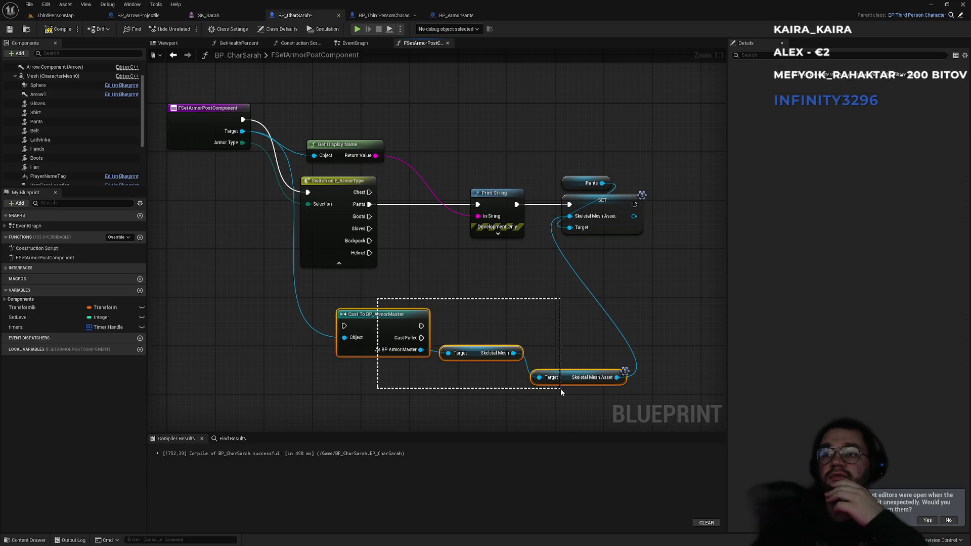
click(467, 290)
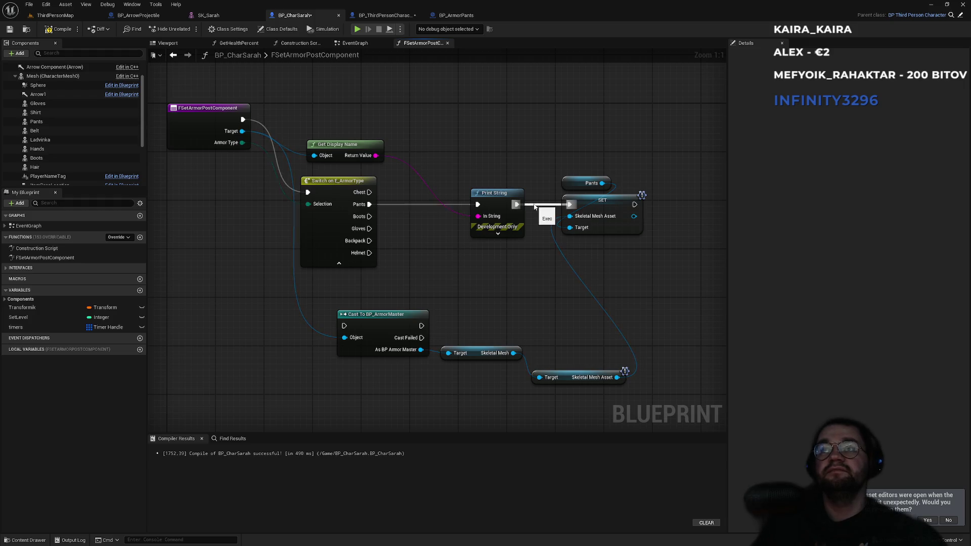
mouse_move(421, 326)
mouse_down()
mouse_move(521, 293)
mouse_move(569, 205)
mouse_up()
mouse_move(344, 326)
mouse_down()
mouse_move(520, 257)
mouse_move(517, 204)
mouse_up()
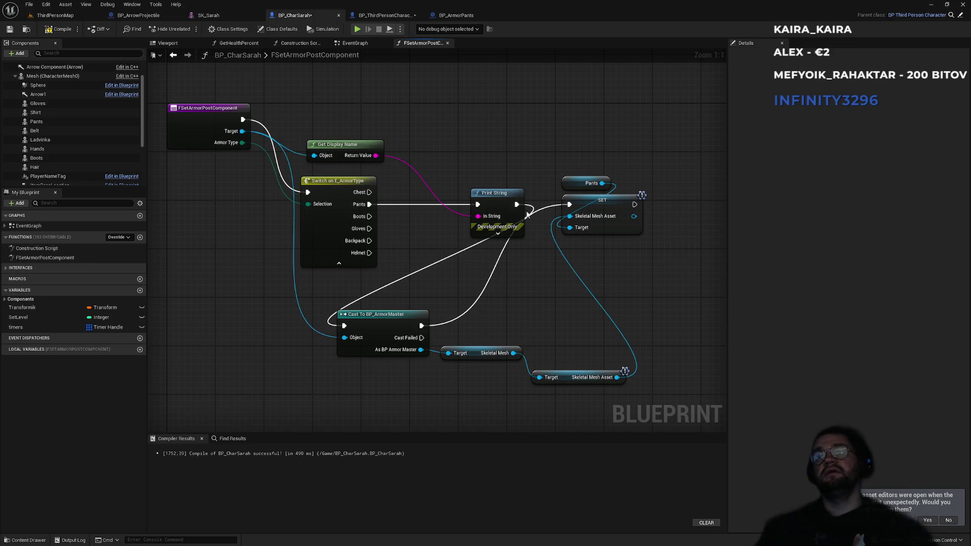
Start a play-in-editor session of ThirdPersonMap and focus the game window
click(55, 16)
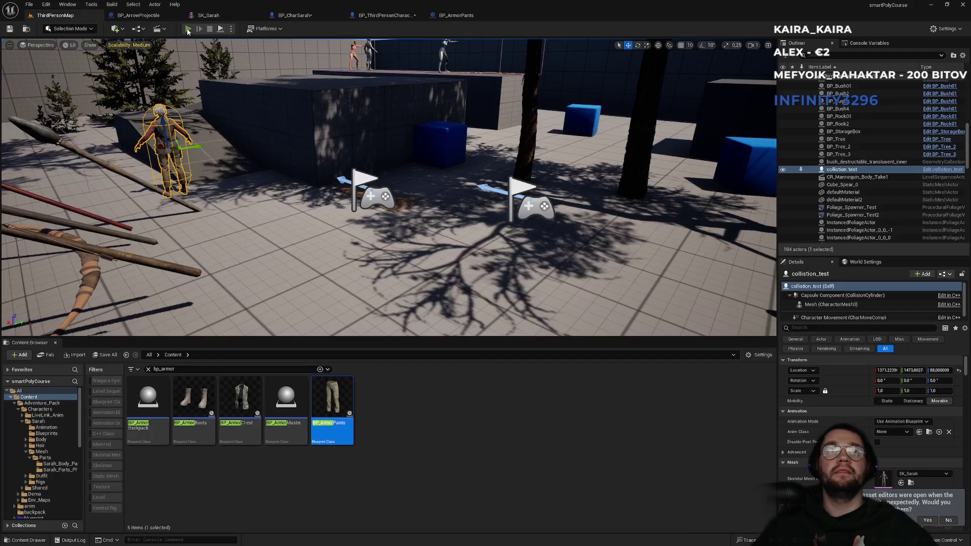
key(alt+p)
key(F11)
key(super)
click(627, 126)
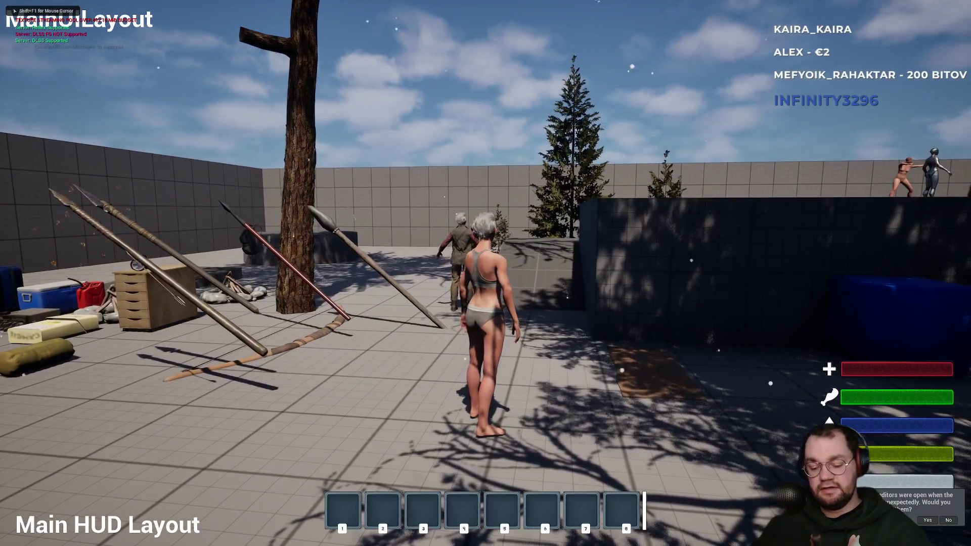
Equip the armour pants from the inventory, run forward, then move them back to the inventory
key(i)
mouse_move(84, 223)
mouse_down()
mouse_move(217, 260)
mouse_move(382, 332)
mouse_up()
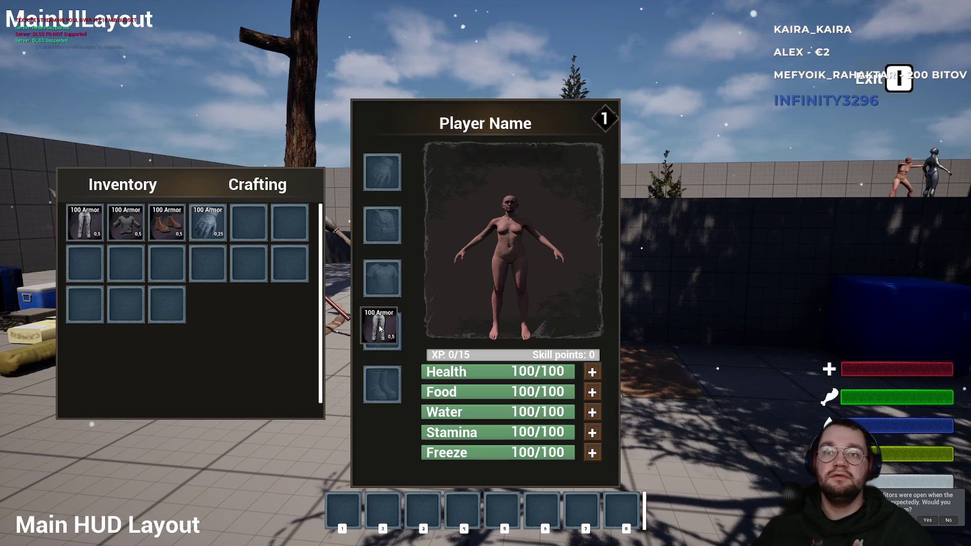
key(i)
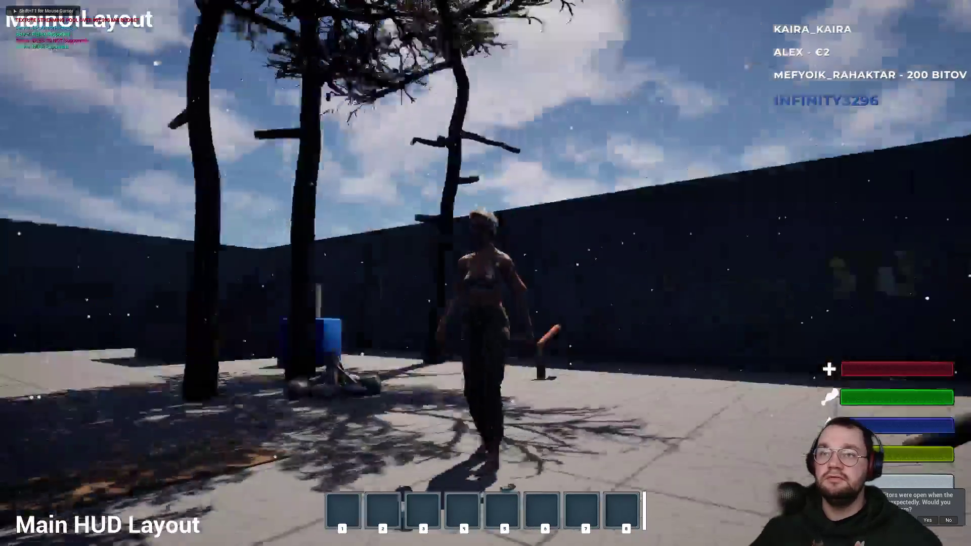
key(w)
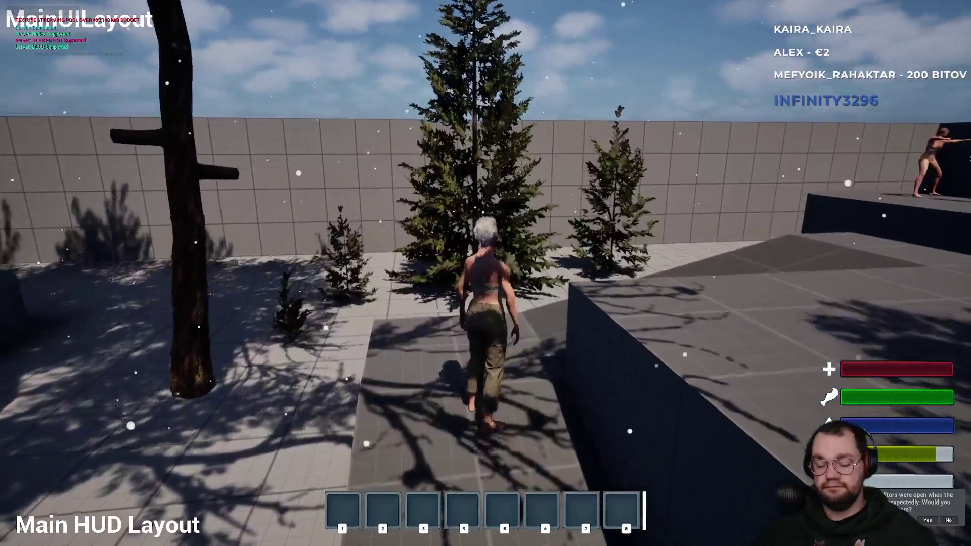
key(i)
drag(377, 332, 242, 264)
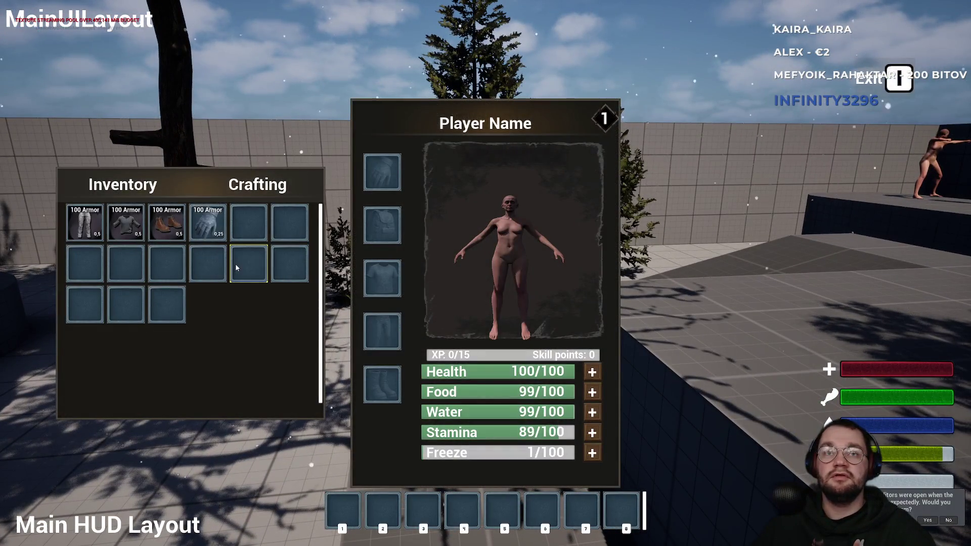
key(i)
key(i)
key(i)
Run and jump the character across the ramp and platform, then stop the play session
key(w)
key(space)
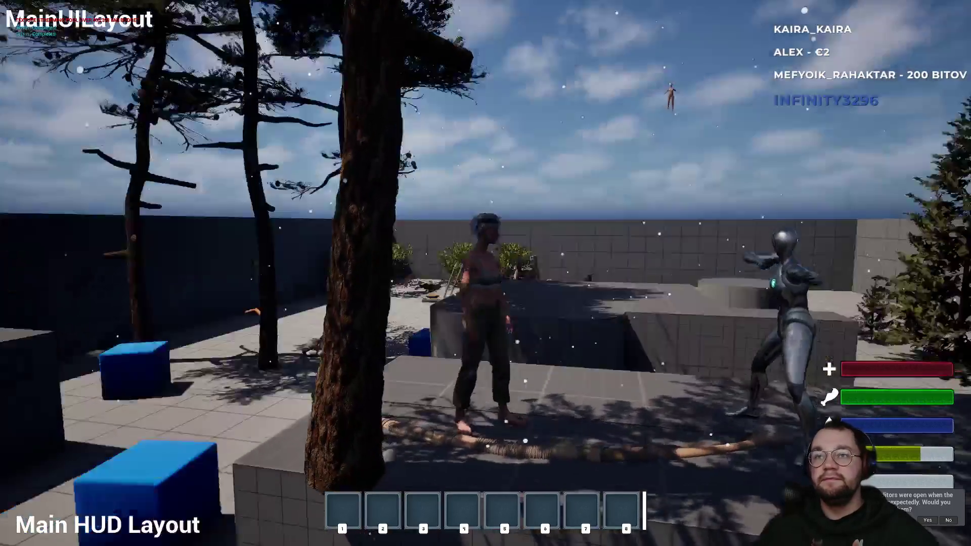
key(w)
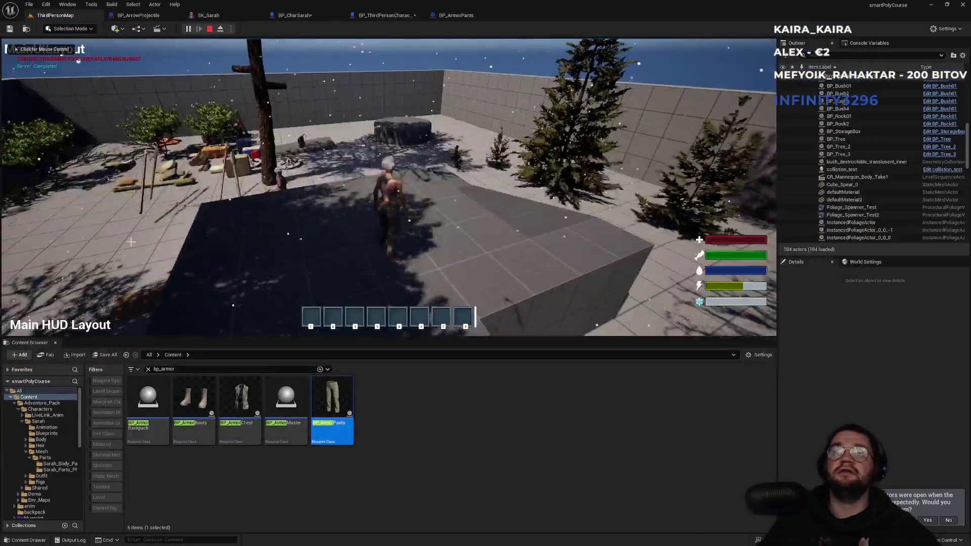
key(Escape)
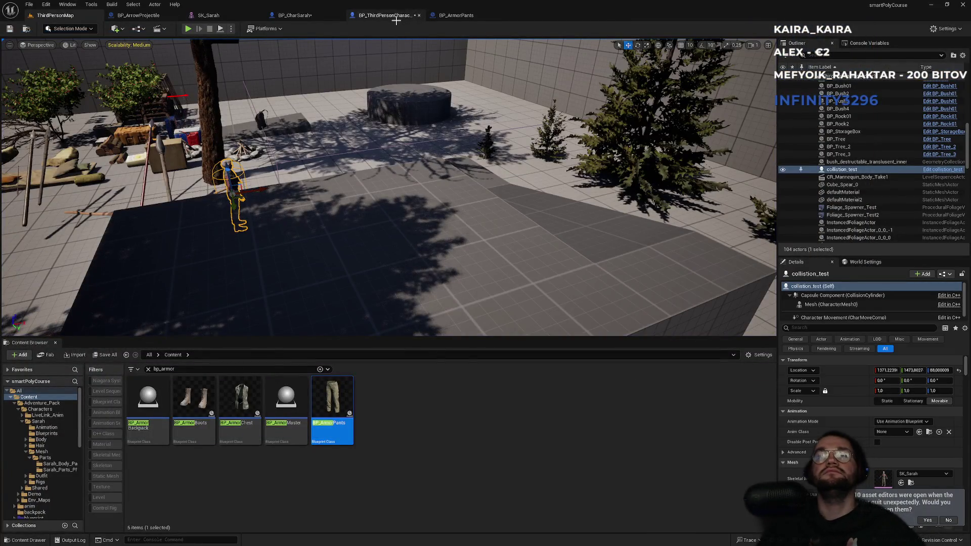
Check the BP_ThirdPersonCharacter graph, then back in the map deselect BP_ArmorPants and clear the bp_armor search
click(386, 16)
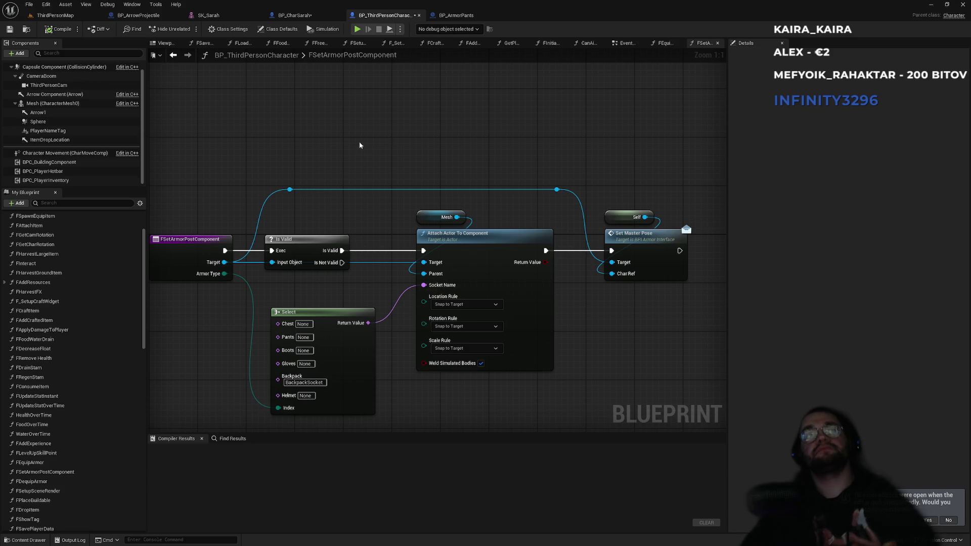
click(63, 18)
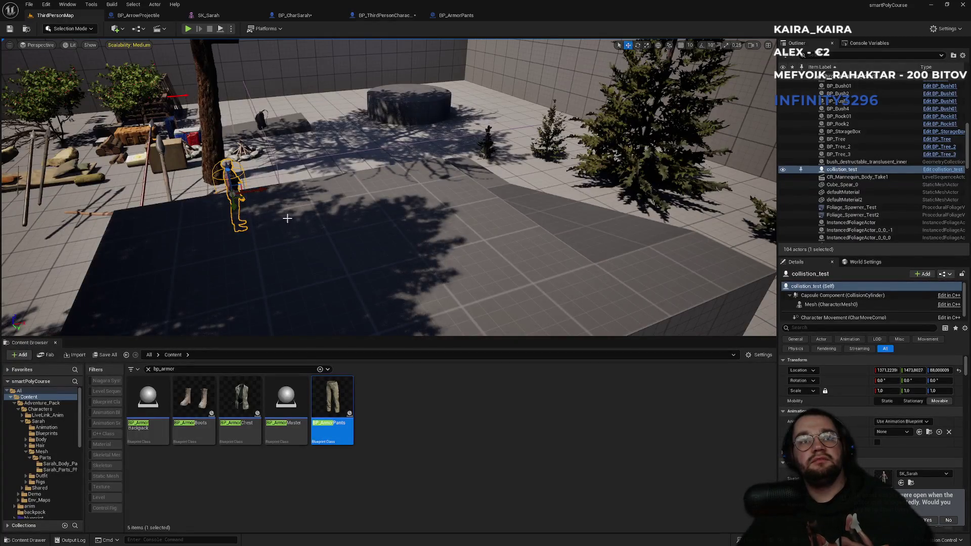
drag(287, 219, 273, 238)
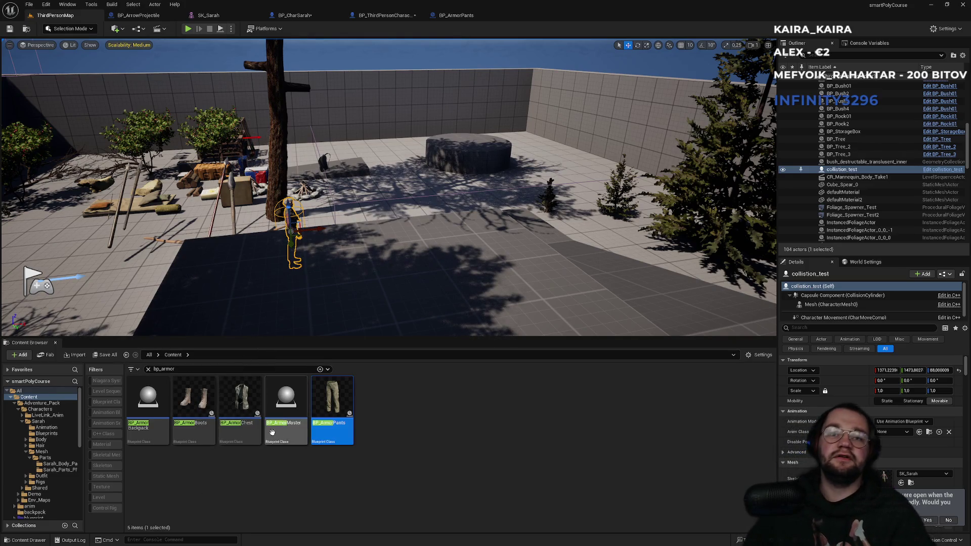
click(388, 443)
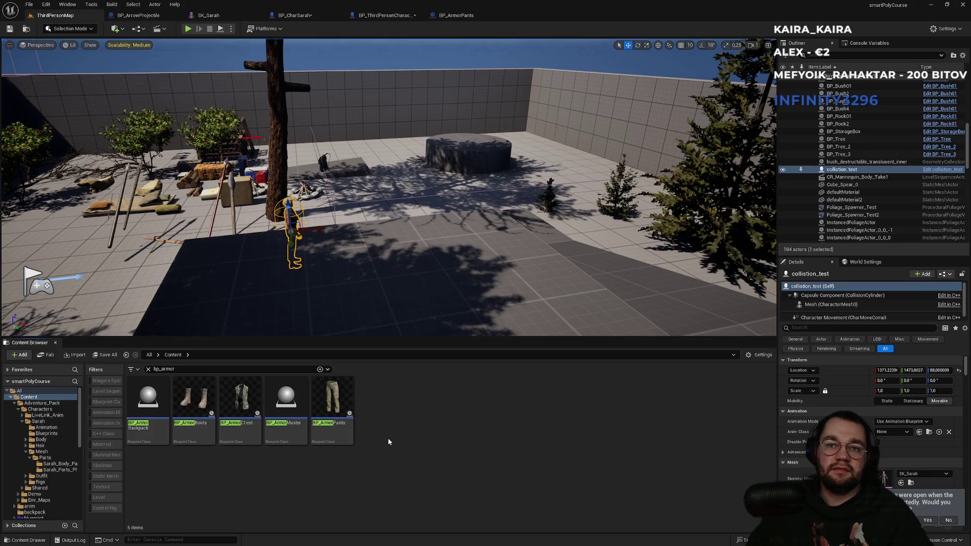
click(148, 369)
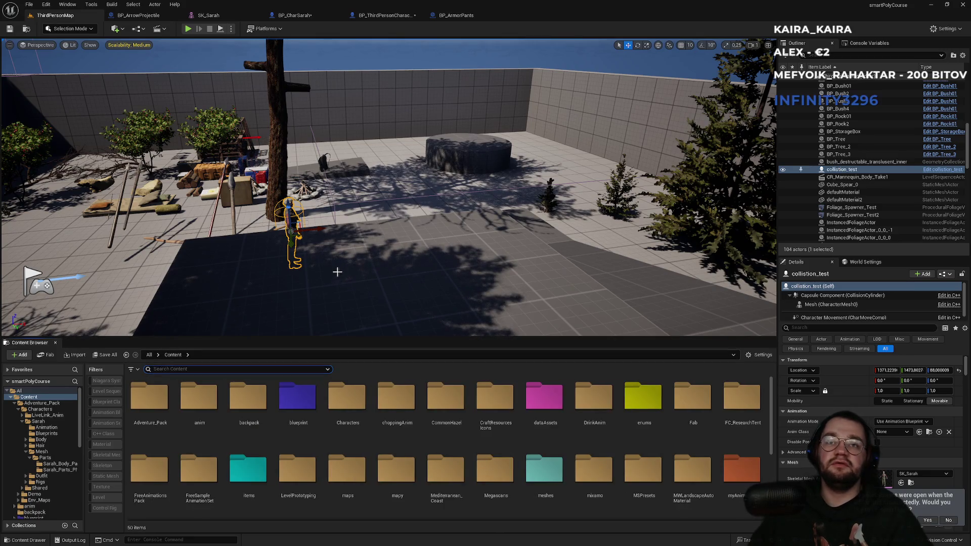
Fly close to the test character, inspect SK_Sarah's collision bodies, then return to ThirdPersonMap
drag(337, 273, 338, 272)
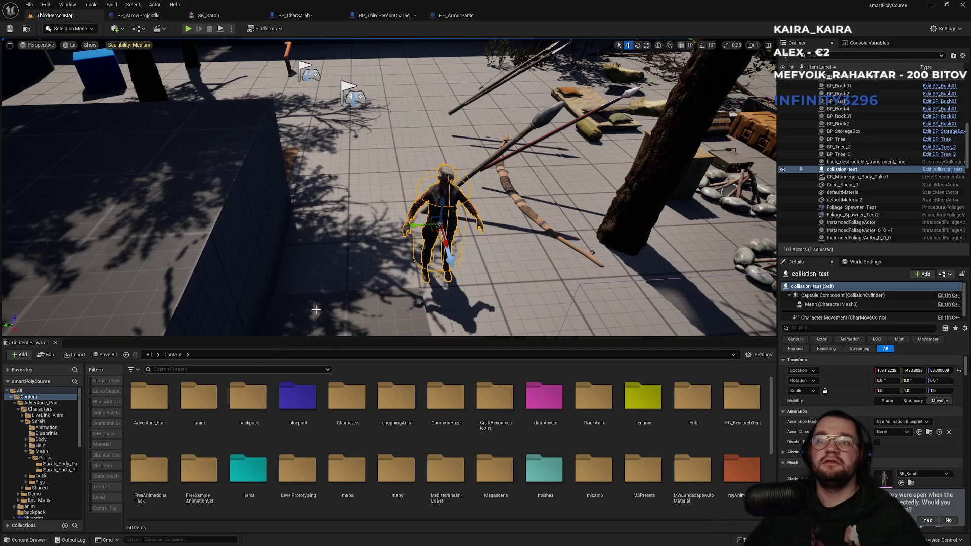
click(313, 23)
click(228, 19)
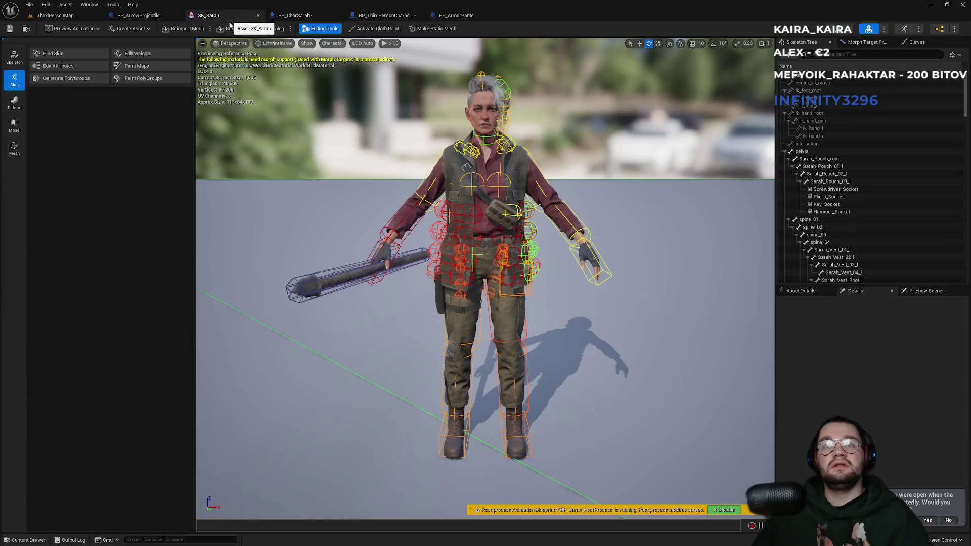
scroll(432, 229, up, 5)
scroll(431, 229, down, 5)
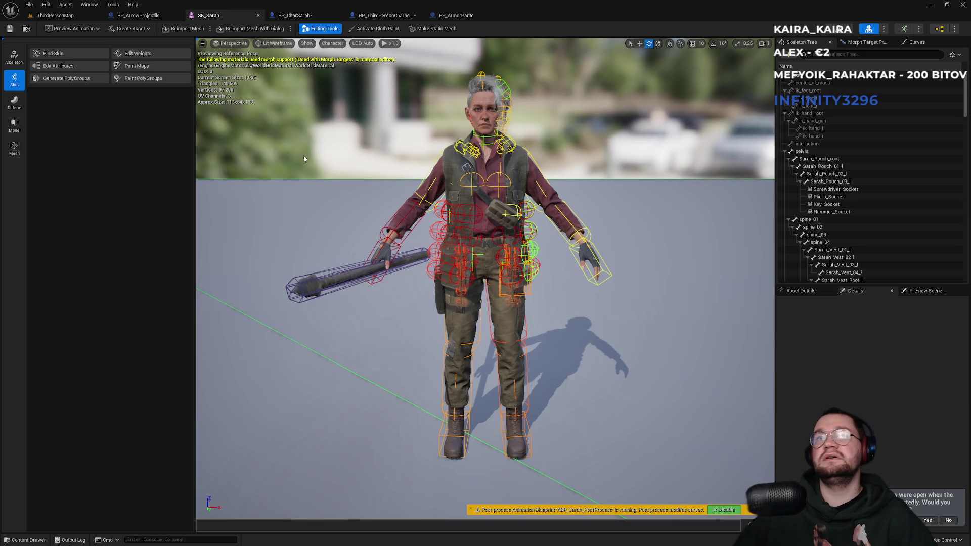
click(71, 15)
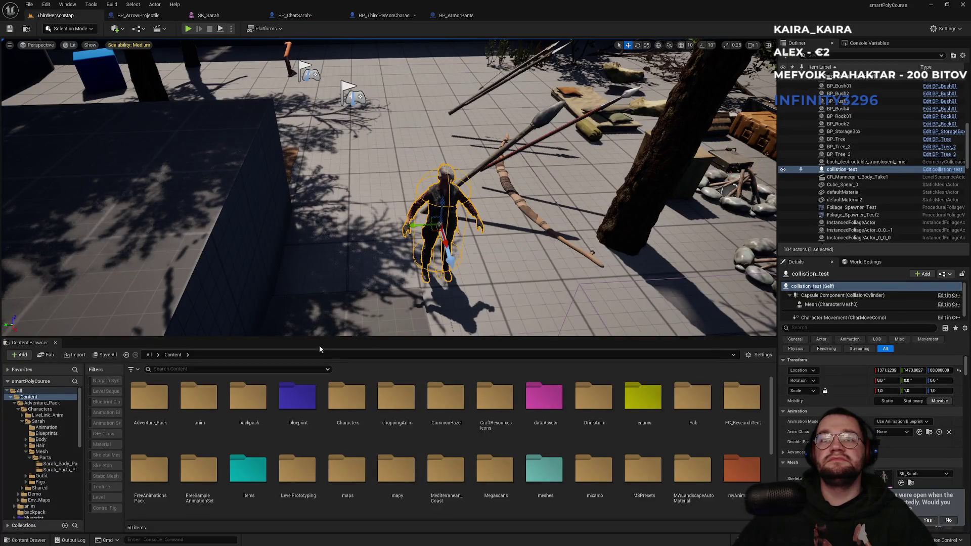
scroll(372, 400, down, 5)
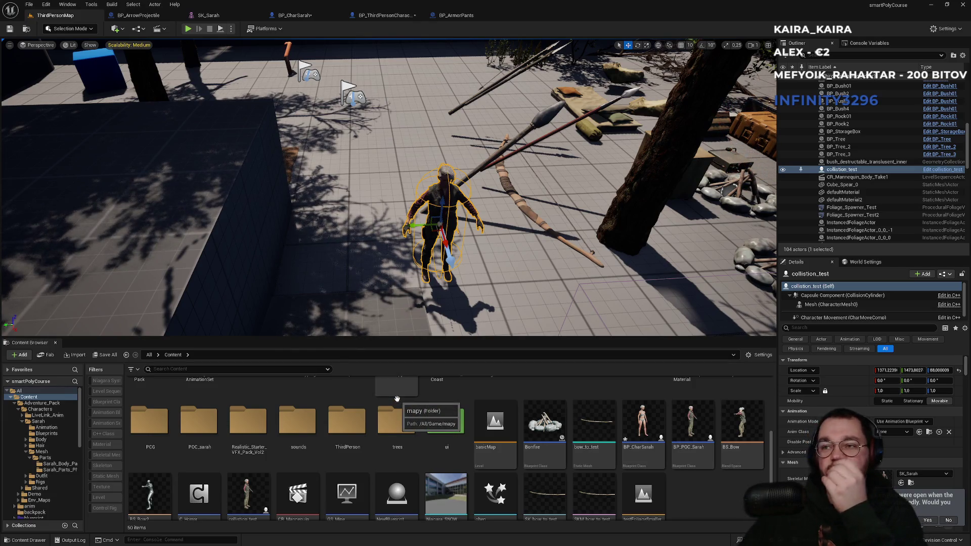
Review the BP_CharSarah, SK_Sarah and BP_ArrowProjectile event graph tabs
scroll(682, 481, down, 1)
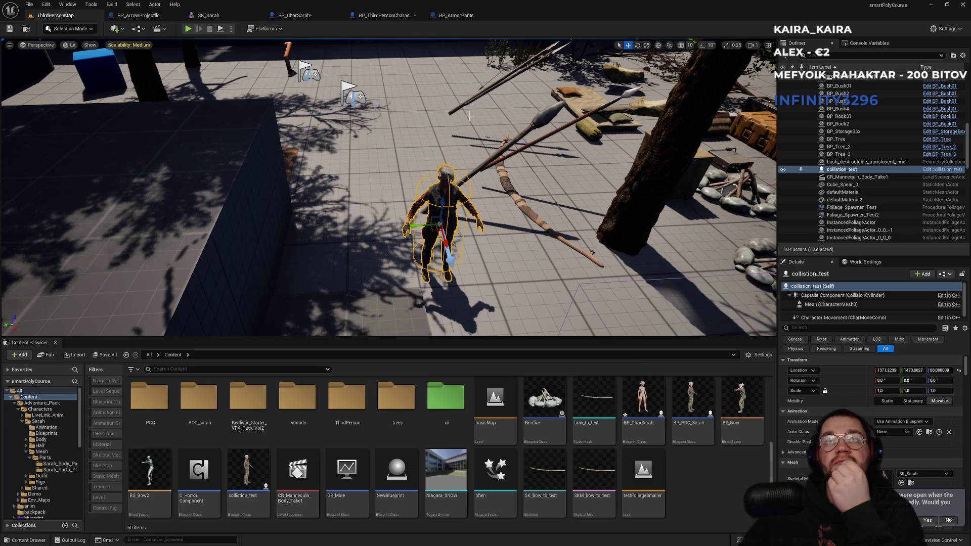
click(385, 15)
click(295, 15)
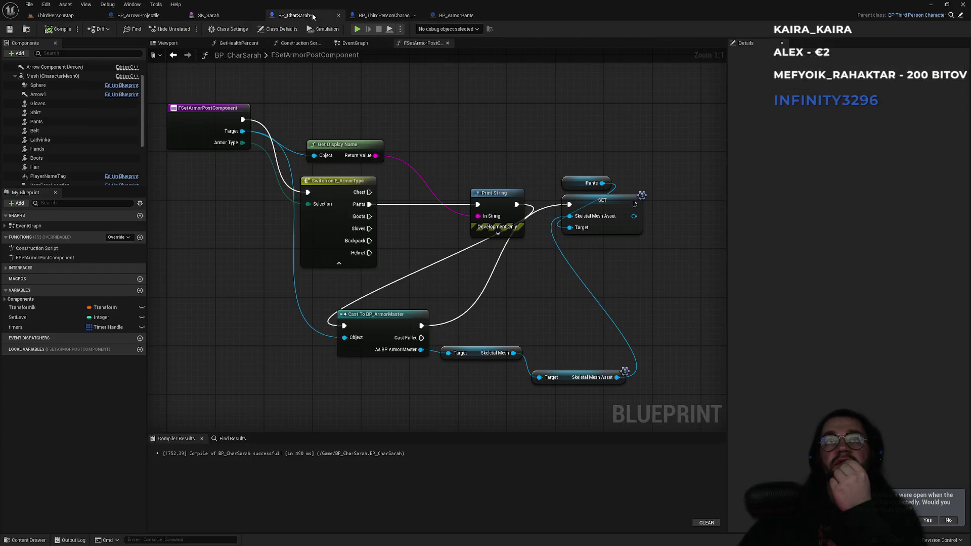
click(240, 16)
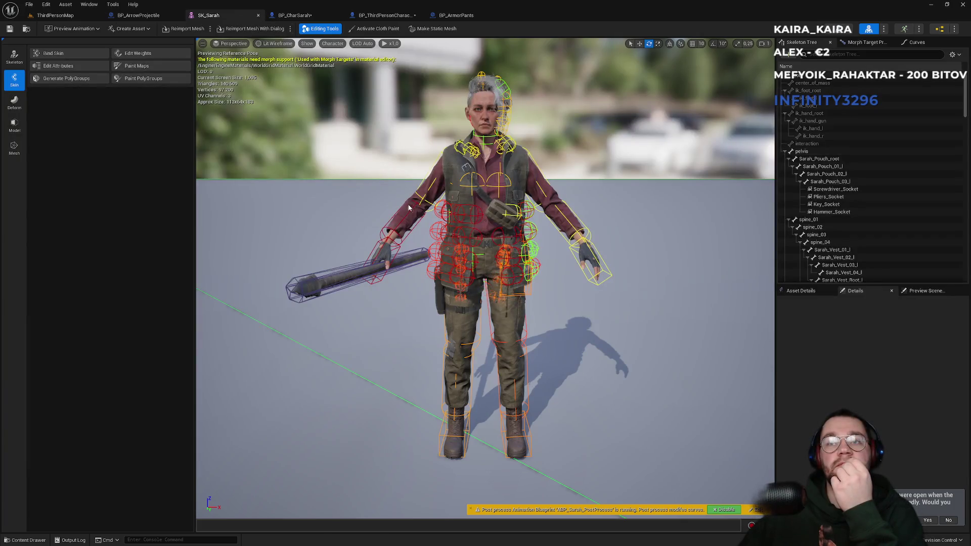
scroll(414, 213, down, 3)
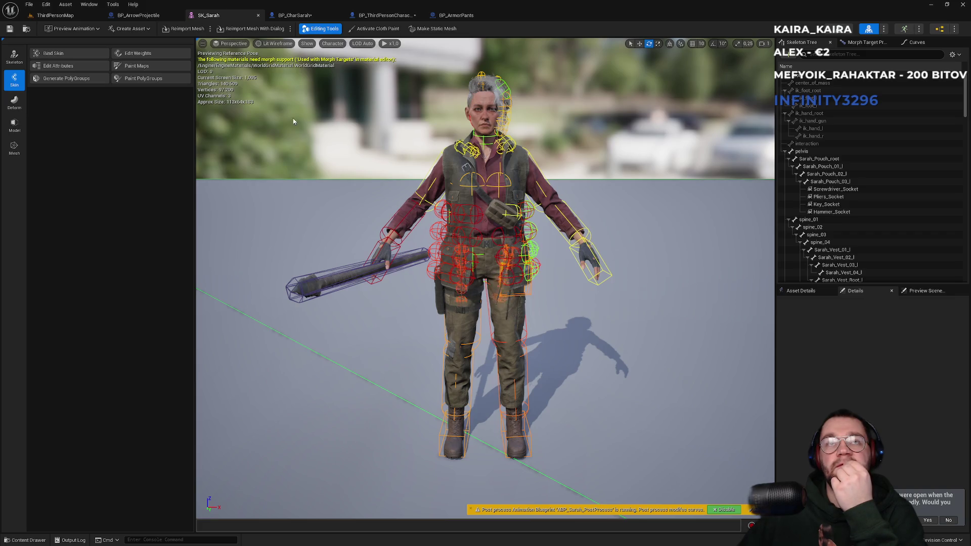
click(154, 16)
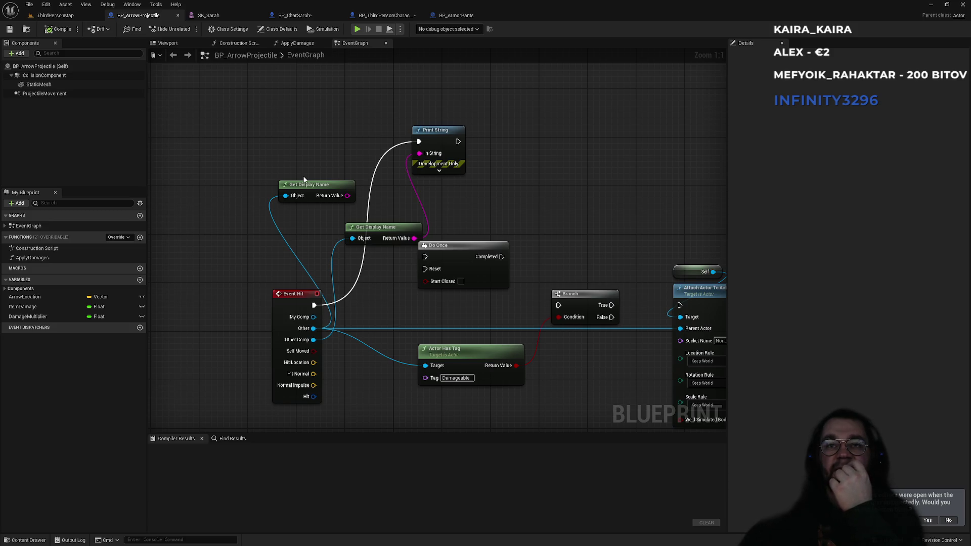
click(214, 18)
click(133, 17)
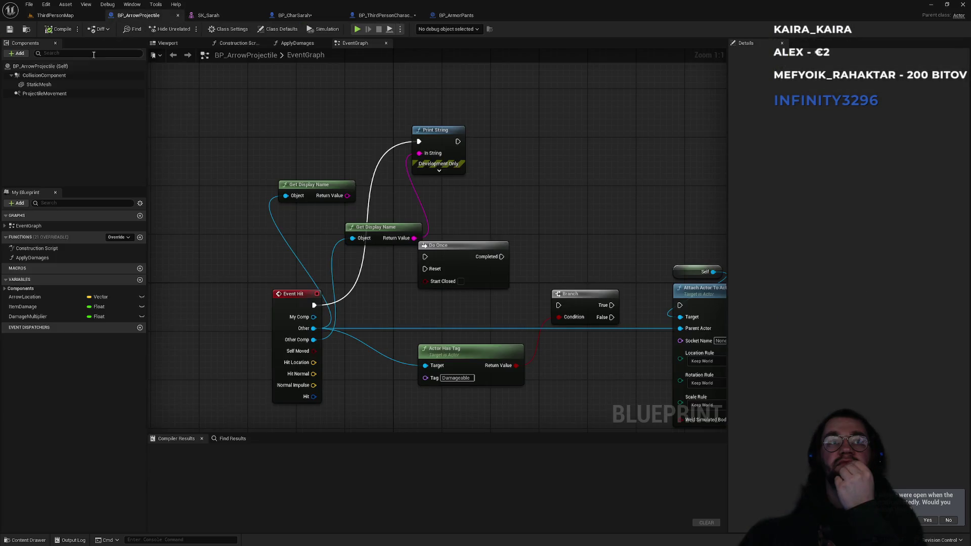
Select BP_CharSarah's Mesh component and browse to its SK_Sarah_Full_Body asset
click(300, 17)
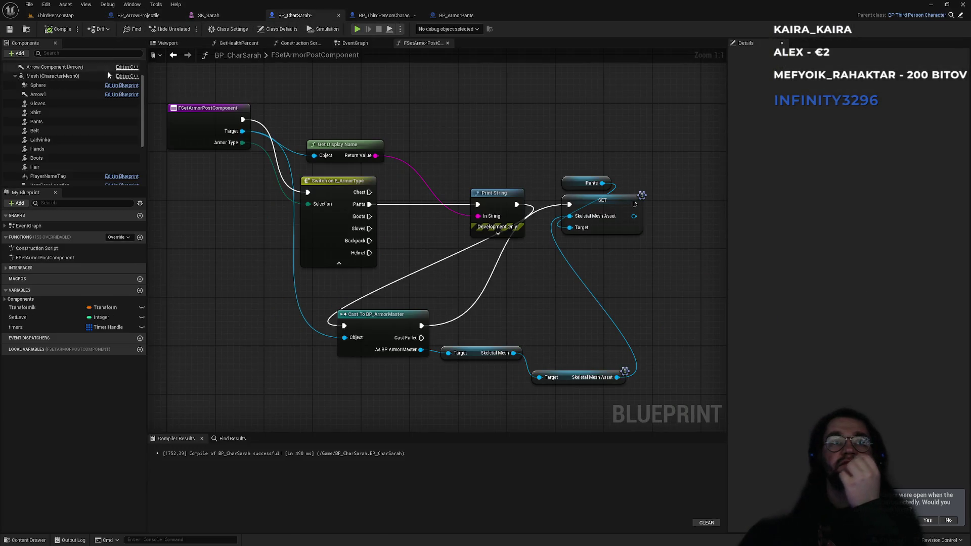
click(52, 76)
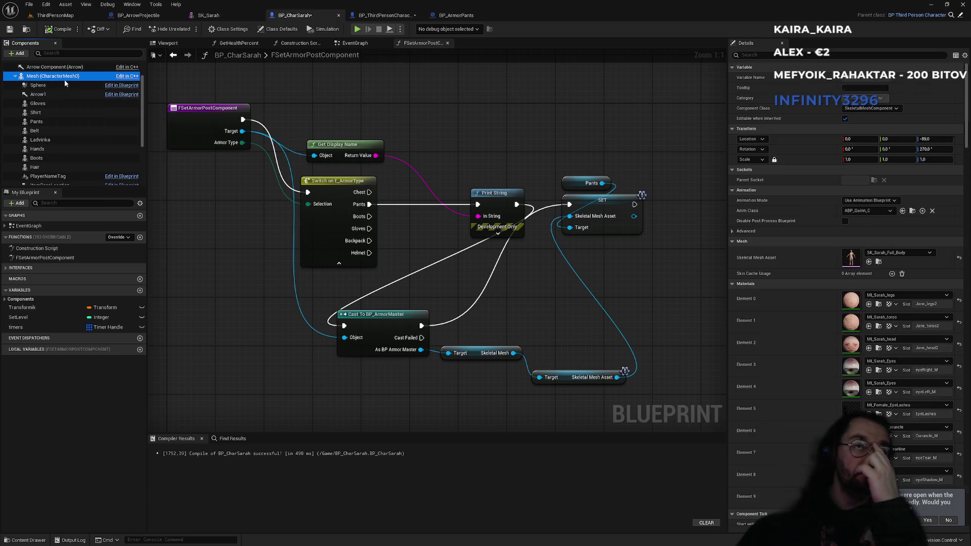
click(878, 263)
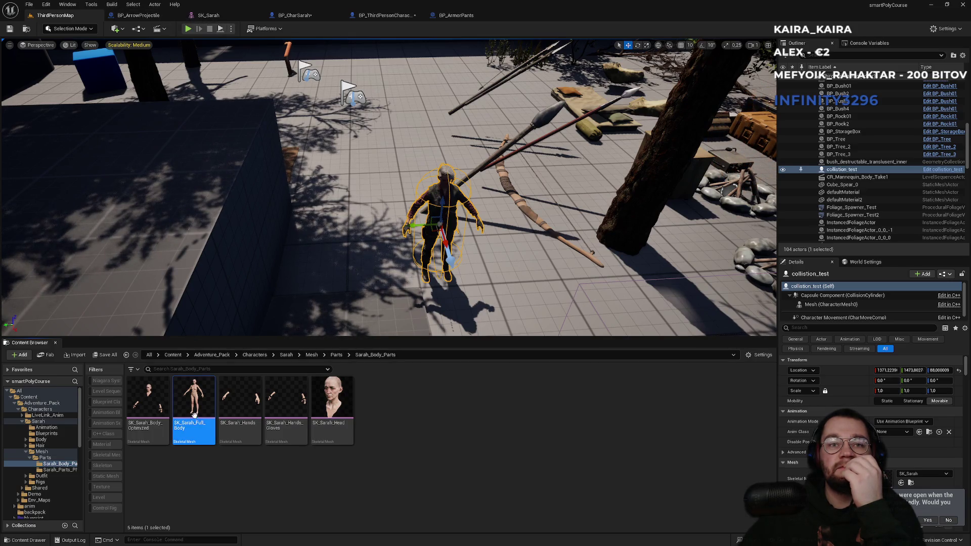
Open the PHYS_Sarah_Chest physics asset from the Sarah_Parts_Physics folder
click(336, 355)
click(209, 436)
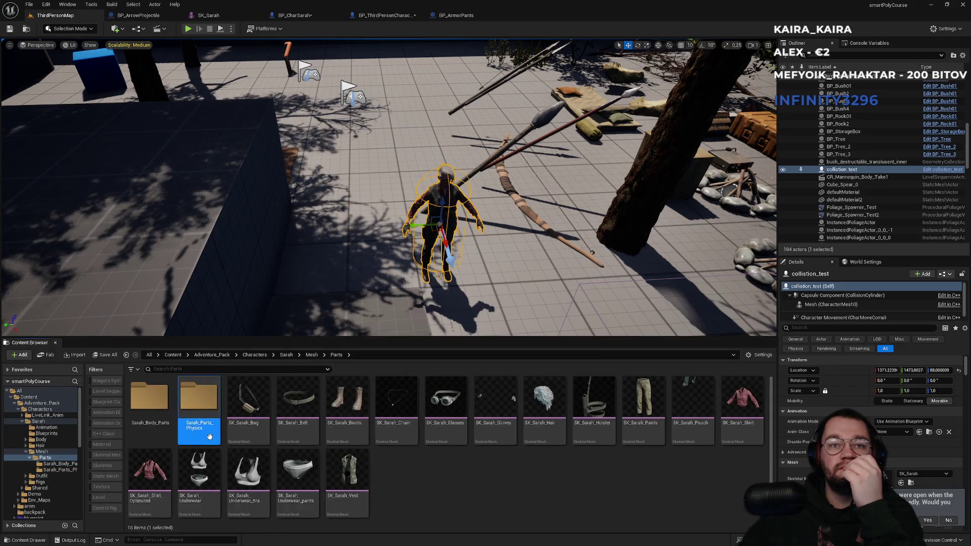
double_click(209, 436)
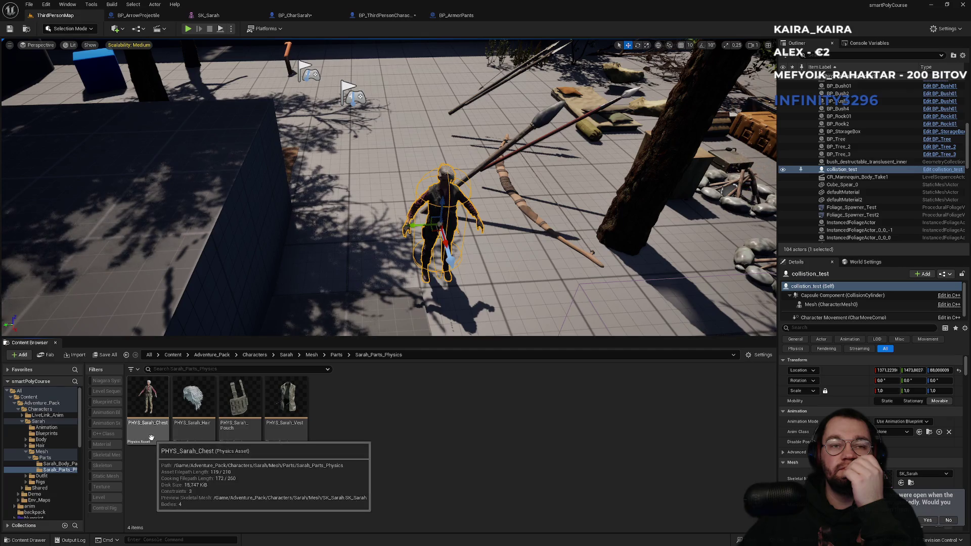
mouse_move(147, 438)
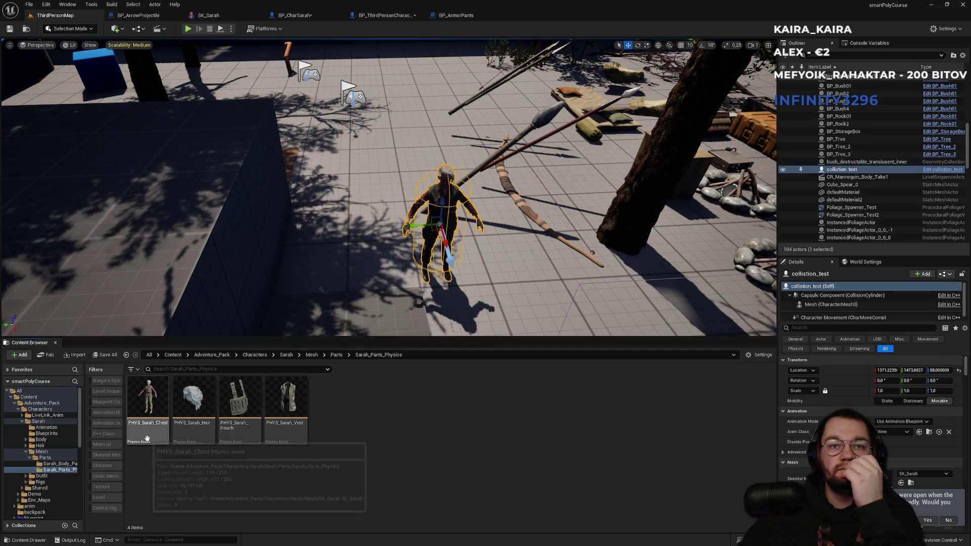
double_click(147, 438)
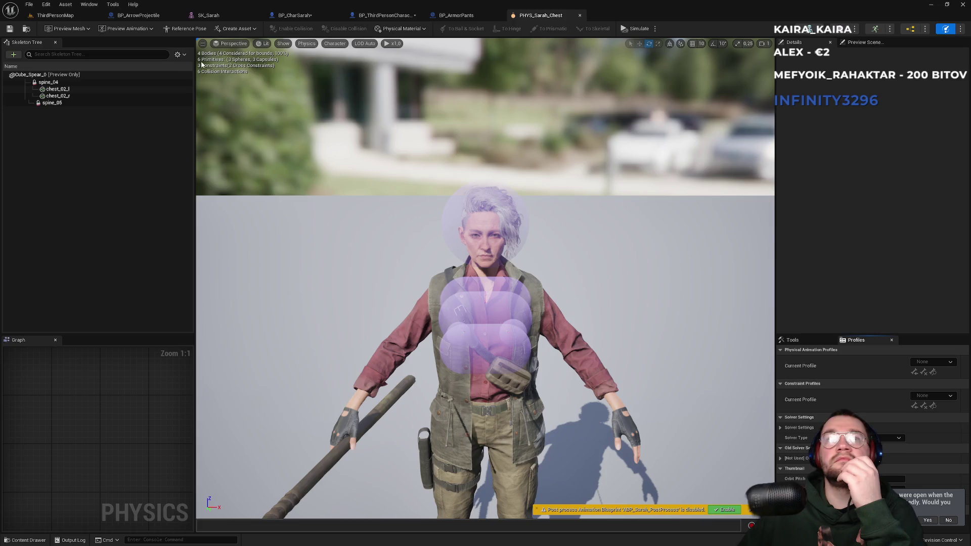
Go up to Sarah's Mesh folder and open the PHYS_Sarah physics asset
click(56, 15)
mouse_move(147, 438)
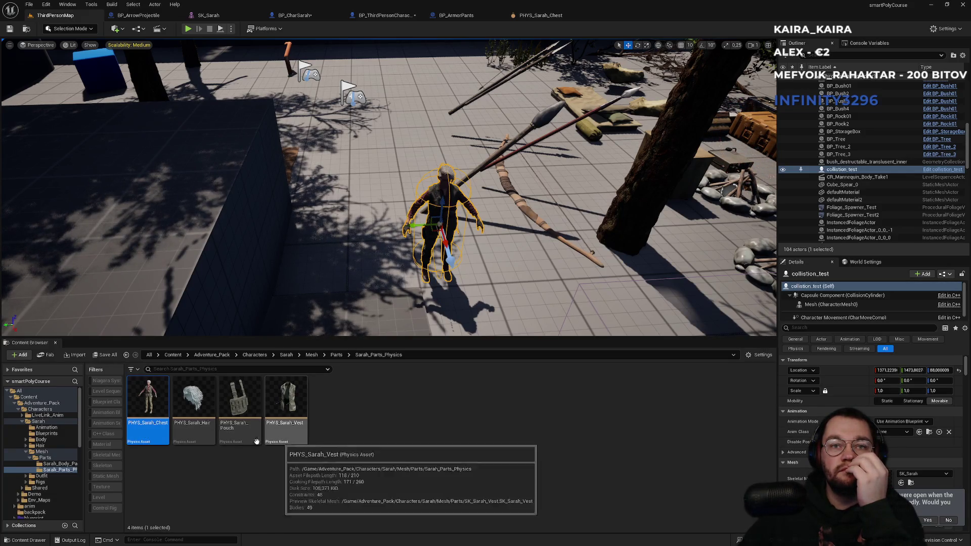
click(336, 354)
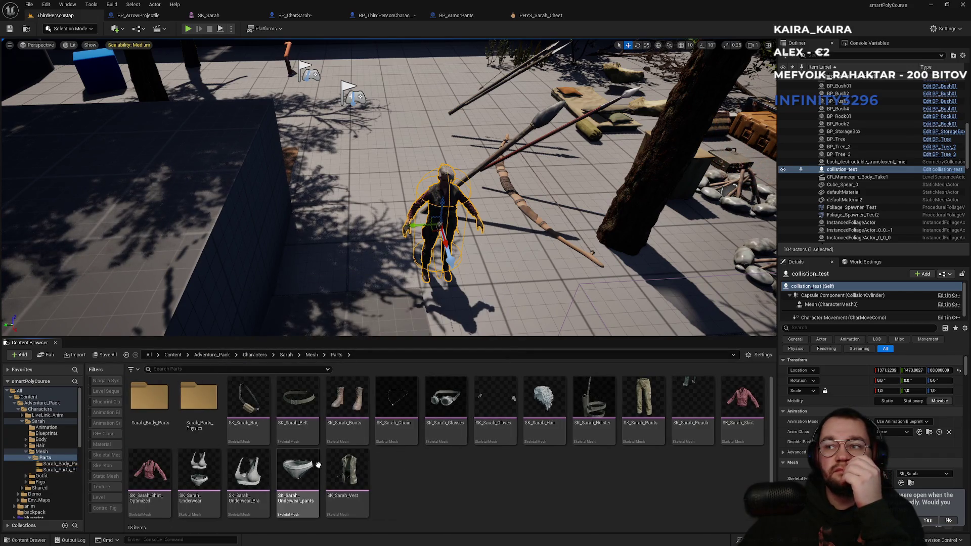
click(312, 356)
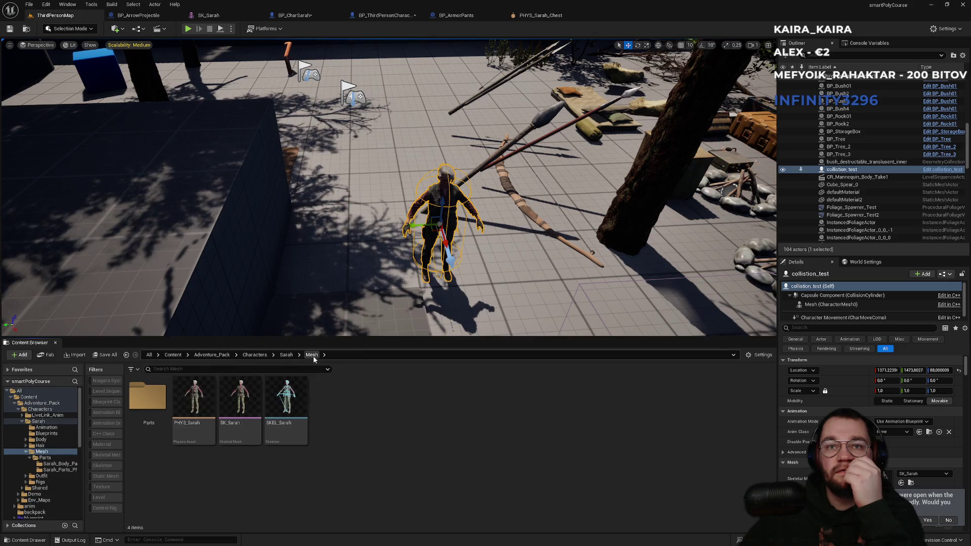
click(210, 444)
double_click(209, 443)
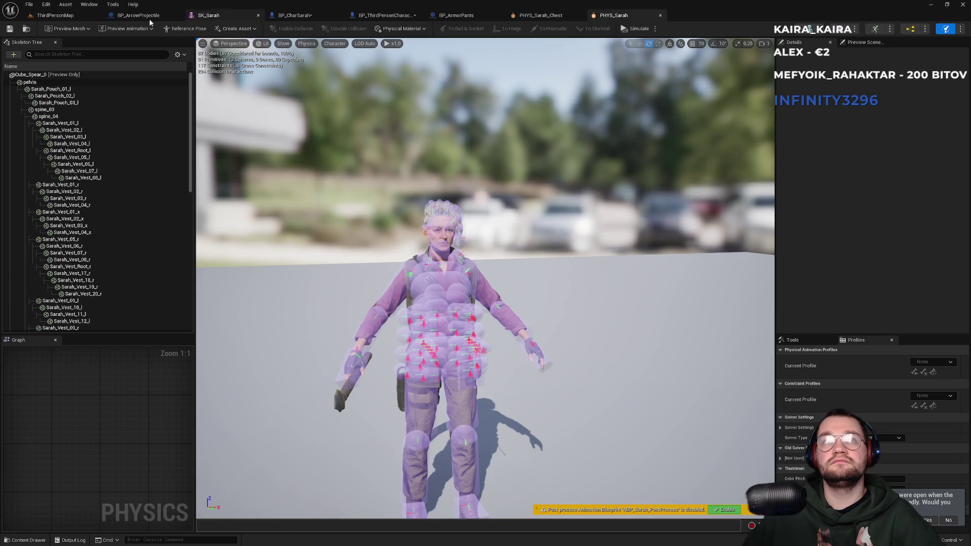
Cycle through the ThirdPersonMap, BP_CharSarah and BP_ThirdPersonCharacter tabs, ending on SK_Sarah
click(56, 15)
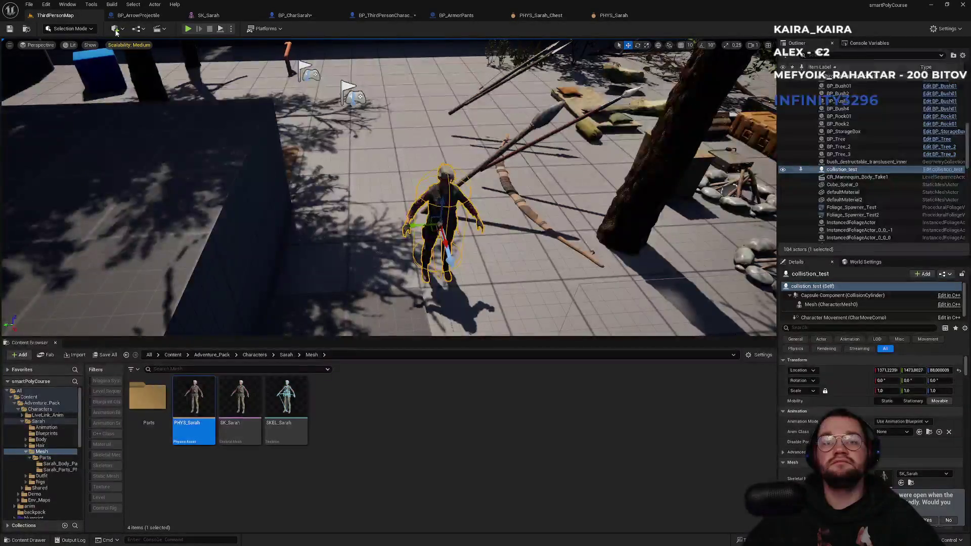
click(216, 15)
click(295, 15)
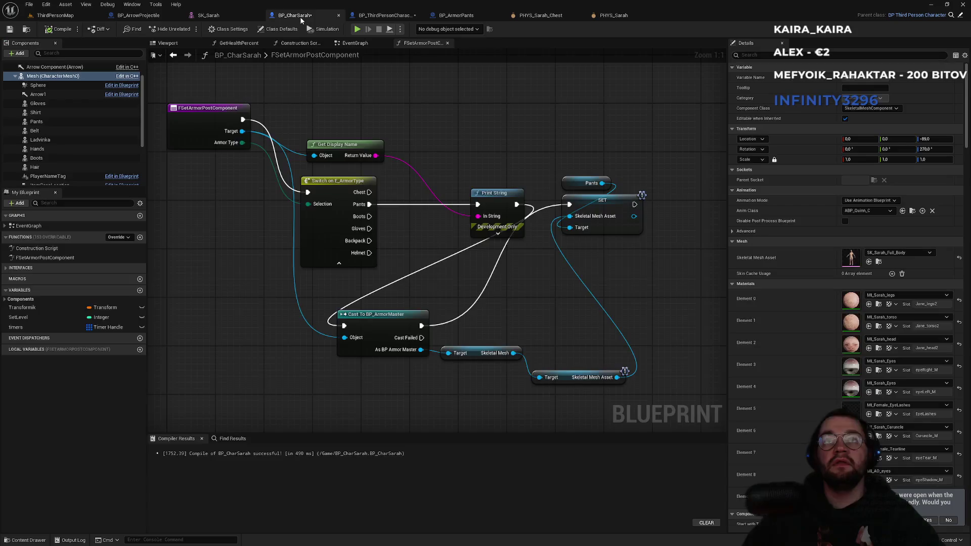
click(373, 16)
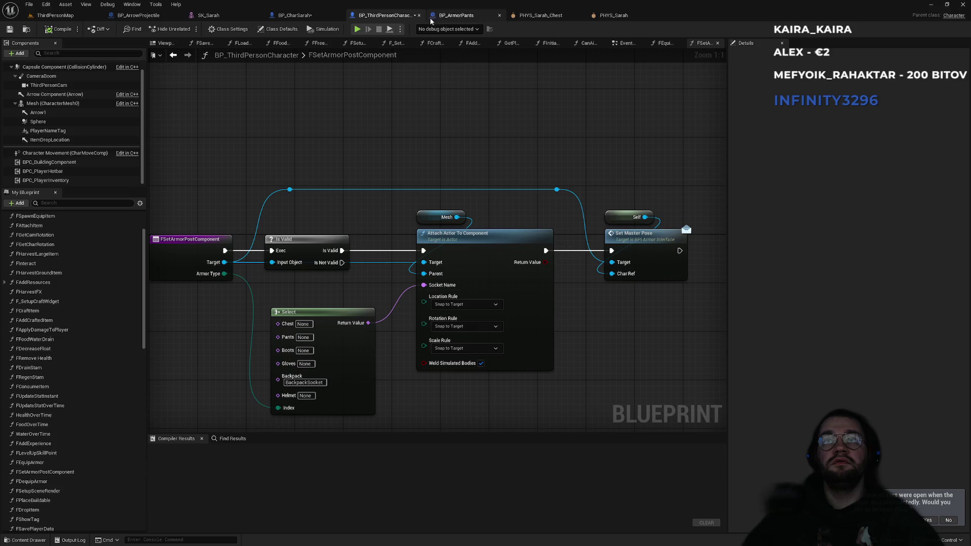
click(313, 20)
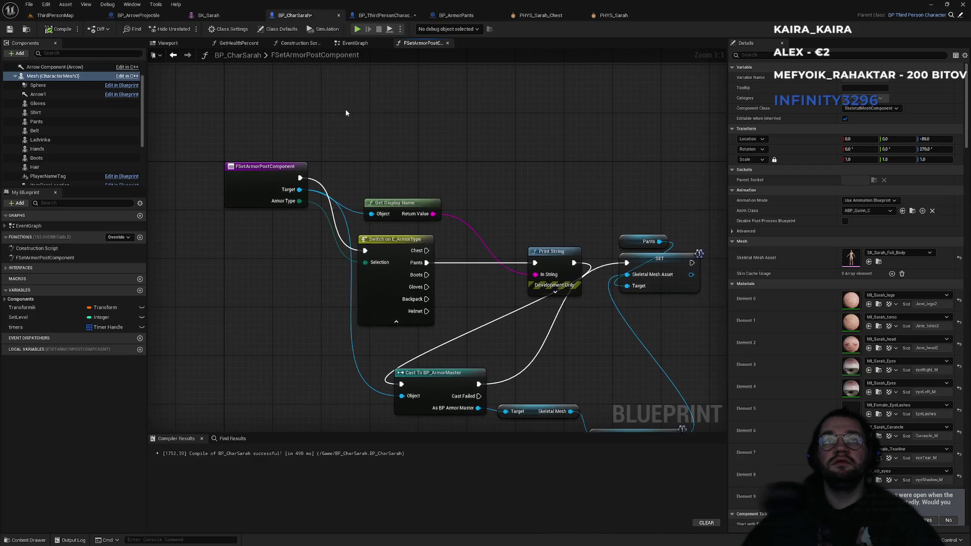
click(234, 18)
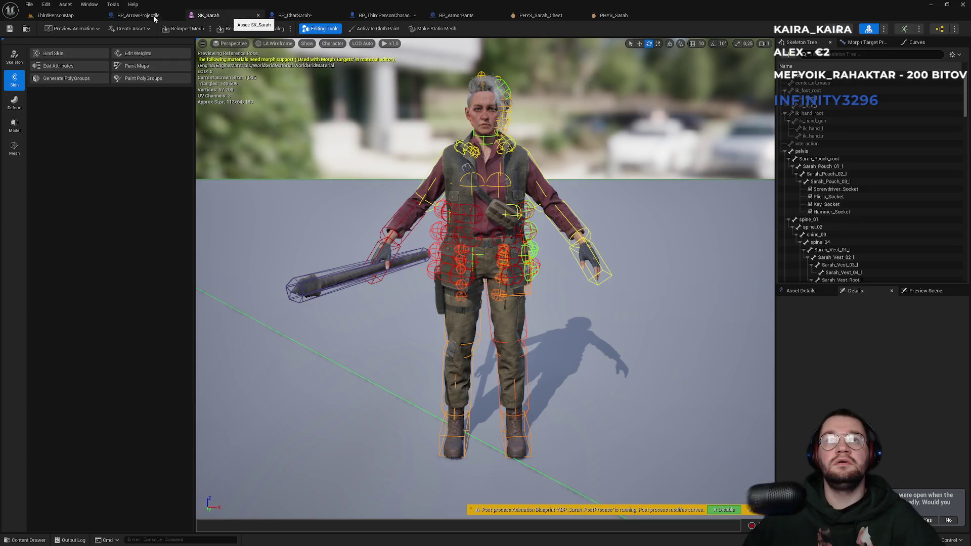
Add a comment in BP_ArrowProjectile's Event Graph noting mesh hits need Other Comp plus a physics asset
click(155, 17)
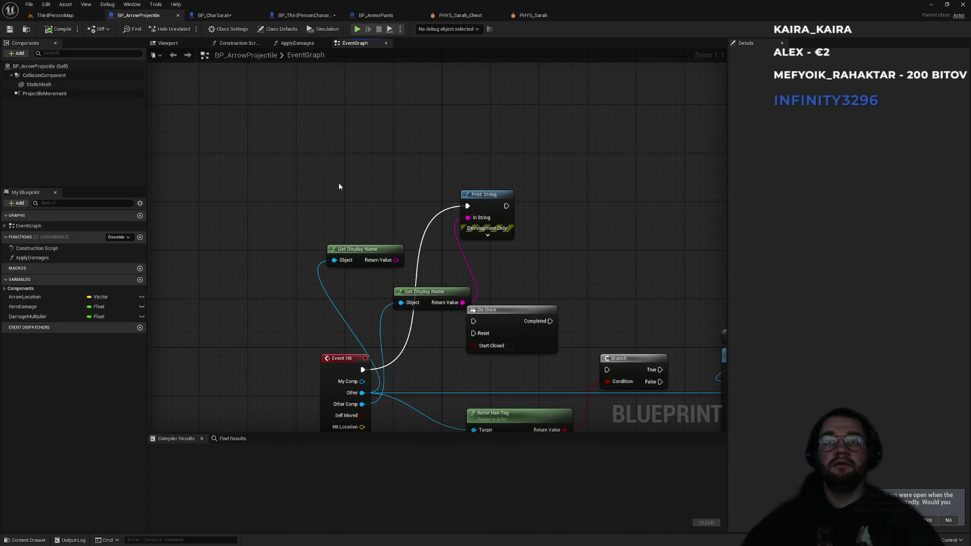
text(c)
text(If u want to HIT mesh)
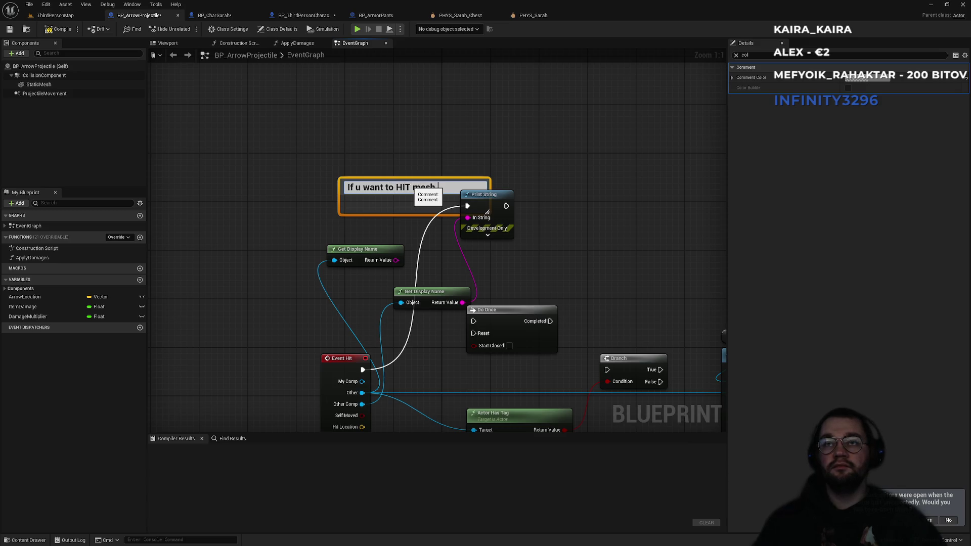
text(use Other Comp)
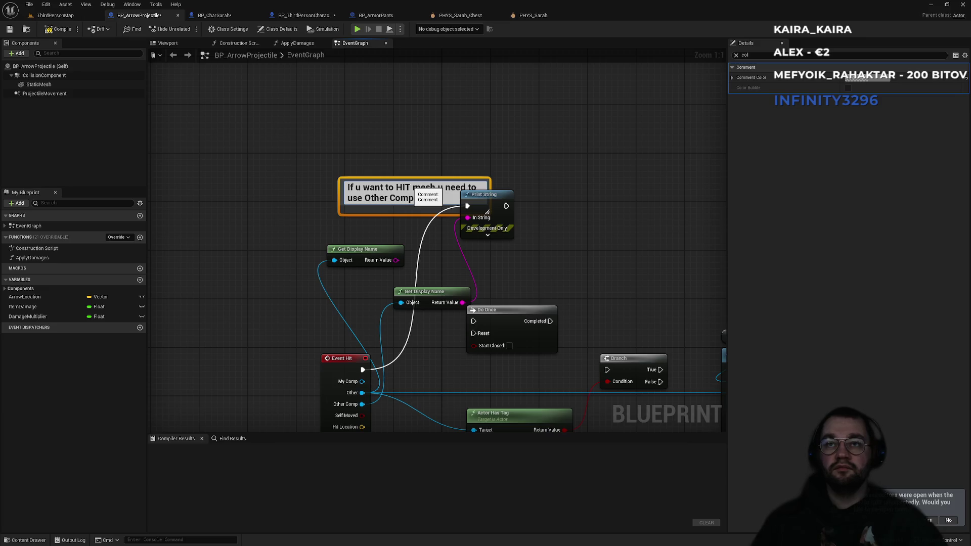
text( ()
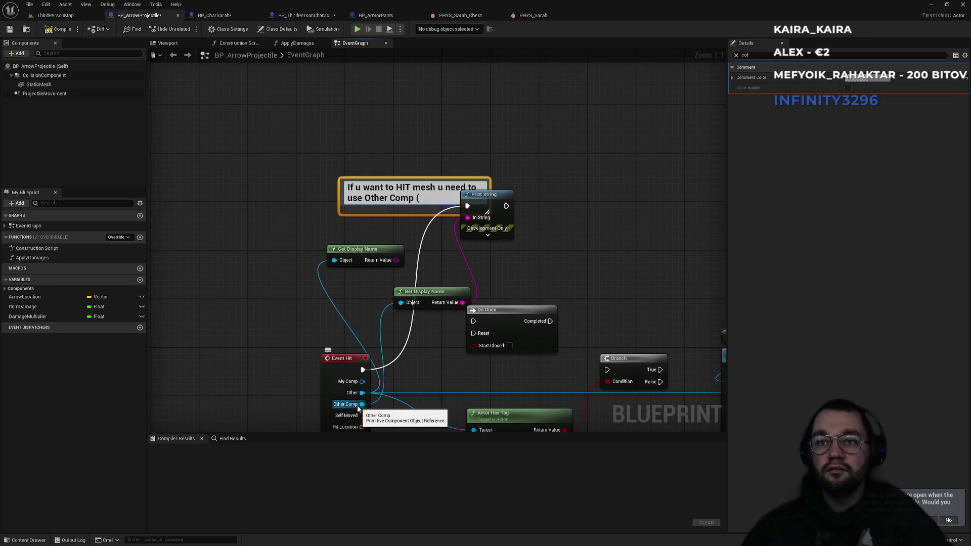
text(Primitive)
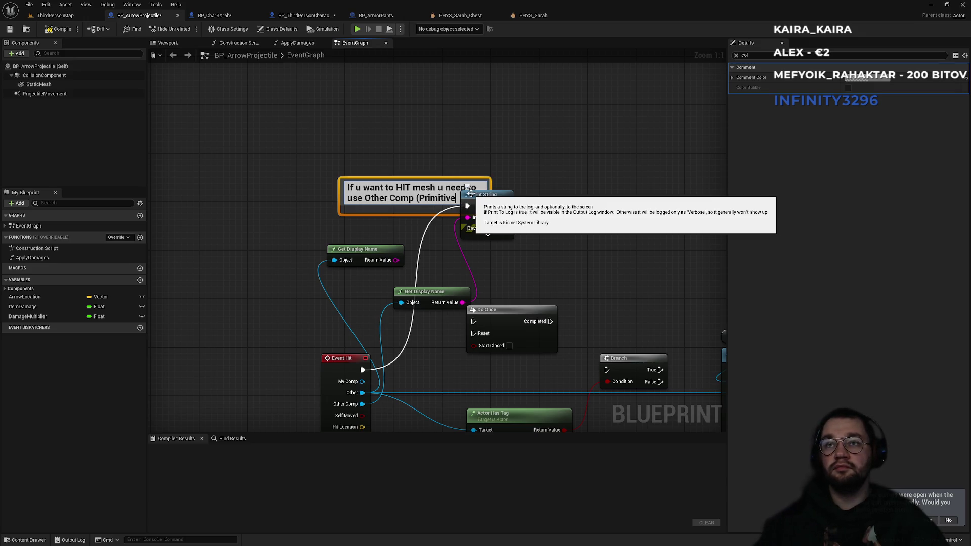
text( object) + mesh need)
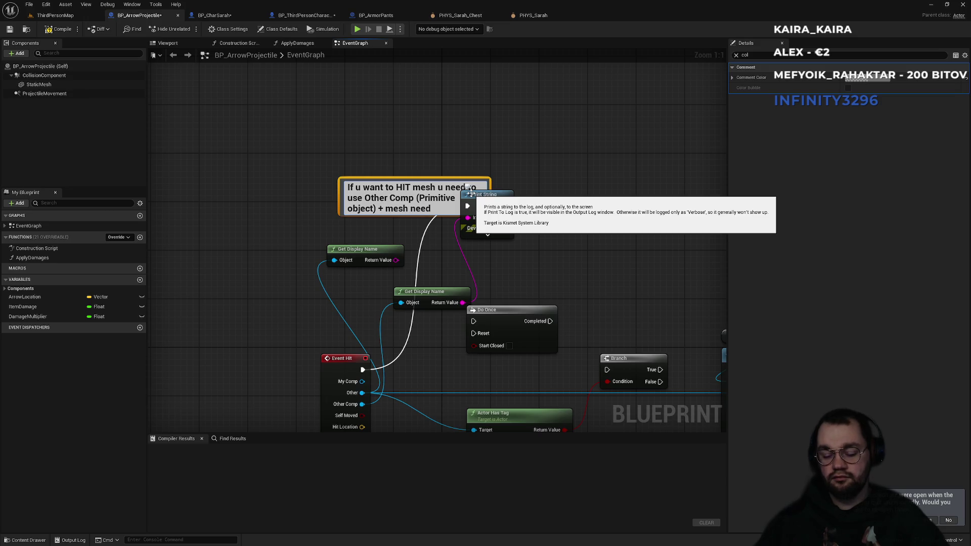
click(502, 152)
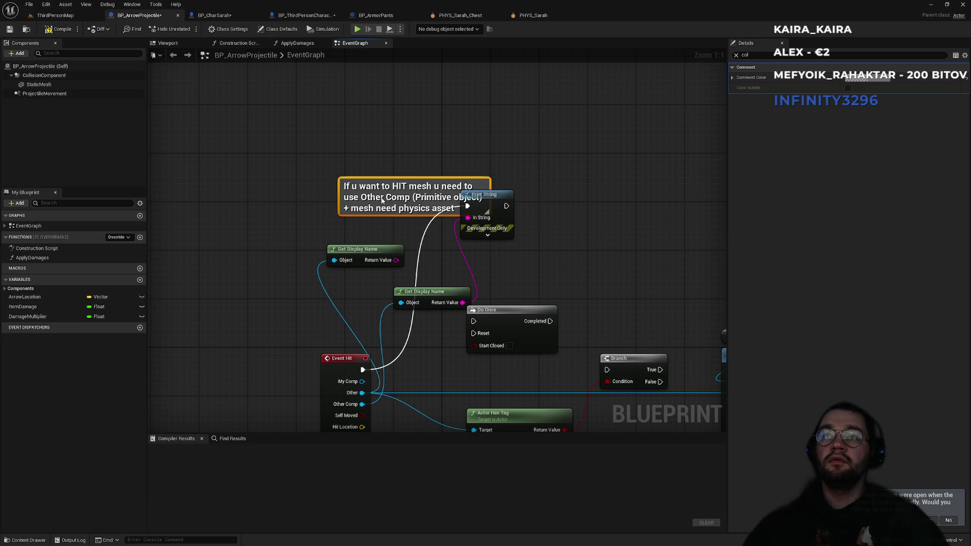
Move the comment clear of Print String and expand its Graph Node and Comment details
drag(387, 200, 339, 200)
click(736, 55)
click(738, 68)
click(732, 90)
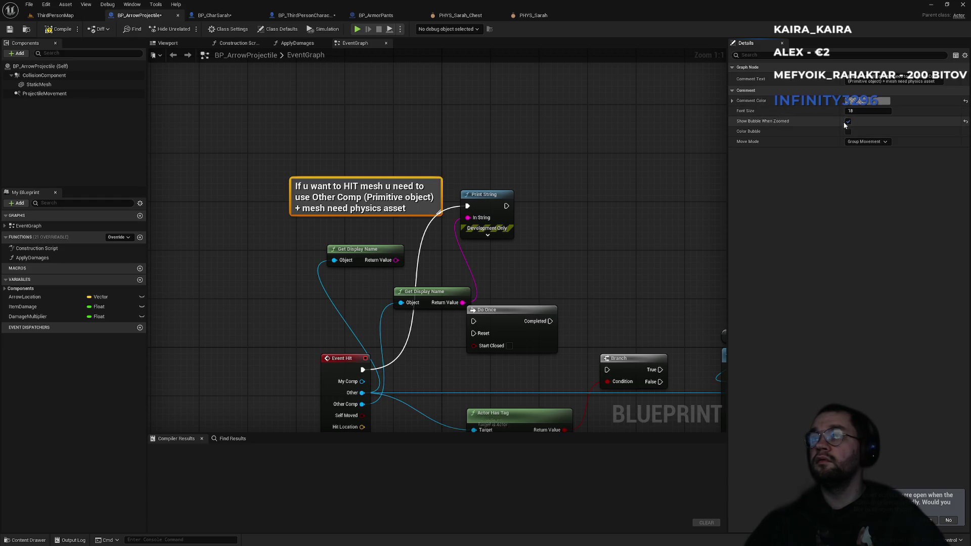
click(536, 181)
scroll(569, 202, down, 5)
scroll(518, 184, up, 5)
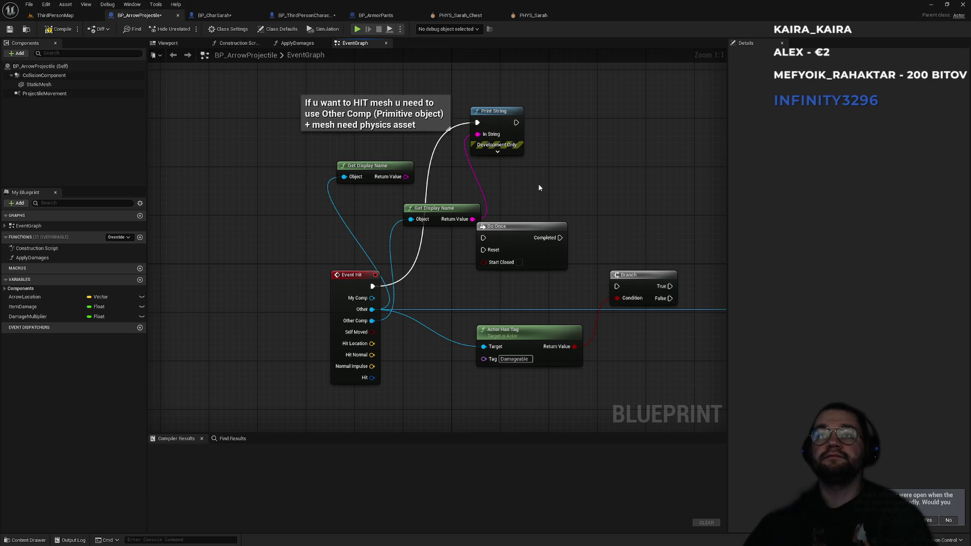
Delete the Get Display Name nodes and debug Print String, wiring Event Hit straight to the Branch
drag(421, 215, 410, 218)
key(Delete)
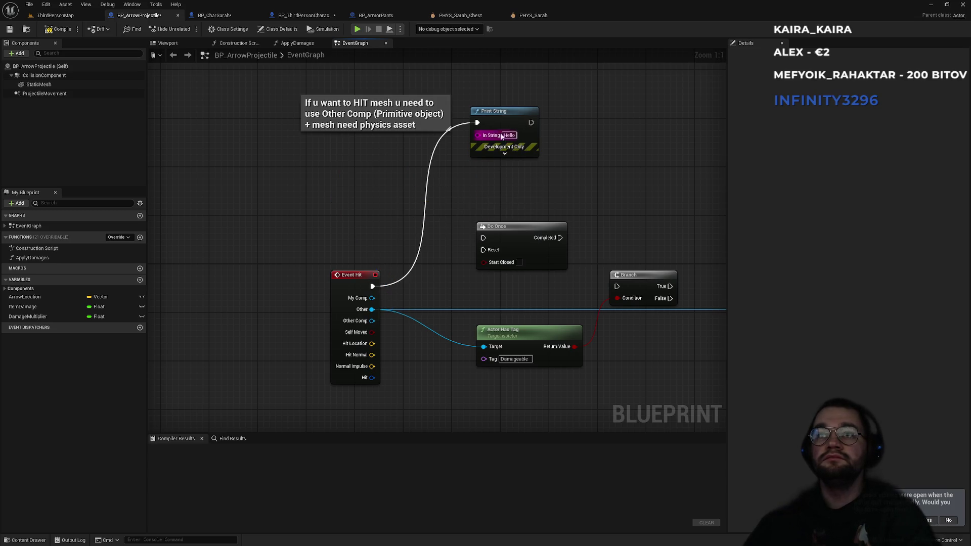
click(500, 111)
key(Delete)
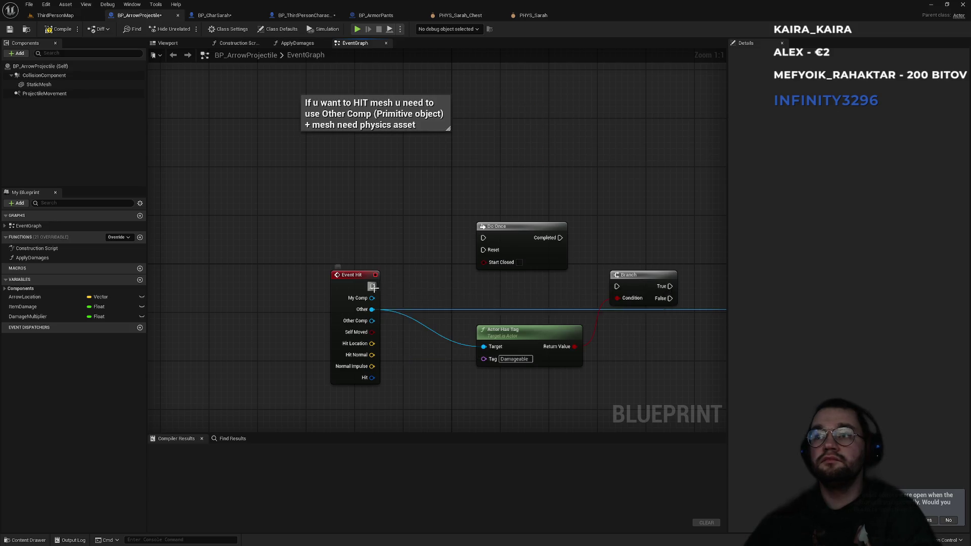
drag(373, 287, 617, 286)
drag(438, 285, 507, 287)
Remove the Print String after the Branch and wire the first Branch's True into the second Branch
scroll(347, 202, down, 2)
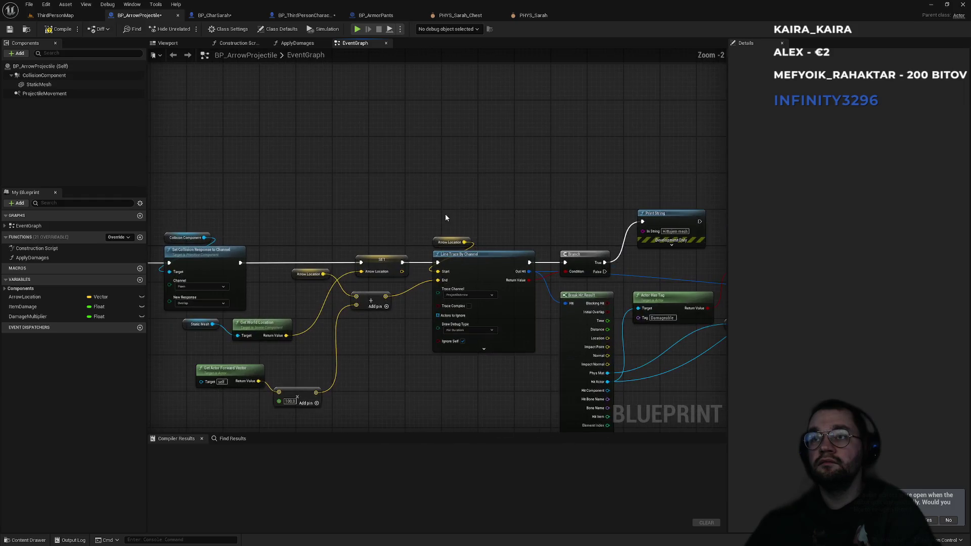
scroll(347, 172, up, 2)
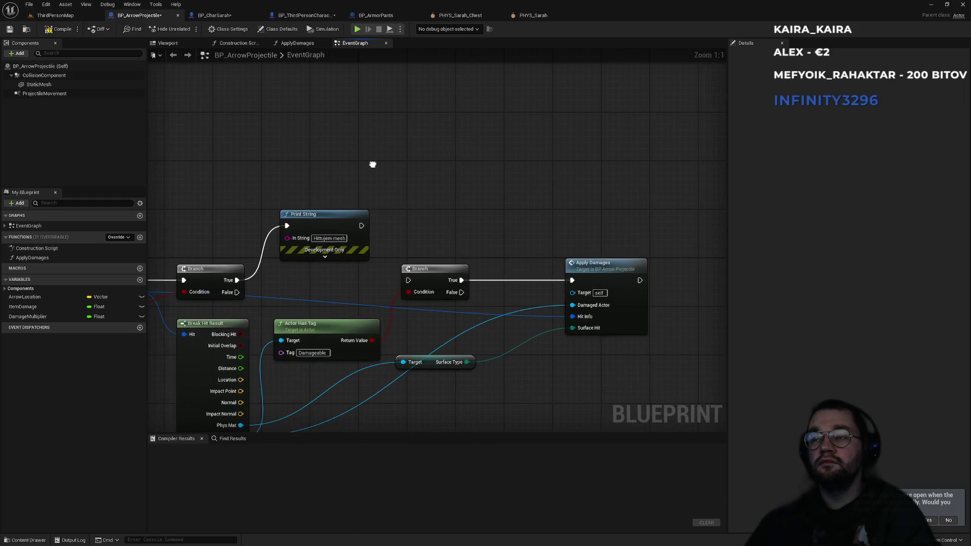
click(501, 213)
key(Delete)
drag(556, 279, 384, 279)
click(55, 15)
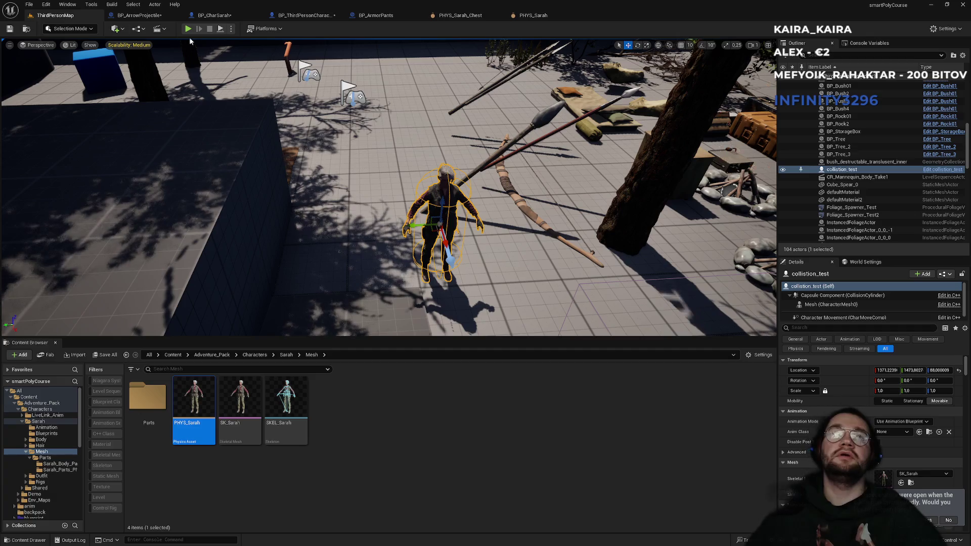
Set the Number of Players in the Play options and restart the play session
click(198, 24)
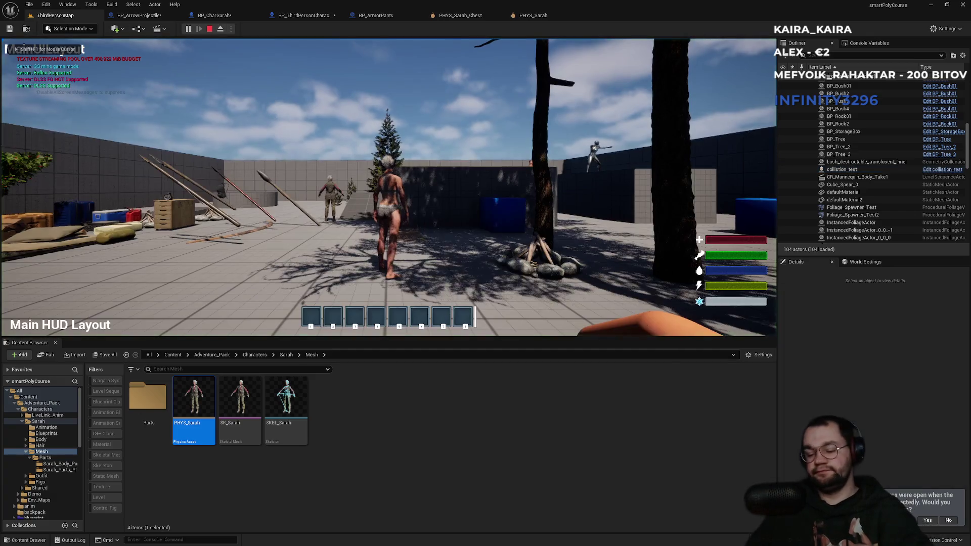
key(F11)
key(F11)
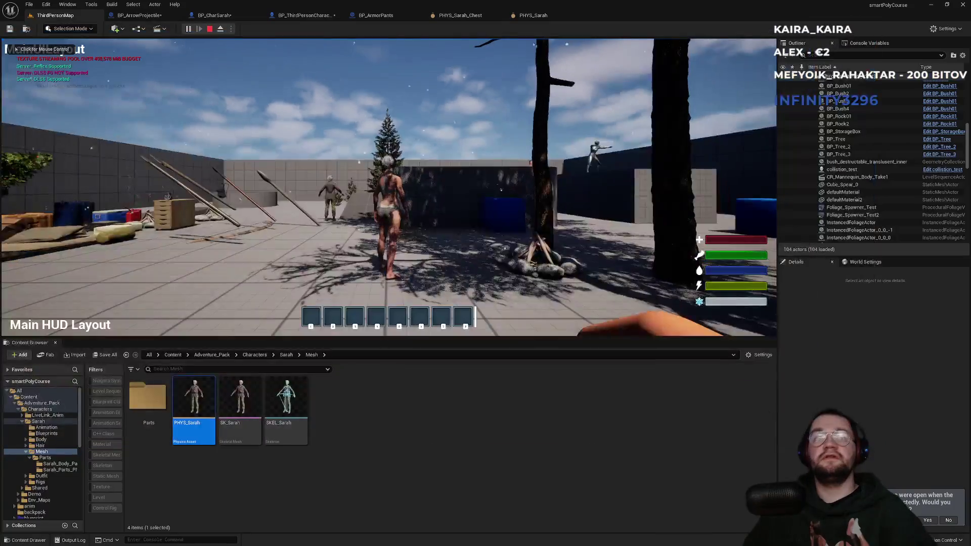
key(Escape)
click(231, 28)
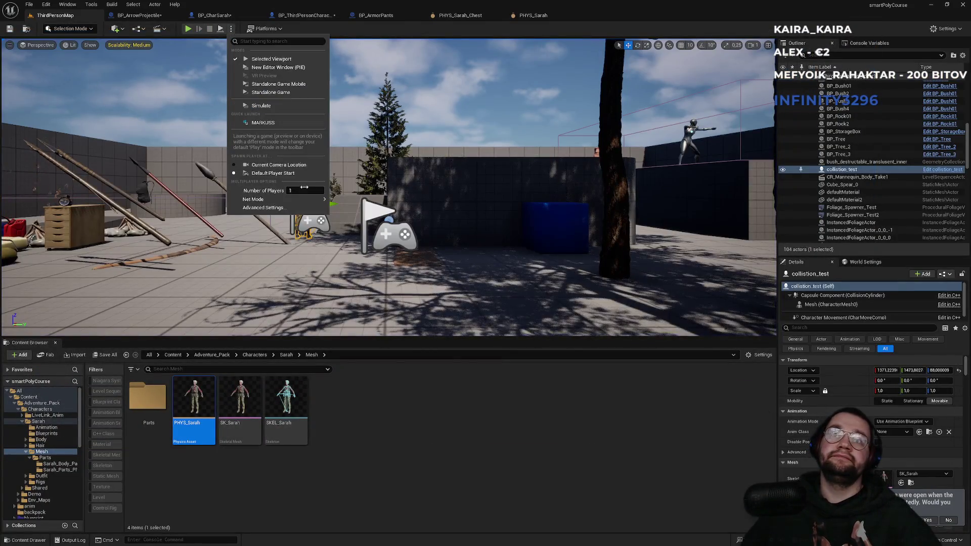
click(339, 196)
click(189, 29)
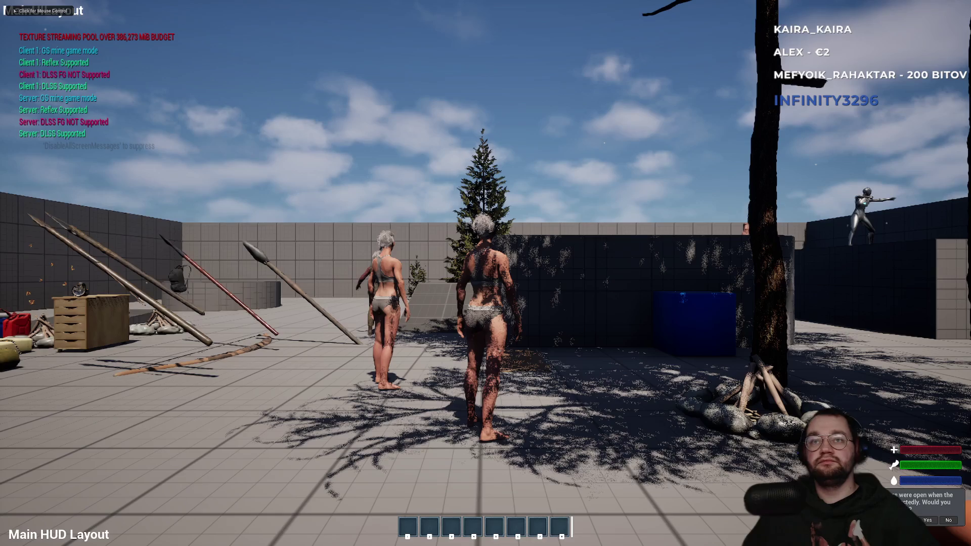
Equip the bow from hotbar slot 1 and switch to the other player's window
key(super)
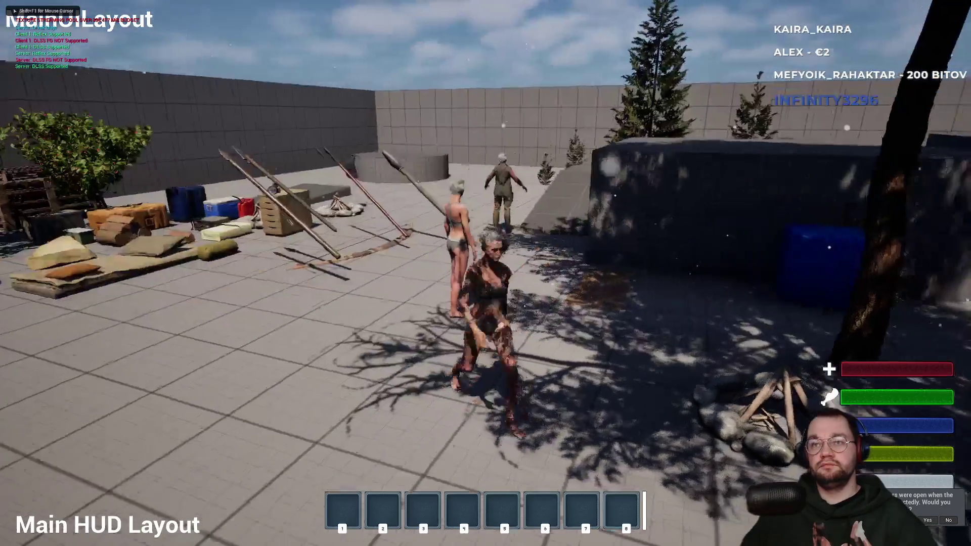
key(1)
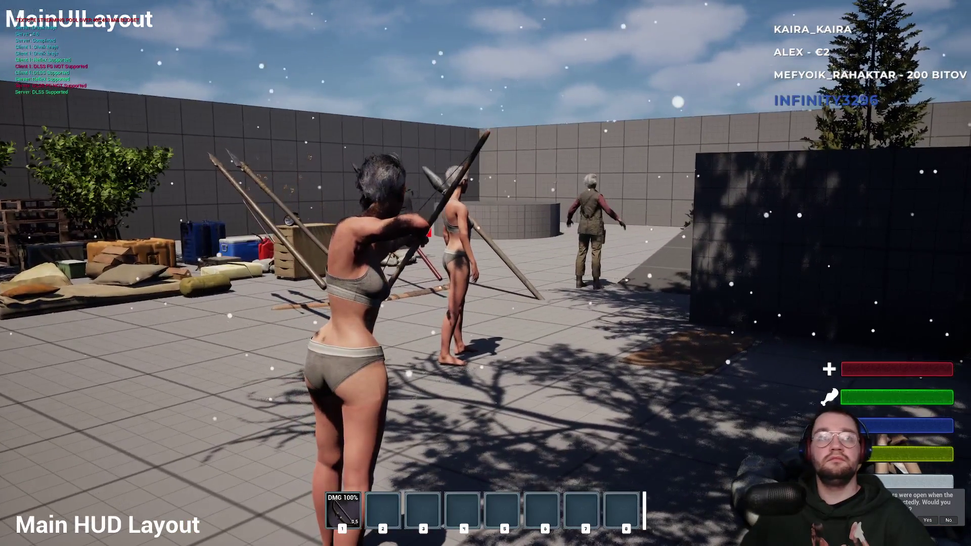
key(alt+Tab)
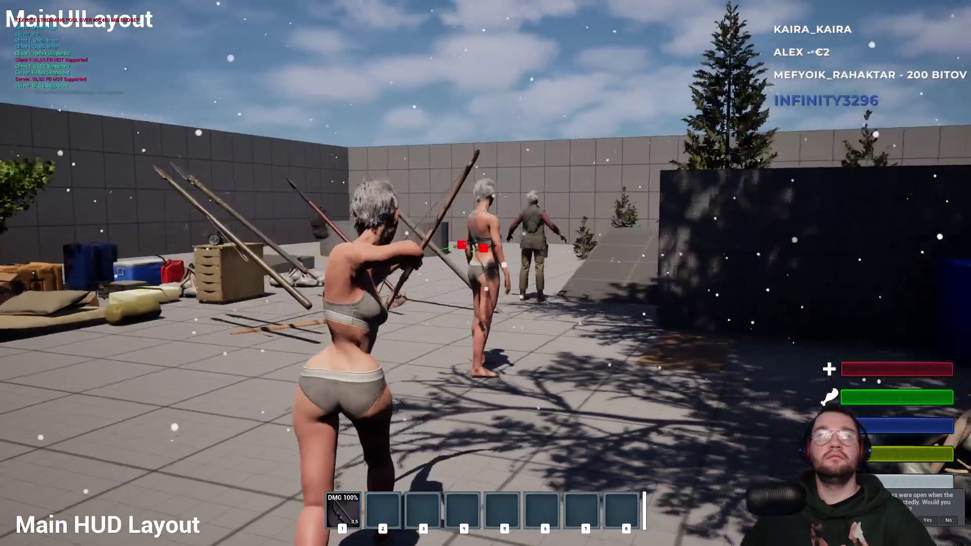
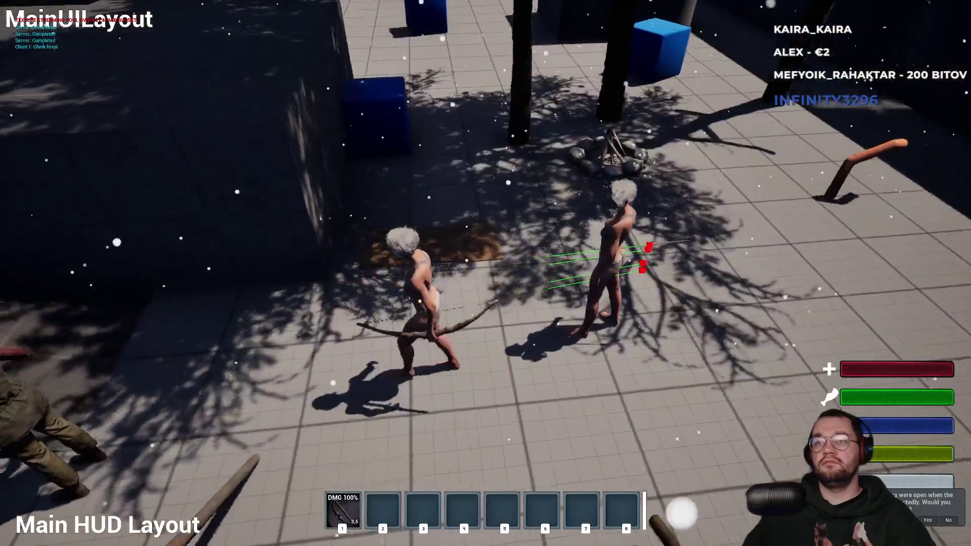
Release input from the running archer game and stop the play session with Escape
key(super)
key(super)
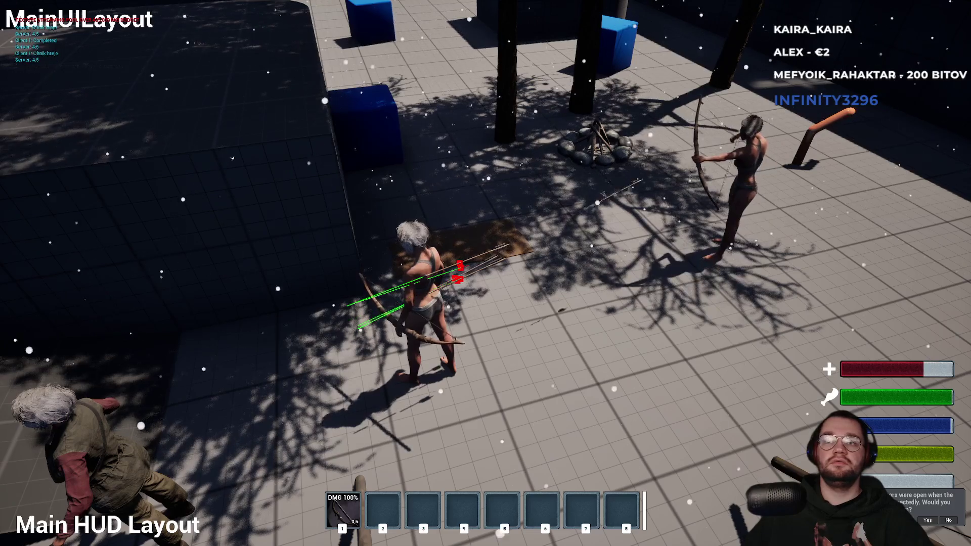
key(super)
key(super)
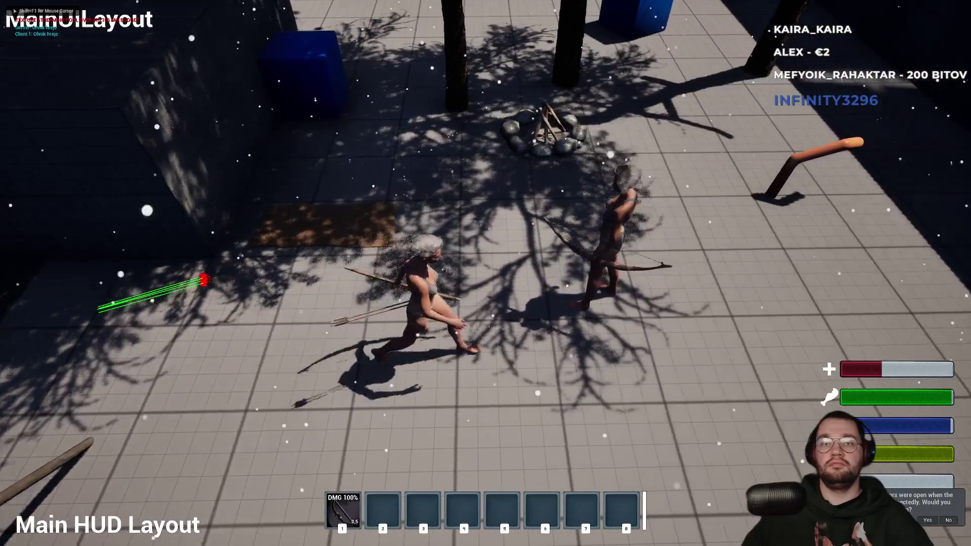
key(Escape)
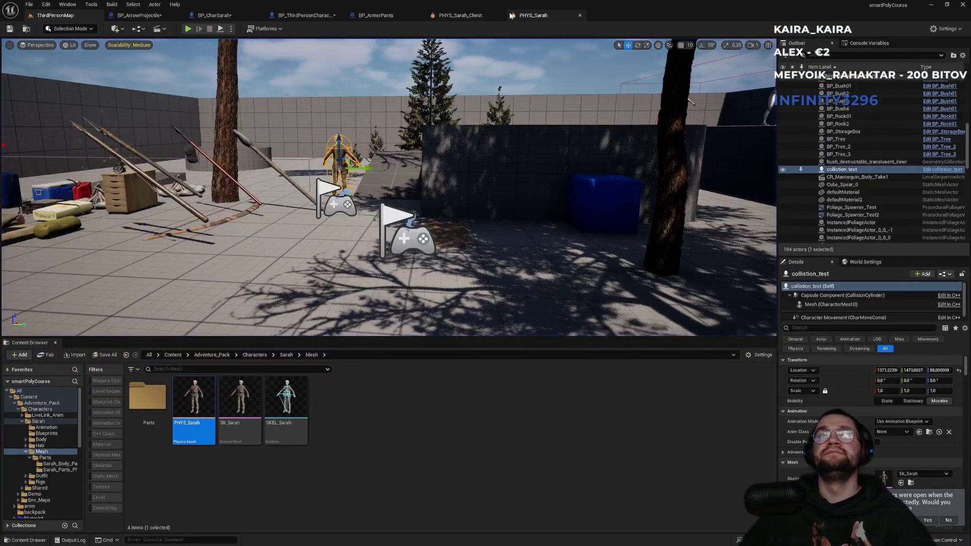
Close the PHYS_Sarah_Chest, BP_ArmorPants and BP_ThirdPersonCharacter editor tabs, leaving BP_CharSarah active
click(478, 17)
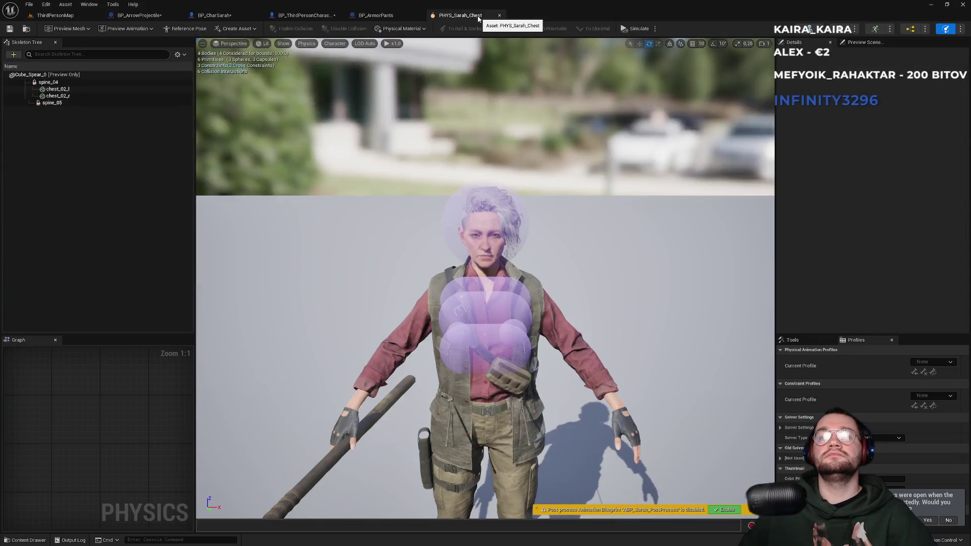
click(499, 15)
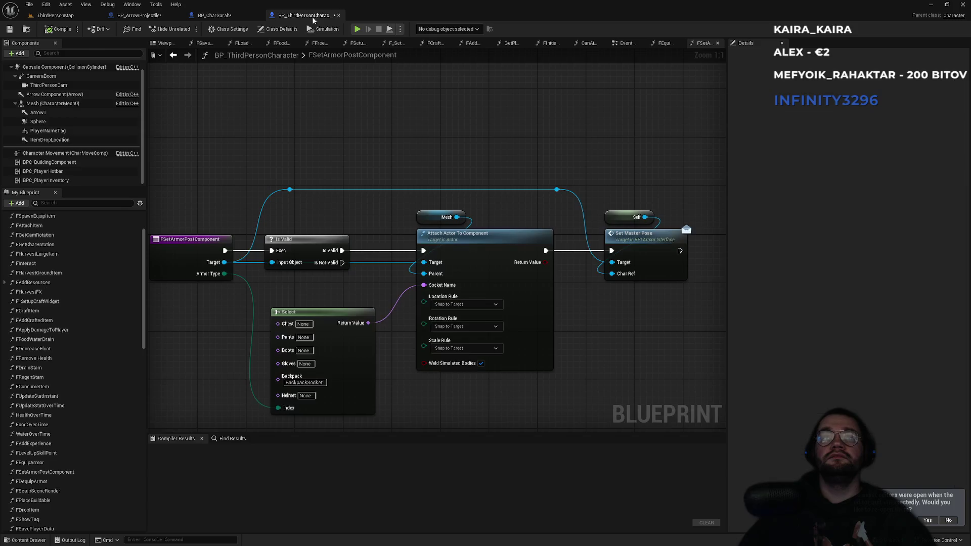
click(419, 15)
middle_click(264, 23)
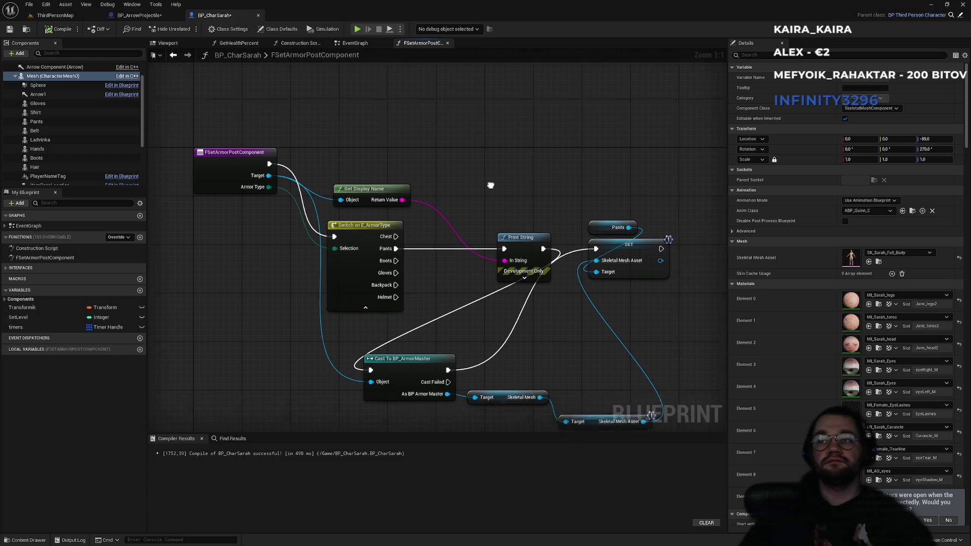
Move Get Display Name up, shift Pants and SET right, and place the mesh getters beside SET
mouse_move(317, 168)
mouse_down()
mouse_move(318, 101)
mouse_move(299, 88)
mouse_up()
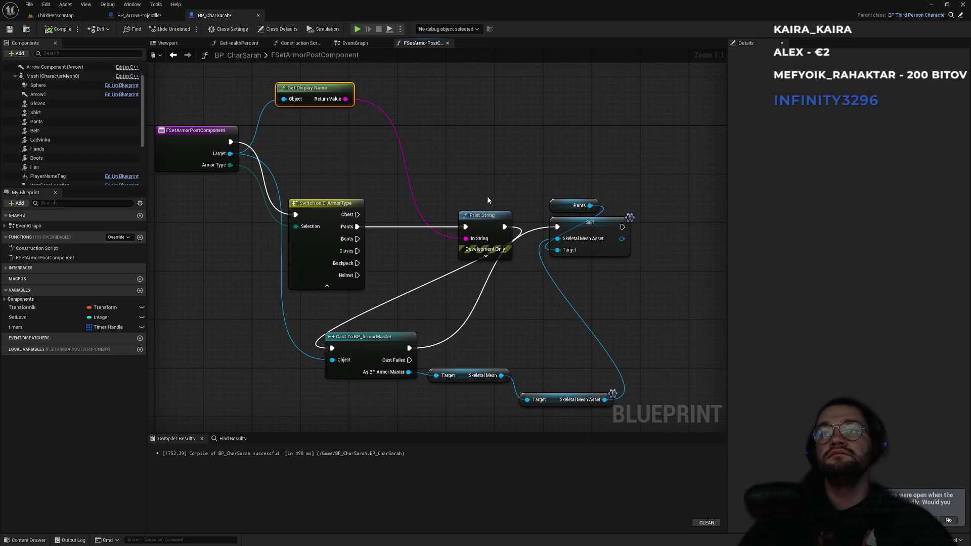
mouse_move(544, 162)
mouse_down()
mouse_move(581, 217)
mouse_move(646, 209)
mouse_up()
mouse_move(530, 388)
mouse_down()
mouse_move(557, 337)
mouse_move(536, 303)
mouse_move(519, 339)
mouse_up()
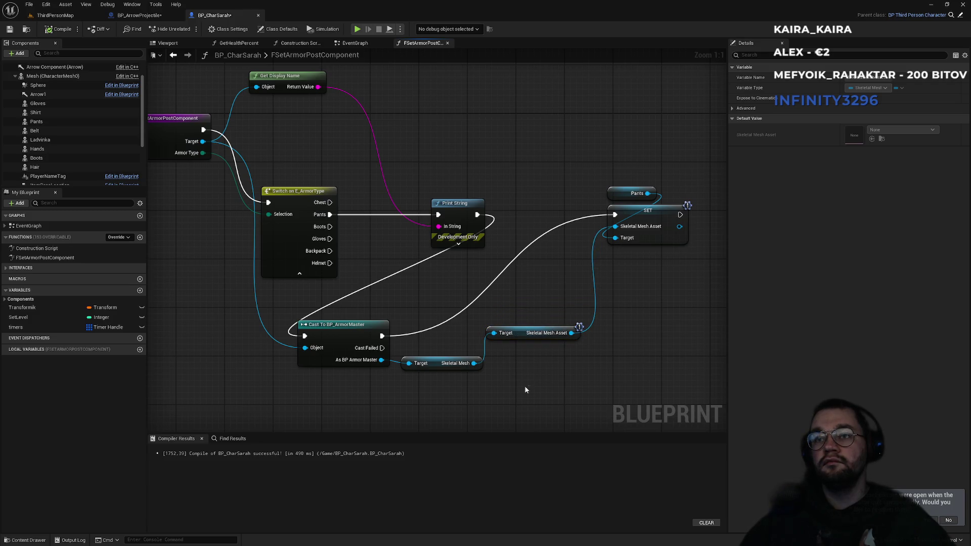
drag(450, 335, 449, 336)
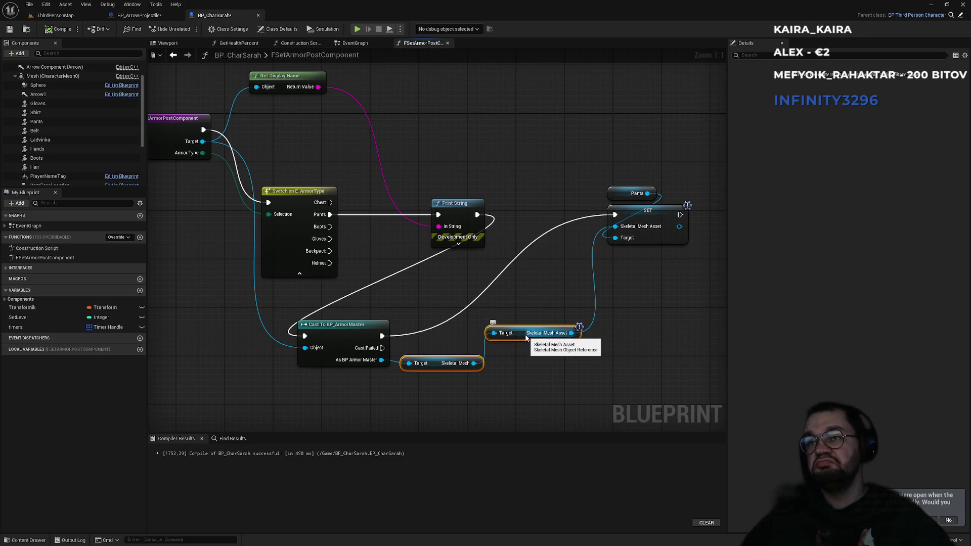
mouse_move(520, 336)
mouse_down()
mouse_move(576, 331)
mouse_move(644, 262)
mouse_up()
click(647, 309)
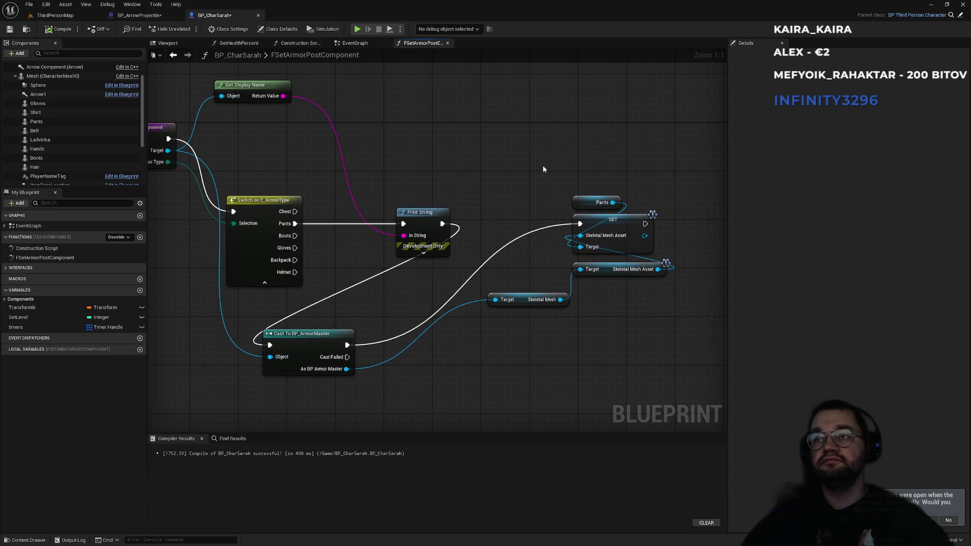
Put Cast To BP_ArmorMaster between Print String and SET, and wire Skeletal Mesh to the asset getter's Target
mouse_move(327, 338)
mouse_down()
mouse_move(530, 216)
mouse_move(636, 238)
mouse_up()
click(492, 185)
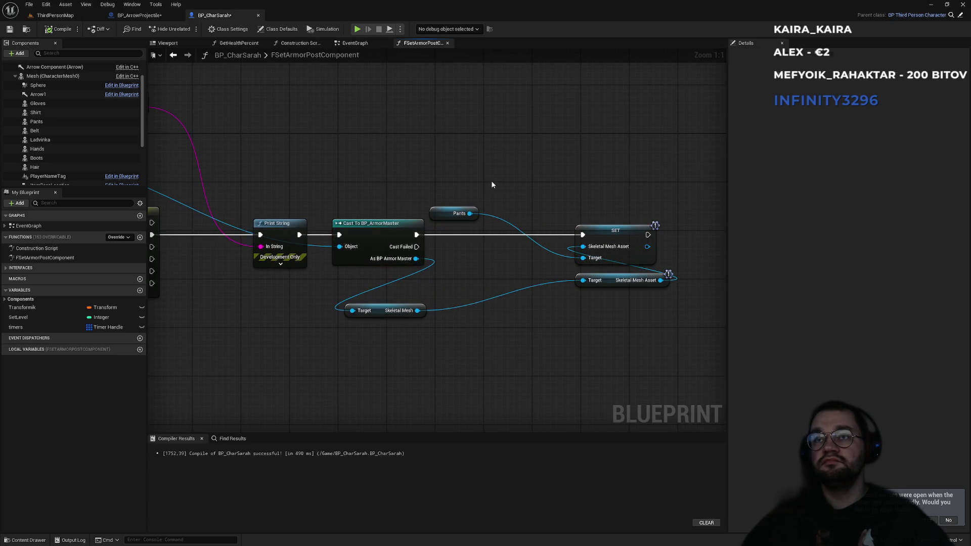
drag(441, 214, 586, 214)
click(370, 333)
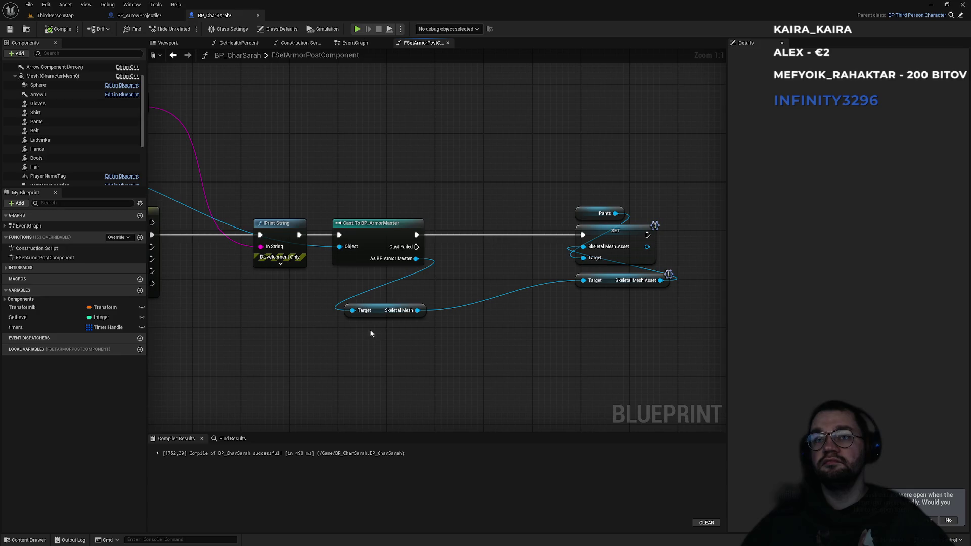
drag(377, 315, 466, 293)
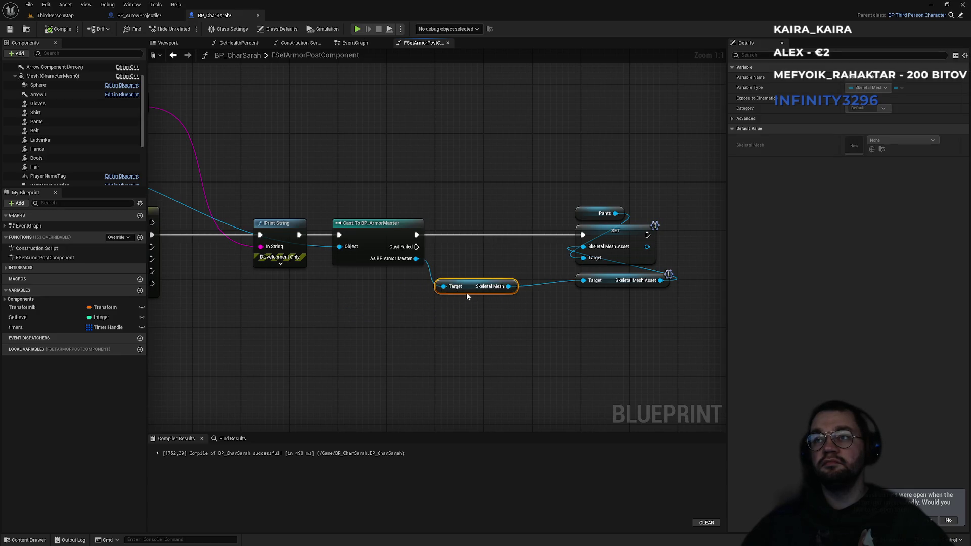
click(506, 257)
mouse_move(510, 286)
mouse_down()
mouse_move(608, 237)
mouse_move(498, 307)
mouse_up()
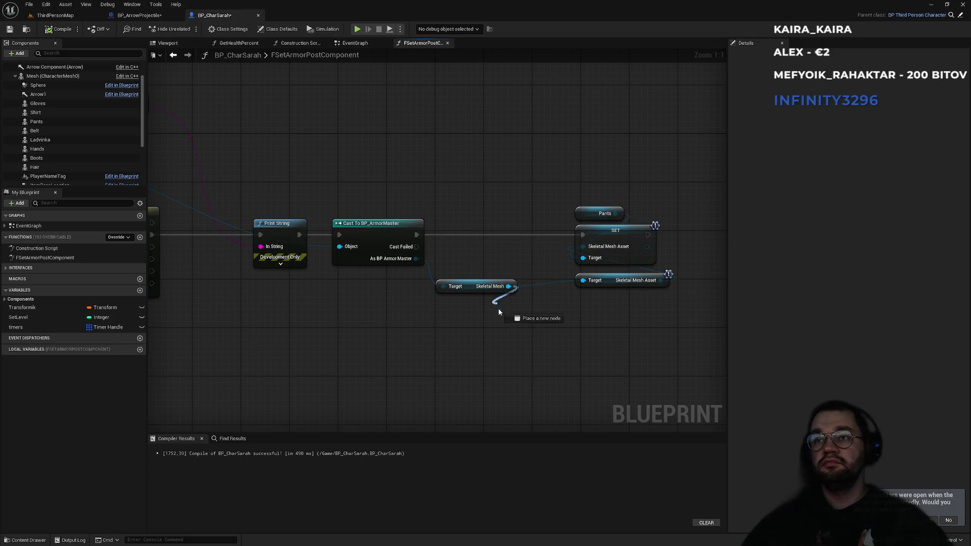
drag(515, 338, 583, 280)
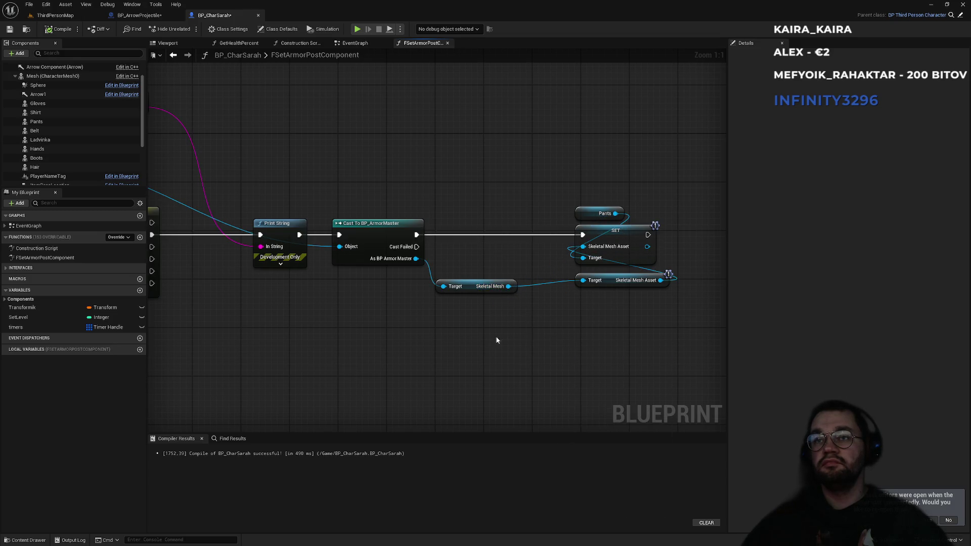
Add a Set Pants node fed by Skeletal Mesh and delete the old SET and asset getter
right_click(535, 360)
text(pants)
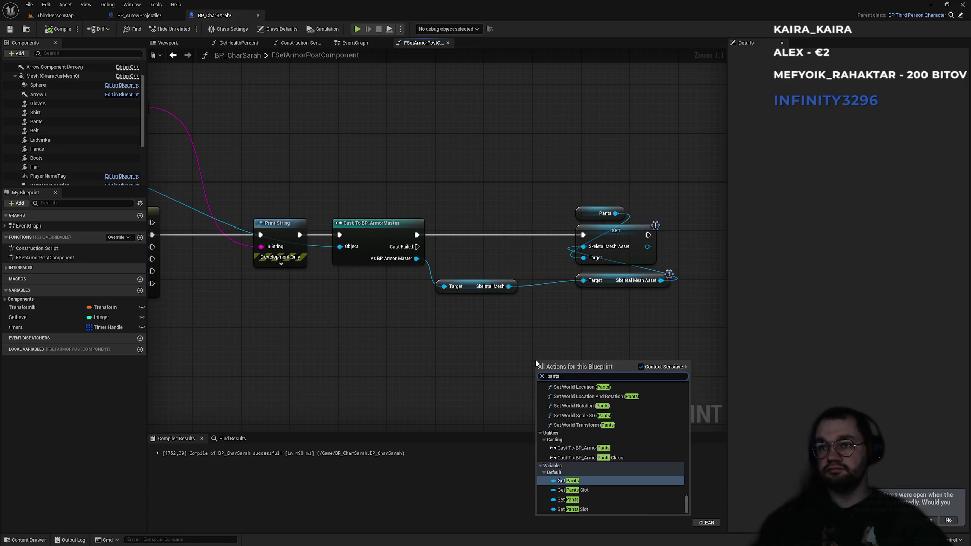
click(568, 500)
drag(555, 366, 579, 337)
drag(509, 286, 570, 353)
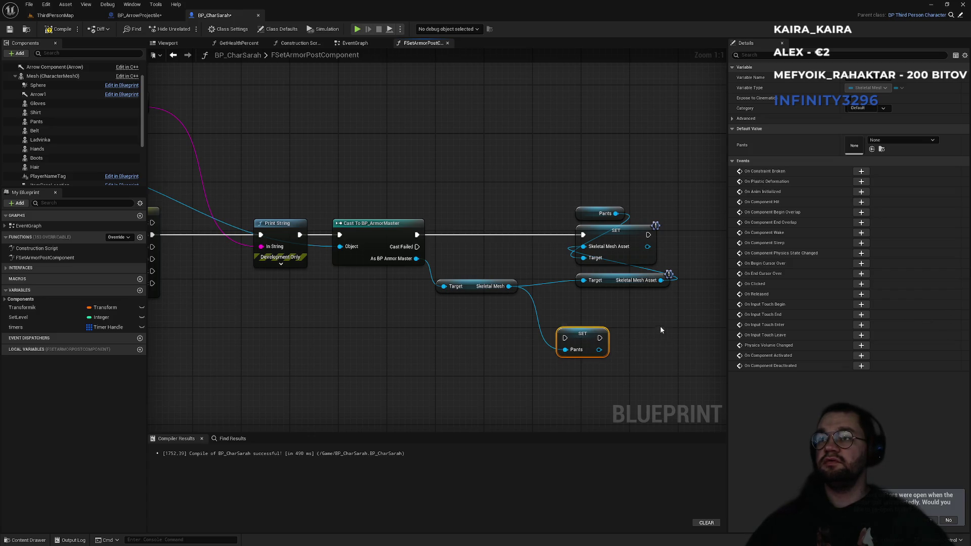
drag(630, 272, 594, 235)
key(Delete)
key(Delete)
Wire the cast's execution into the Pants setter and return to the ThirdPersonMap level
drag(583, 348, 578, 245)
drag(412, 258, 463, 239)
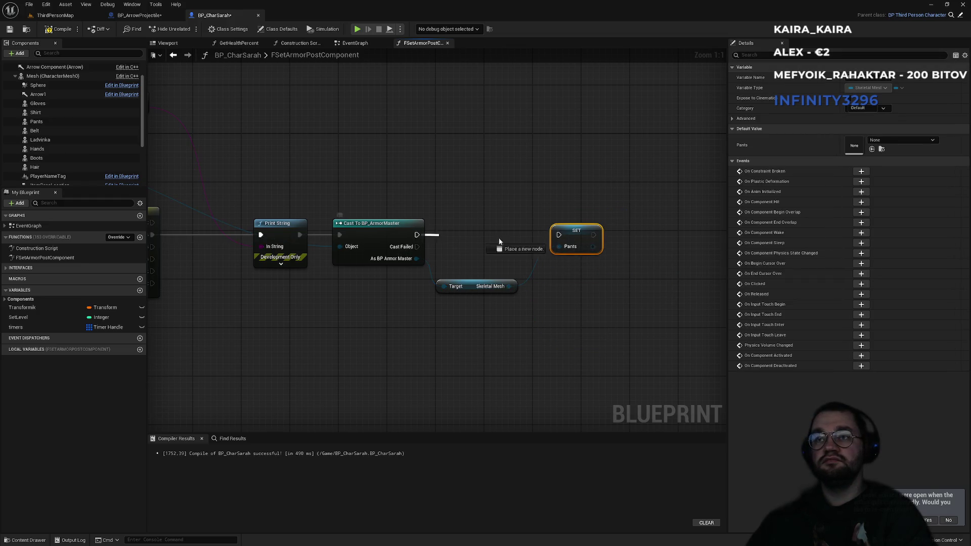
drag(565, 238, 564, 235)
click(579, 203)
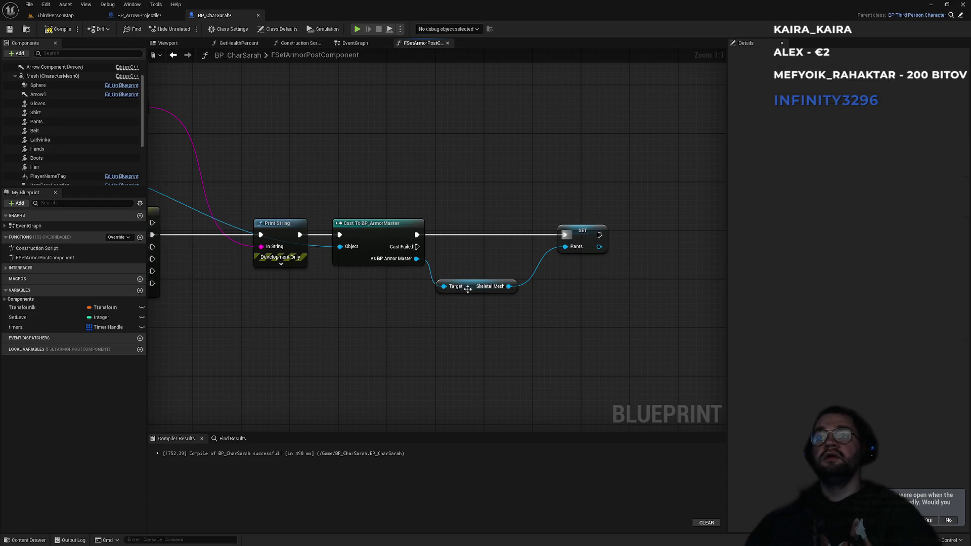
scroll(485, 234, down, 2)
drag(430, 186, 562, 192)
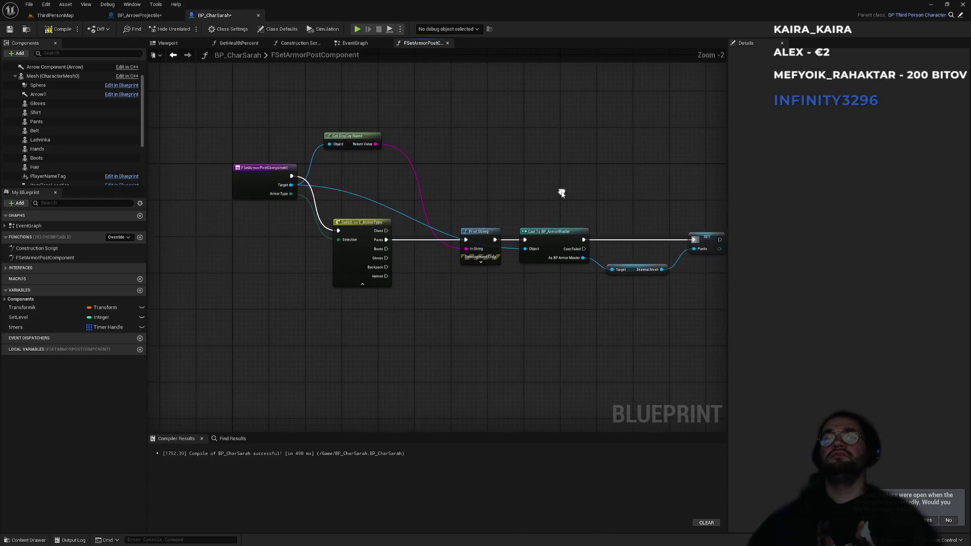
scroll(534, 203, up, 2)
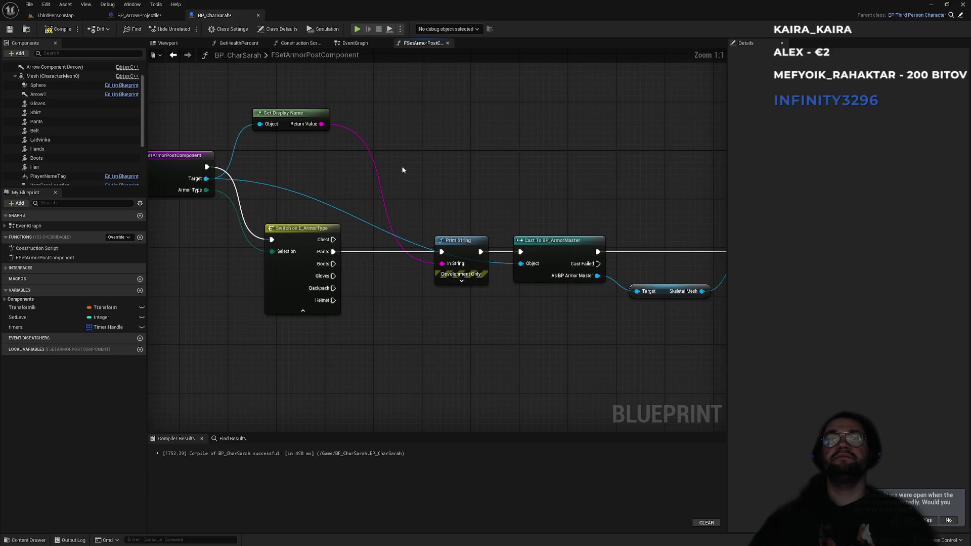
click(55, 15)
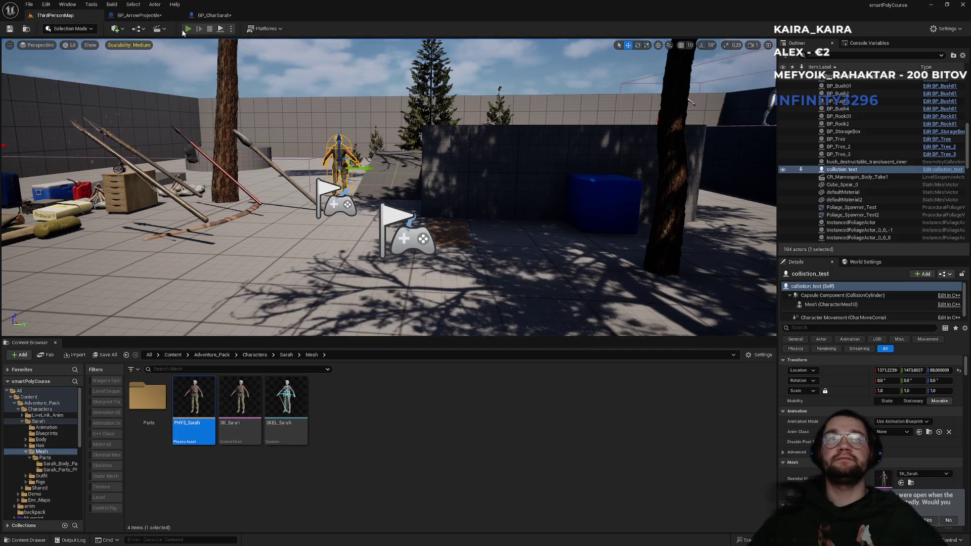
Start a play test of the level and open the inventory and character panels
click(188, 29)
key(F11)
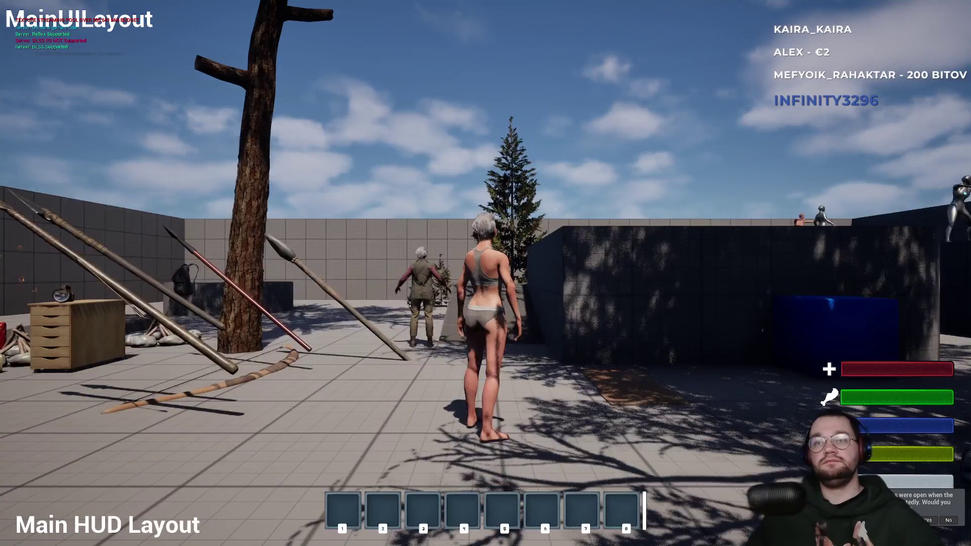
key(super)
click(565, 112)
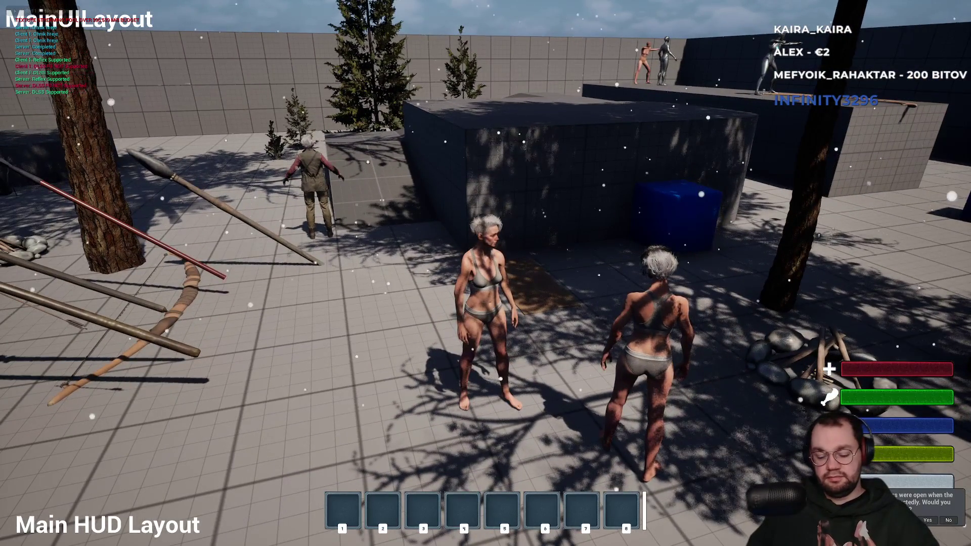
key(i)
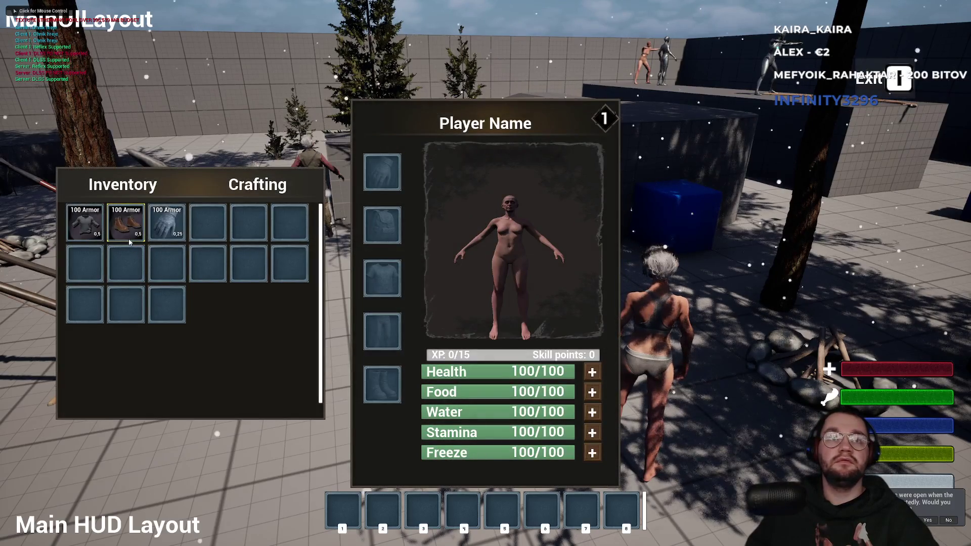
key(i)
Equip the pants, move them back into the inventory, stop play, and return to BP_CharSarah
key(i)
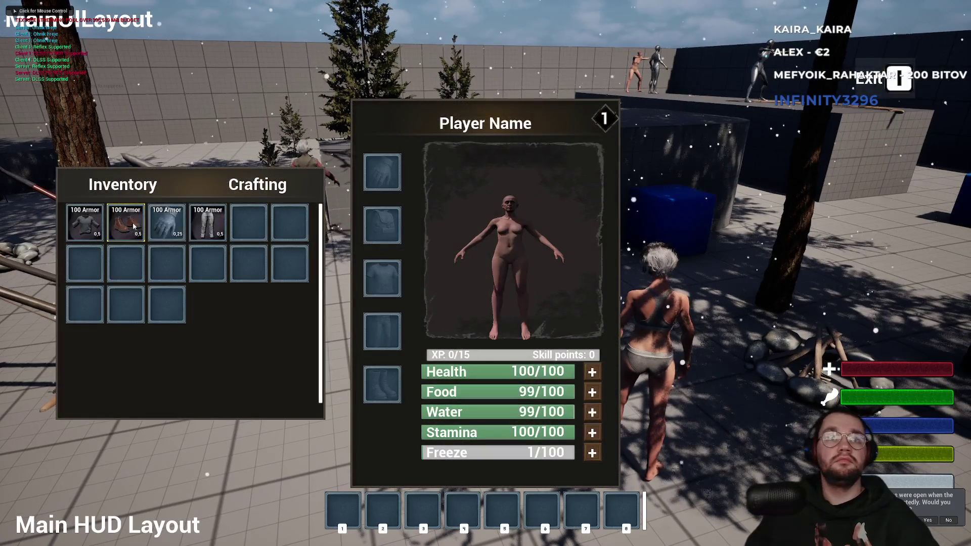
mouse_move(203, 225)
mouse_down()
mouse_move(405, 331)
mouse_move(389, 333)
mouse_up()
key(i)
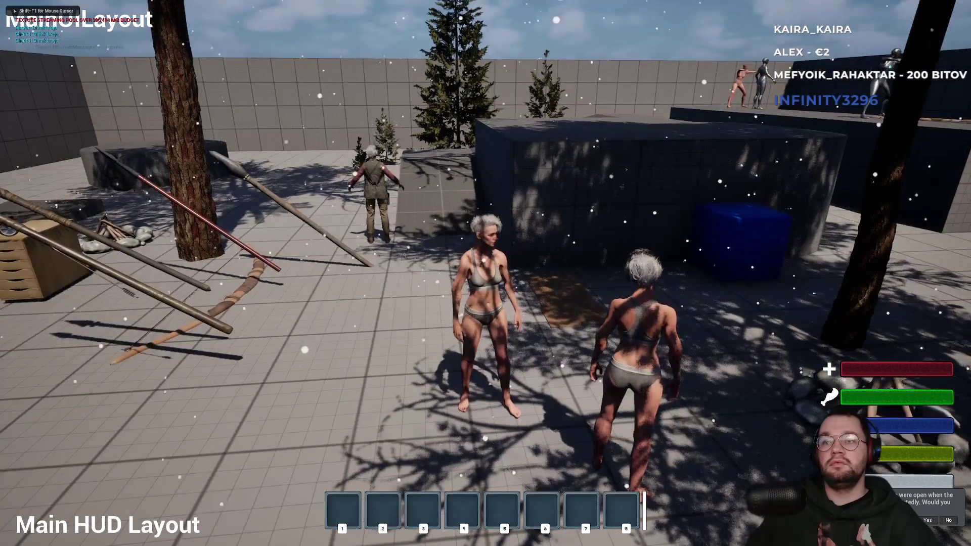
key(i)
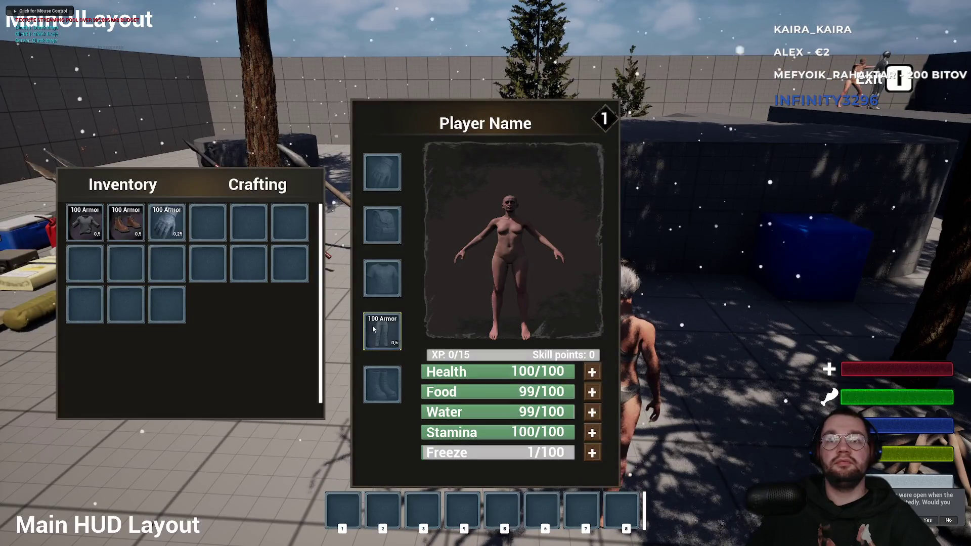
mouse_move(377, 329)
mouse_down()
mouse_move(258, 276)
mouse_move(207, 222)
mouse_up()
key(i)
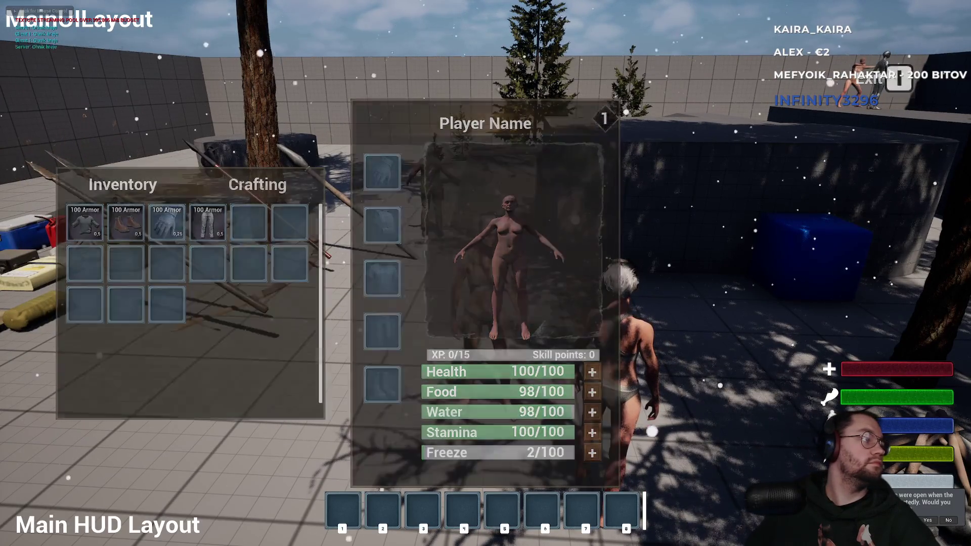
key(Escape)
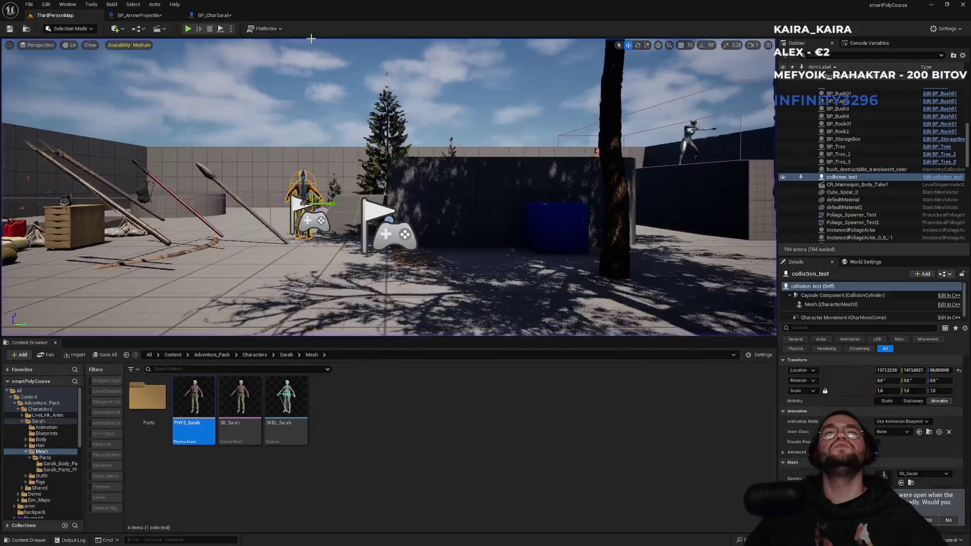
click(233, 18)
Add a Pants reference and a Set Skeletal Mesh Asset node to the graph
drag(587, 197, 431, 215)
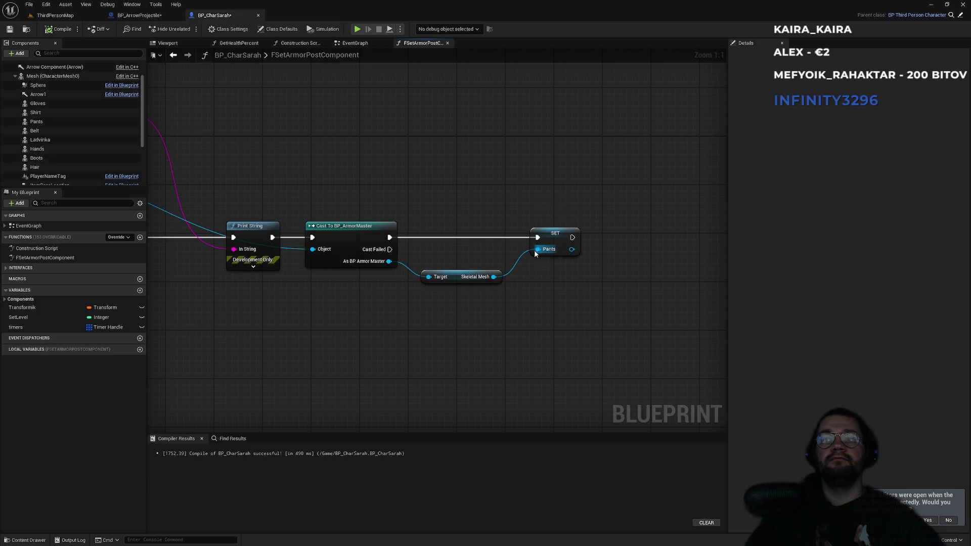
mouse_move(37, 121)
mouse_down()
mouse_move(482, 193)
mouse_move(495, 180)
mouse_move(527, 188)
mouse_move(507, 204)
mouse_up()
text(set ske)
key(Return)
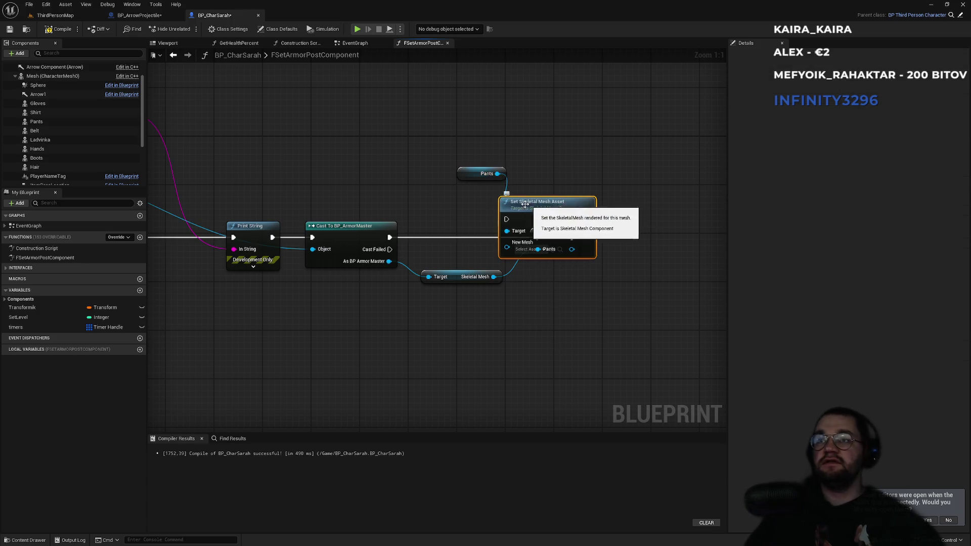
drag(531, 212, 584, 168)
Feed the armor's Get Skeletal Mesh Asset into New Mesh, delete SET Pants, and return to ThirdPersonMap
drag(494, 277, 527, 333)
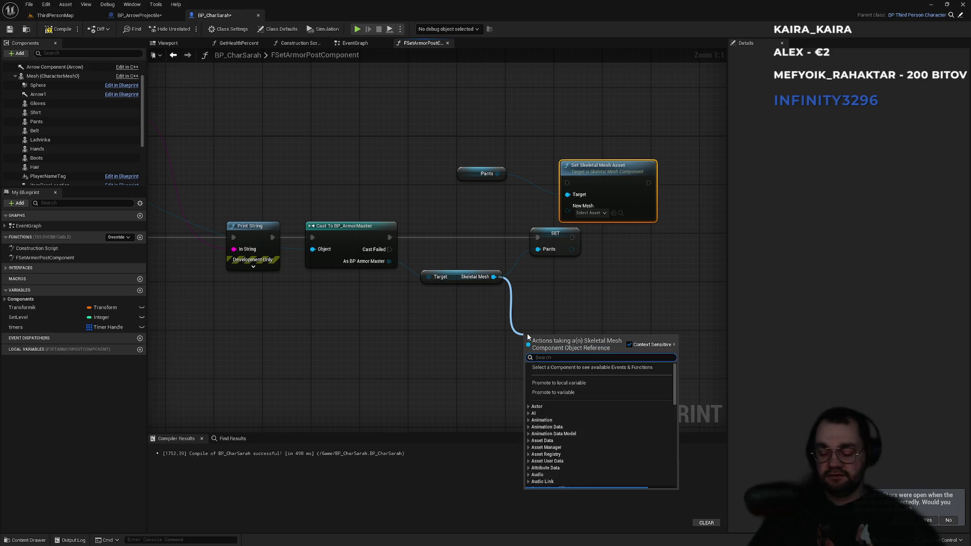
text(skeleta)
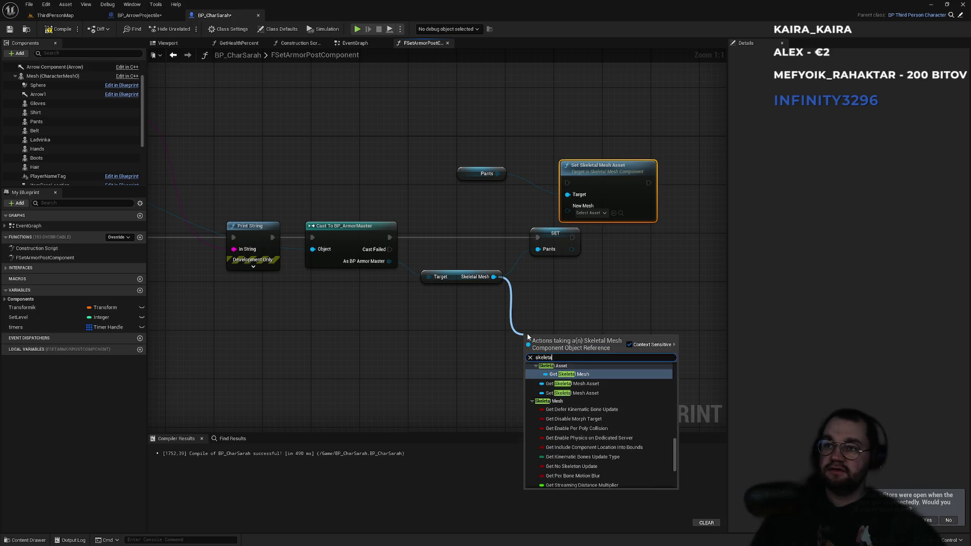
key(Down)
key(Return)
mouse_move(612, 336)
mouse_down()
mouse_move(562, 225)
mouse_move(568, 206)
mouse_move(384, 248)
mouse_move(390, 238)
mouse_up()
click(556, 234)
key(Delete)
click(55, 15)
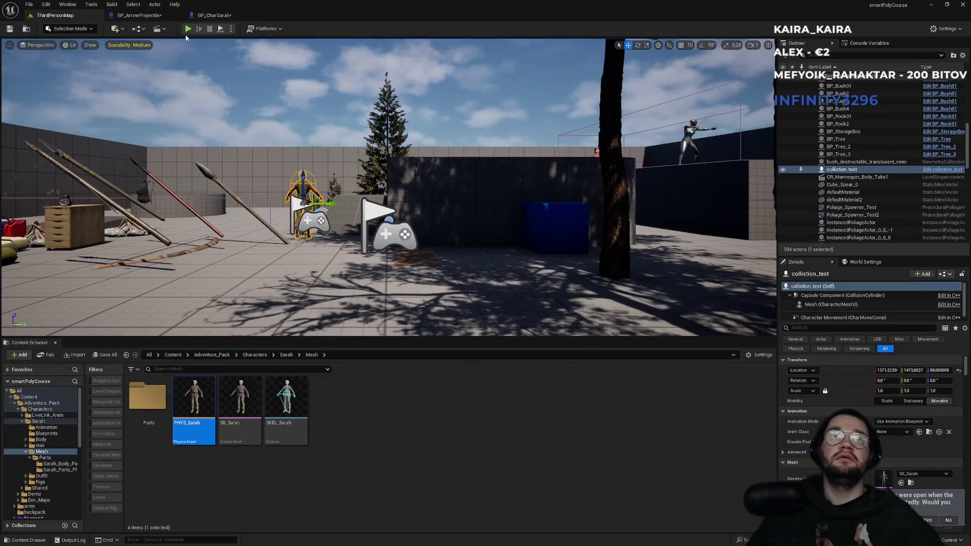
Play the level, equip the armor pants with E to confirm they show, then return to BP_CharSarah
click(189, 32)
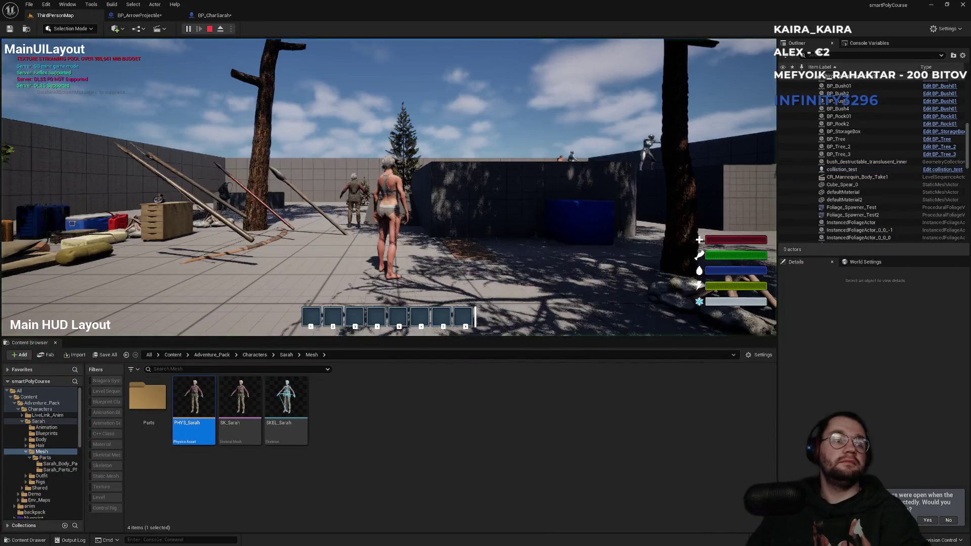
key(F11)
key(super)
key(super)
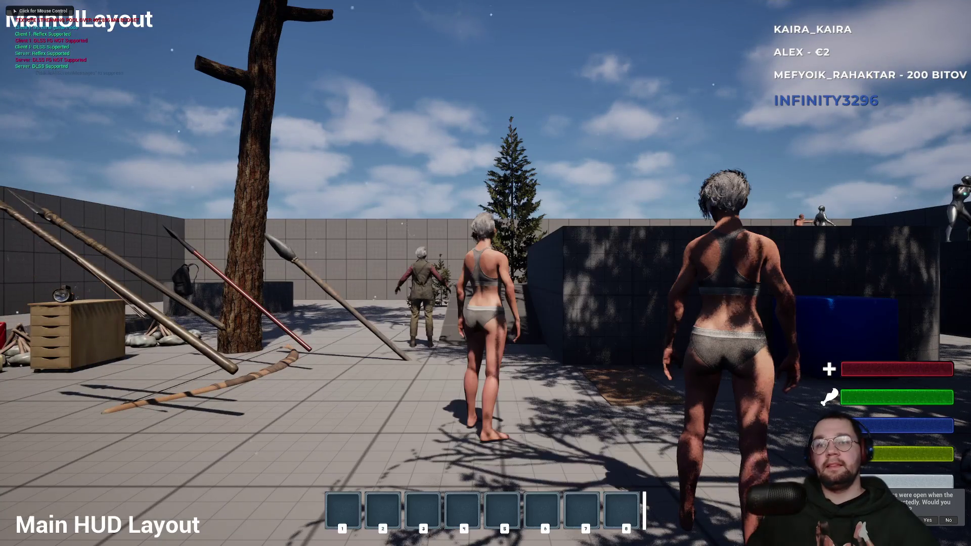
click(565, 197)
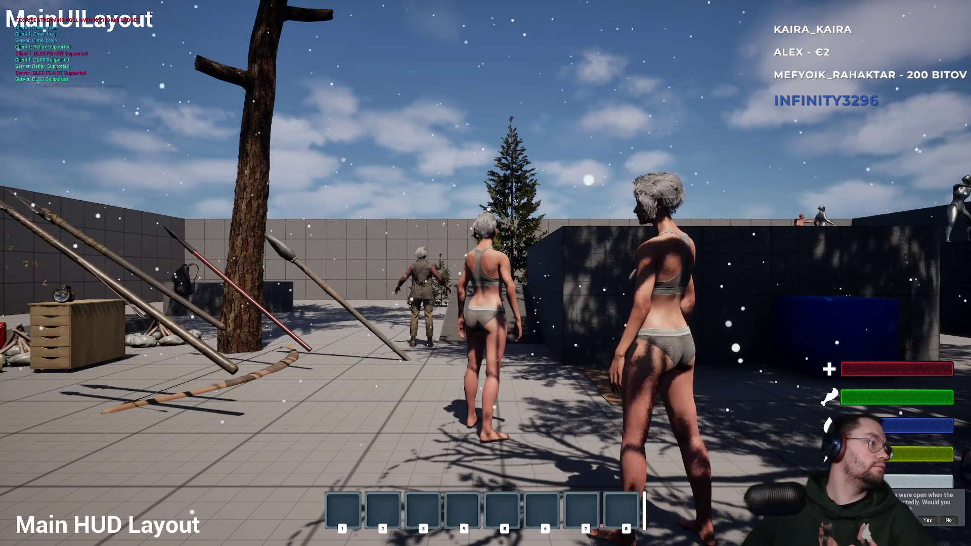
key(e)
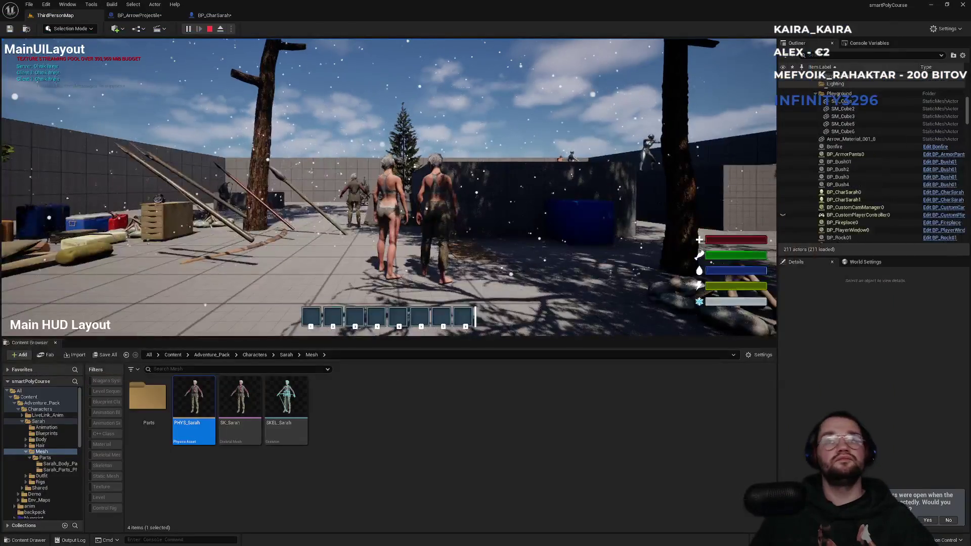
key(Escape)
click(215, 15)
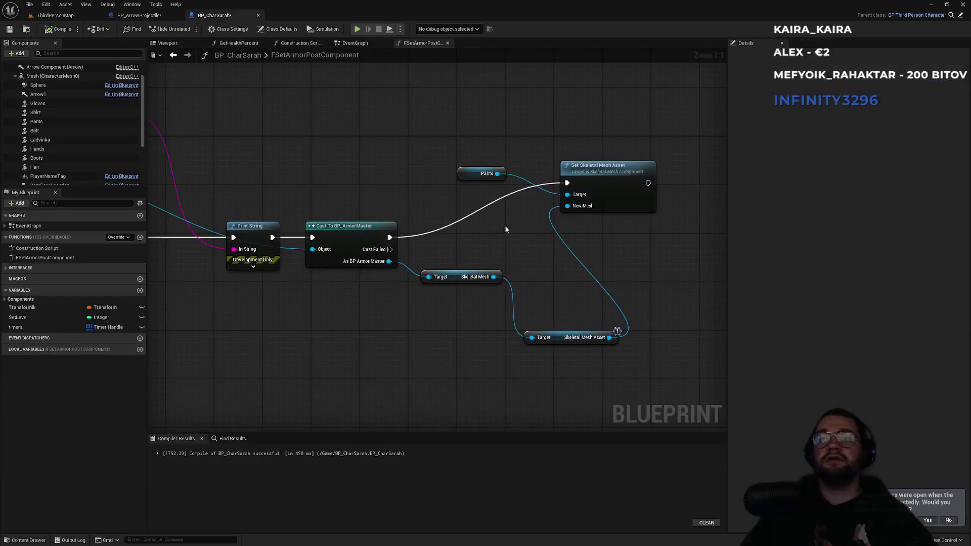
Align the Pants, Set Skeletal Mesh Asset and Skeletal Mesh Asset nodes into a tidy layout
mouse_move(480, 174)
mouse_down()
mouse_move(559, 143)
mouse_move(584, 150)
mouse_up()
mouse_move(569, 120)
mouse_down()
mouse_move(593, 174)
mouse_move(578, 219)
mouse_move(587, 222)
mouse_up()
click(565, 389)
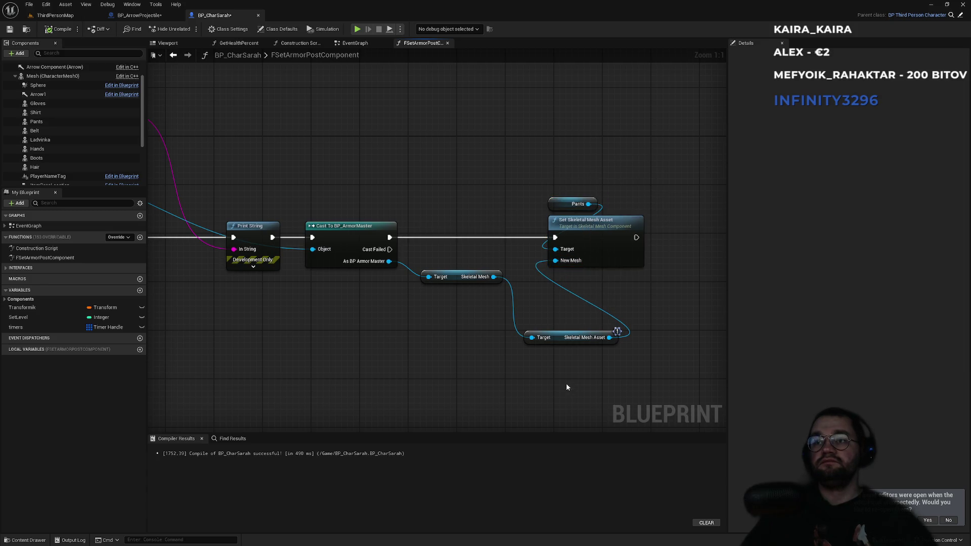
mouse_move(565, 364)
mouse_down()
mouse_move(449, 278)
mouse_move(445, 292)
mouse_up()
mouse_move(610, 161)
mouse_down()
mouse_move(611, 215)
mouse_move(638, 227)
mouse_up()
mouse_move(554, 353)
mouse_down()
mouse_move(523, 331)
mouse_move(527, 323)
mouse_up()
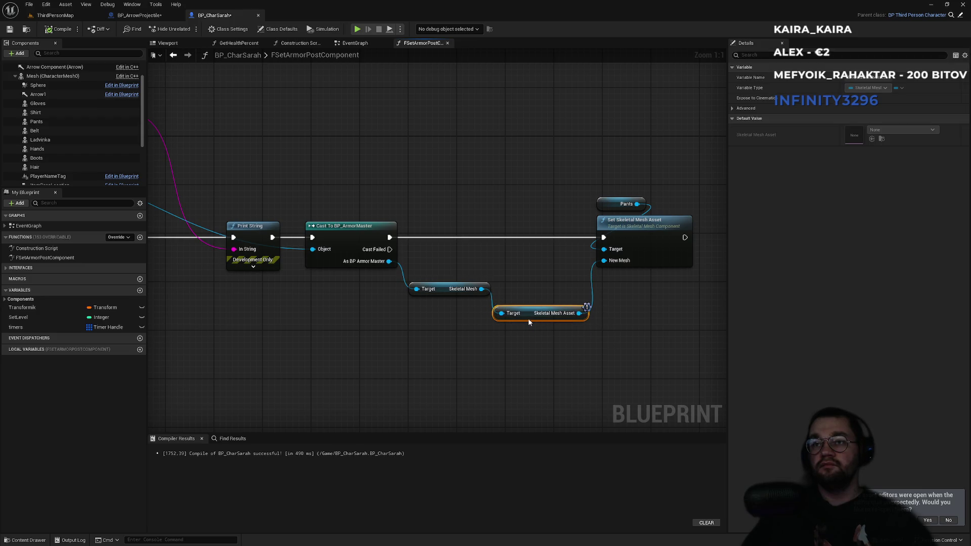
click(537, 275)
scroll(572, 257, down, 1)
mouse_move(369, 180)
mouse_down()
mouse_move(498, 184)
mouse_move(327, 182)
mouse_up()
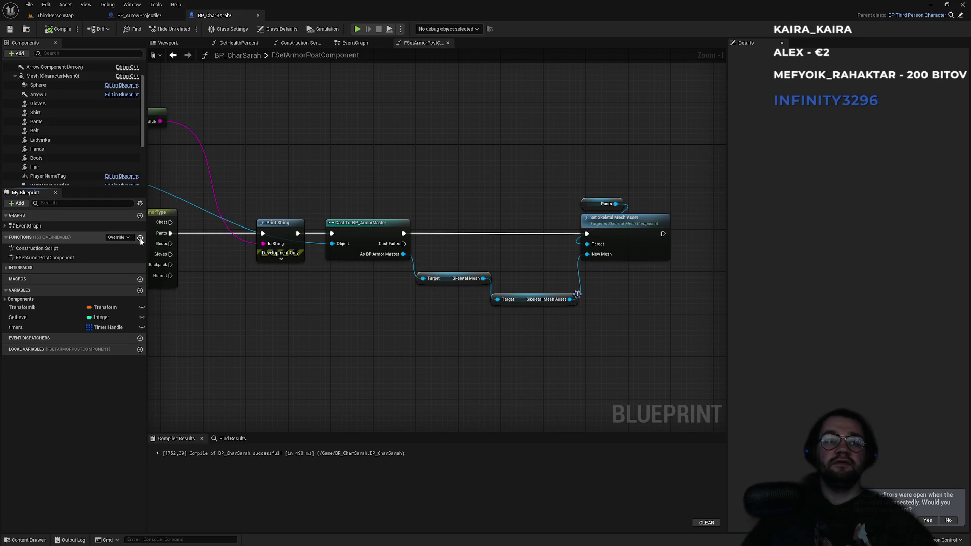
Add and delete a test function, then bring up the Override function list
click(140, 238)
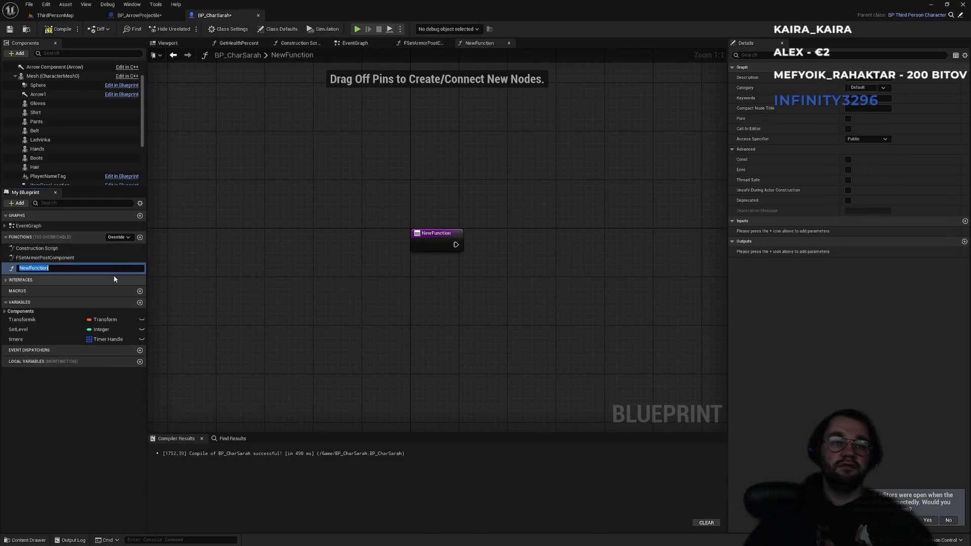
click(19, 270)
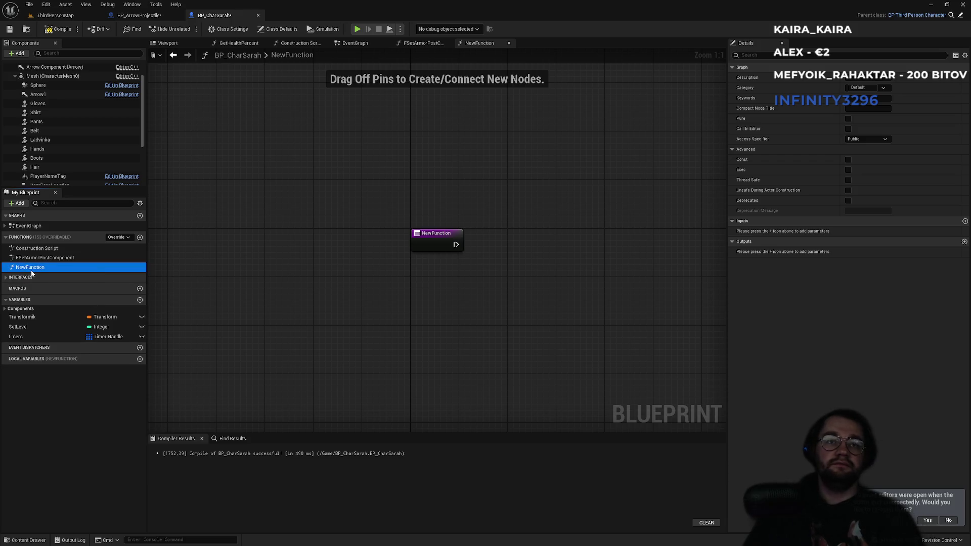
key(Delete)
click(123, 238)
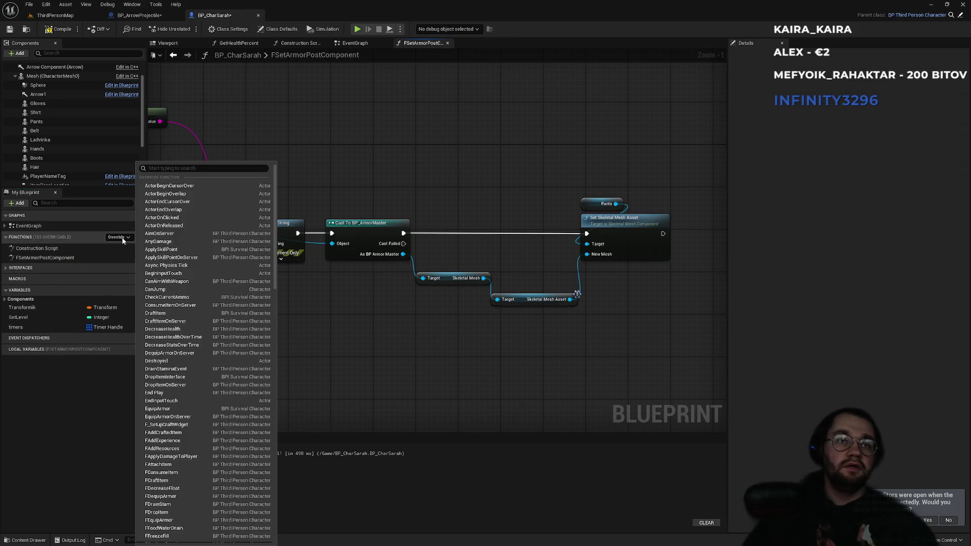
Search the Override list for 'armor' functions, dismiss it without adding any, and open BP_ThirdPersonCharacter
text(arkér)
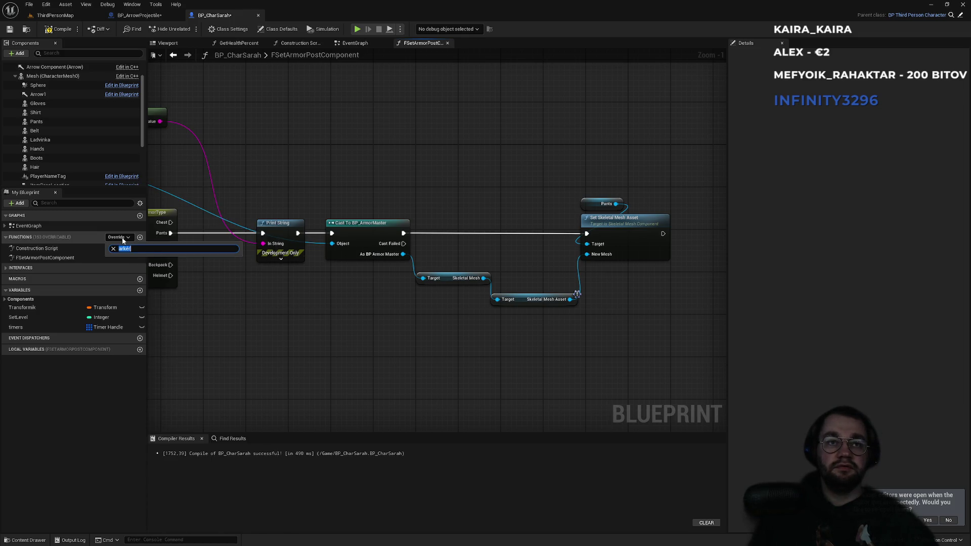
text(armorp)
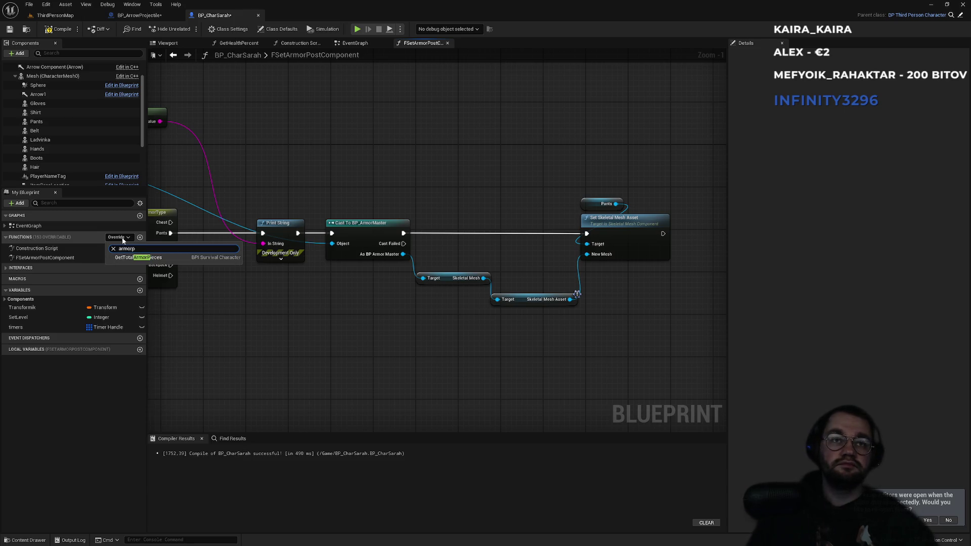
key(BackSpace)
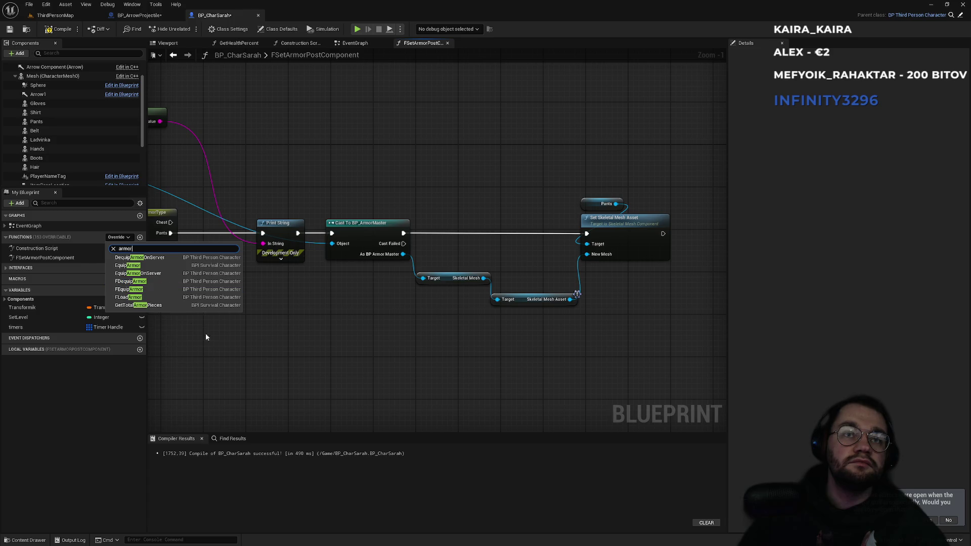
click(230, 353)
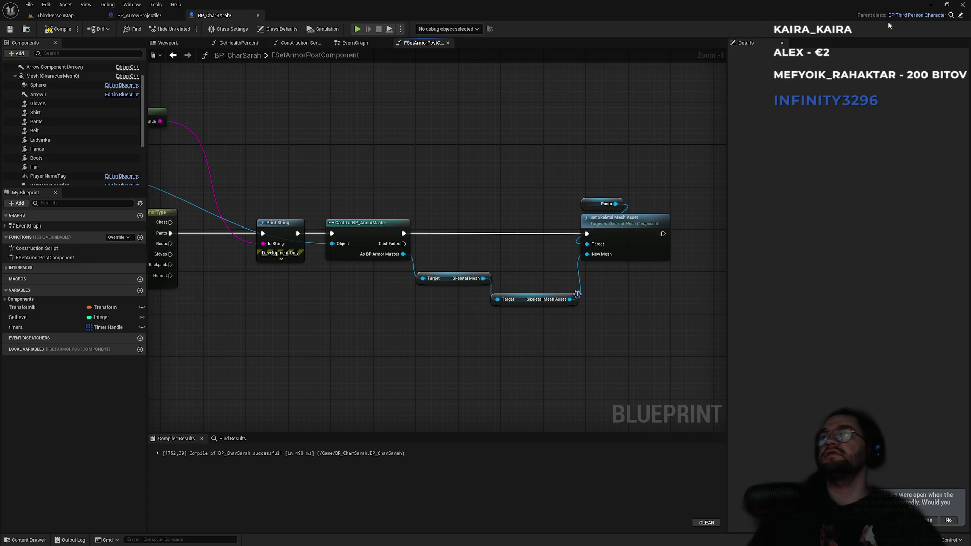
click(959, 15)
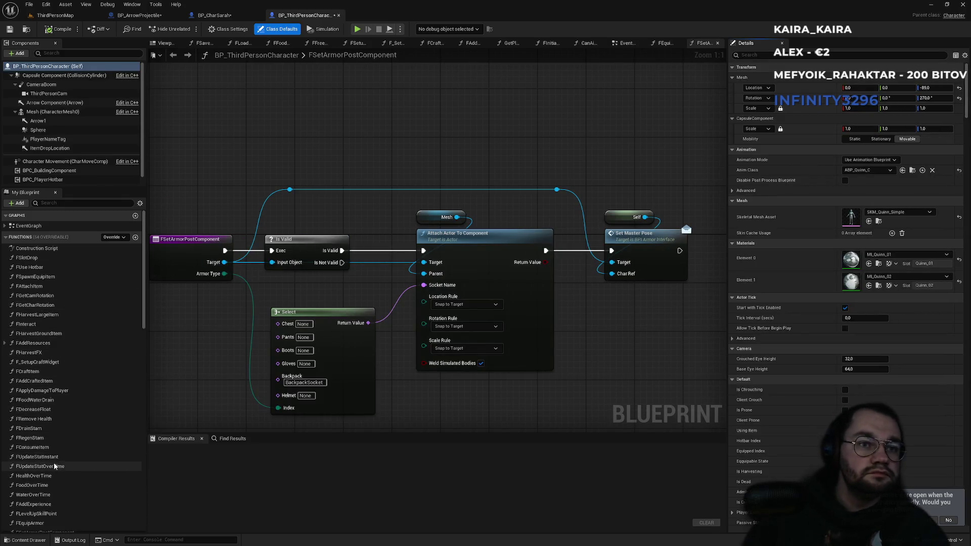
scroll(45, 458, down, 5)
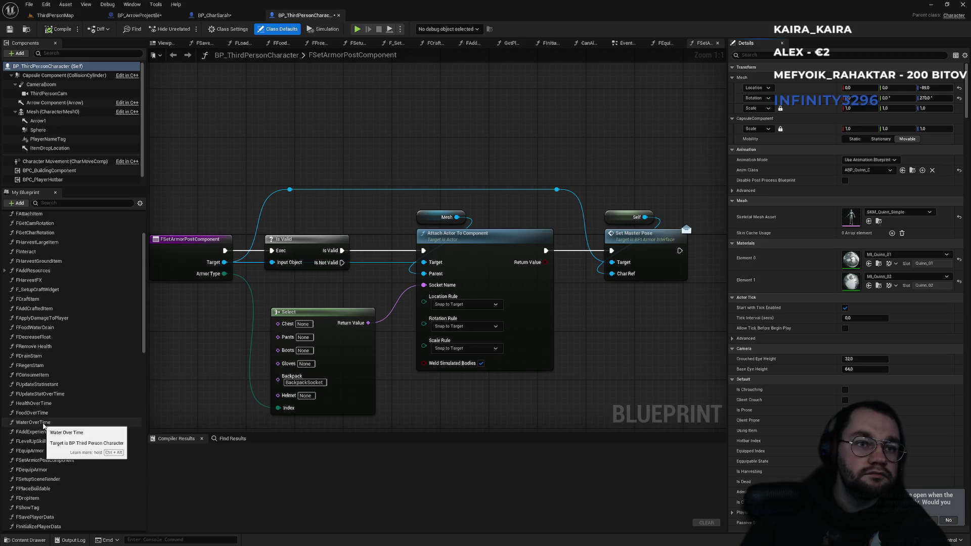
double_click(31, 469)
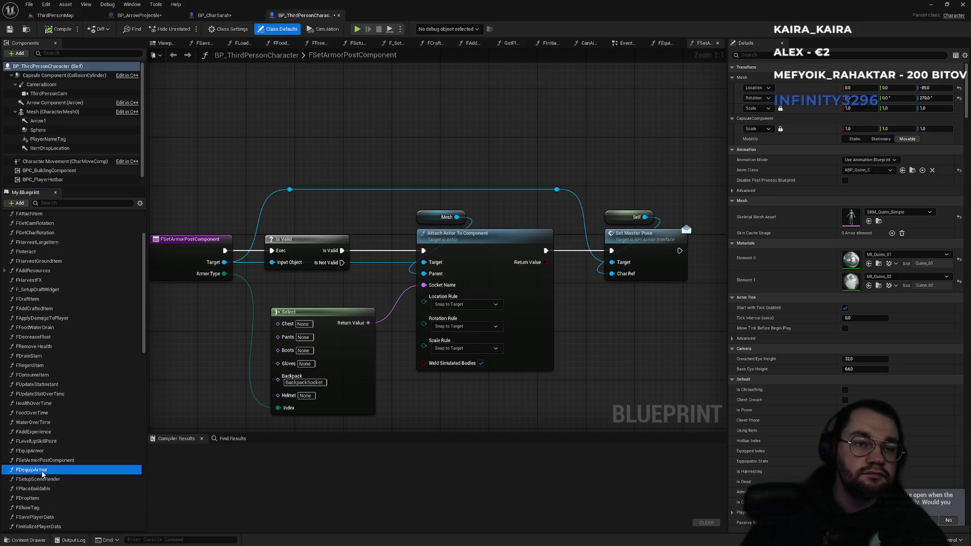
scroll(311, 202, up, 4)
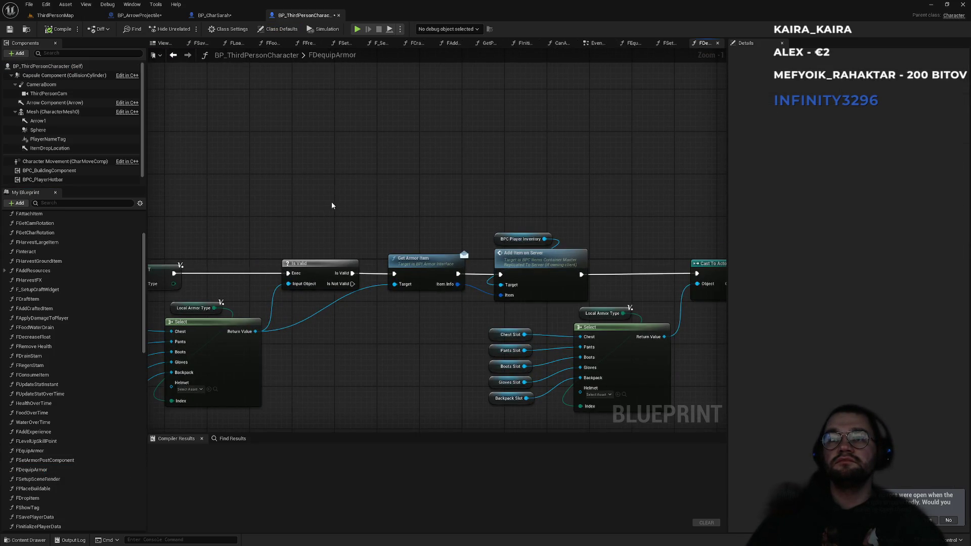
drag(381, 211, 554, 163)
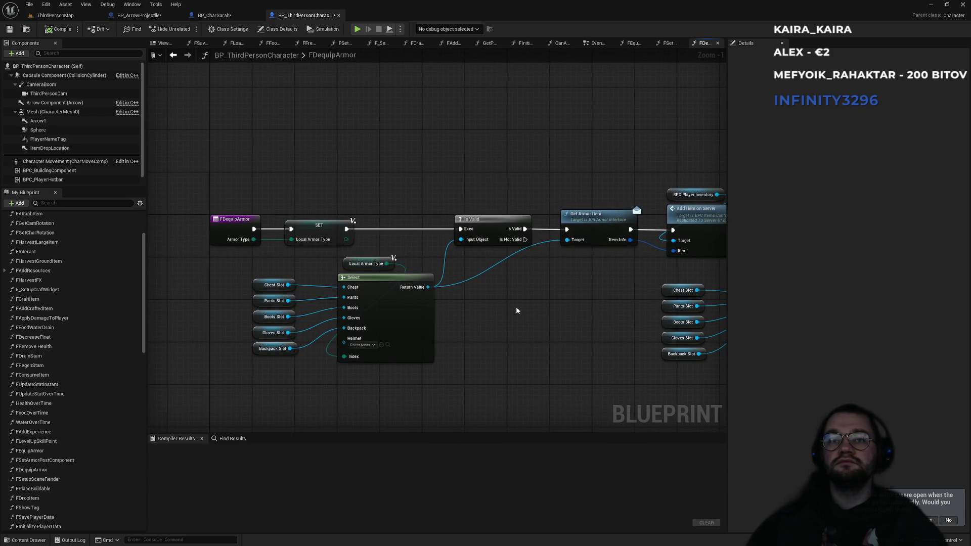
drag(516, 307, 246, 302)
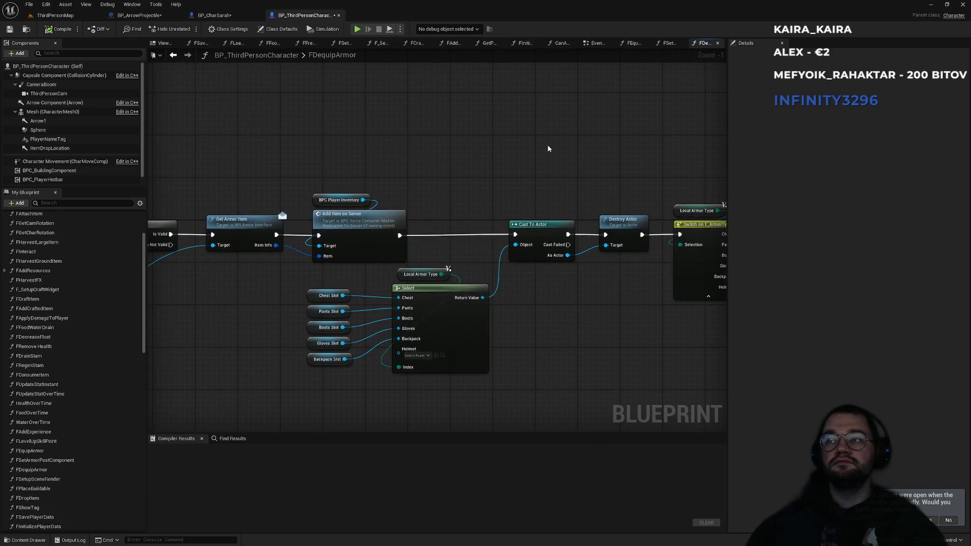
drag(548, 148, 321, 158)
mouse_move(499, 162)
mouse_down()
mouse_move(313, 165)
mouse_move(447, 168)
mouse_up()
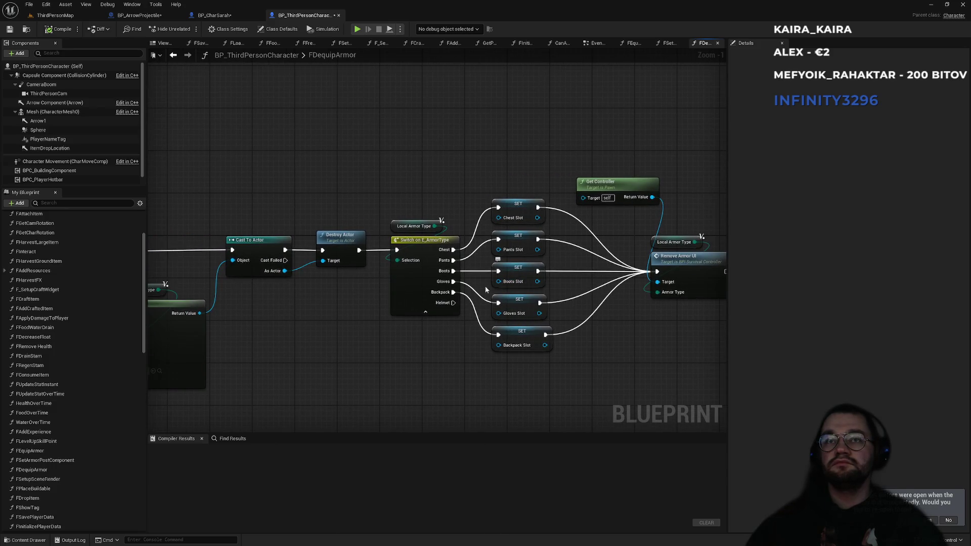
drag(261, 371, 423, 366)
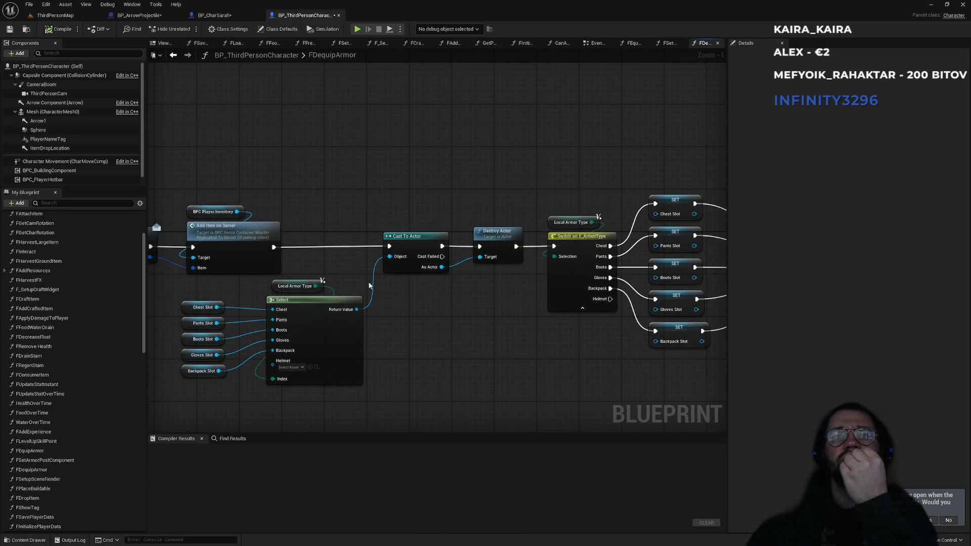
drag(344, 231, 421, 233)
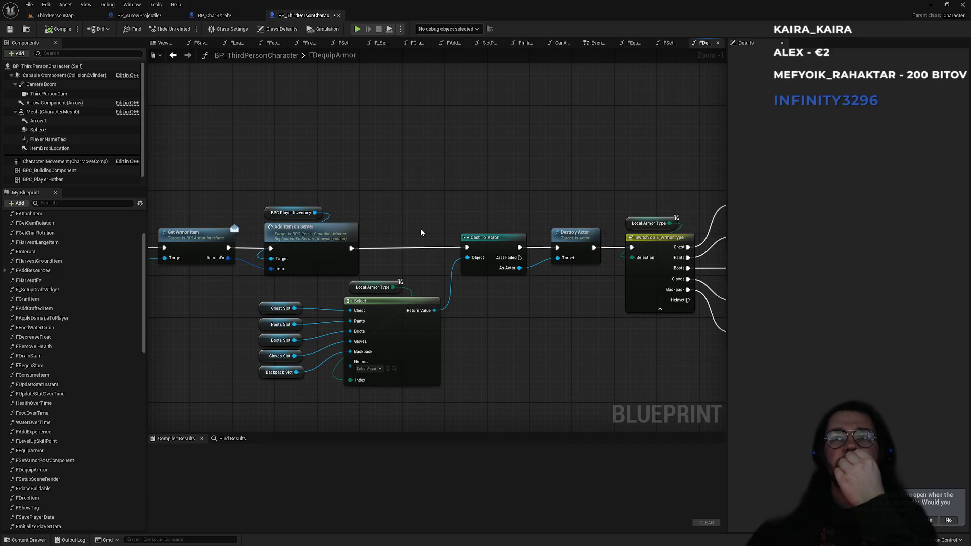
mouse_move(421, 232)
mouse_down()
mouse_move(475, 223)
mouse_move(366, 223)
mouse_up()
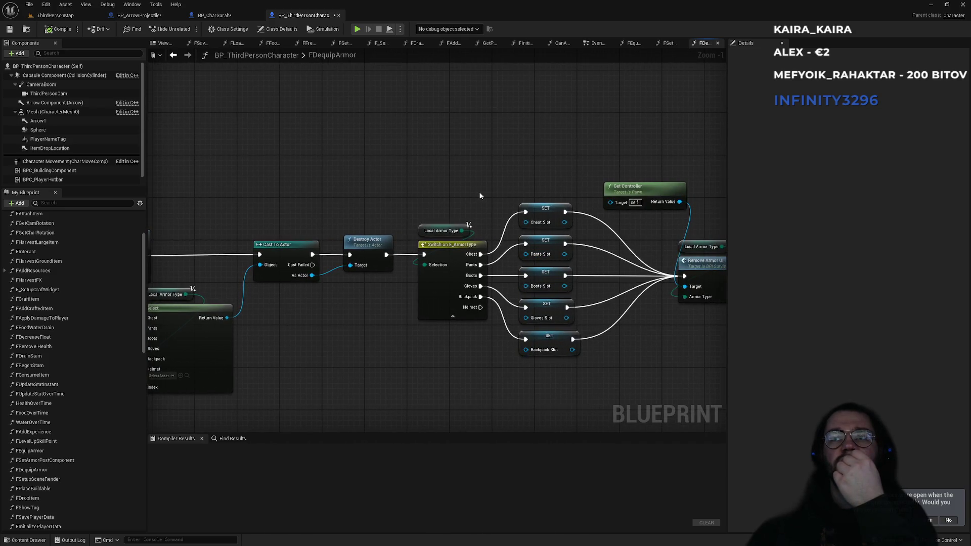
drag(480, 195, 351, 189)
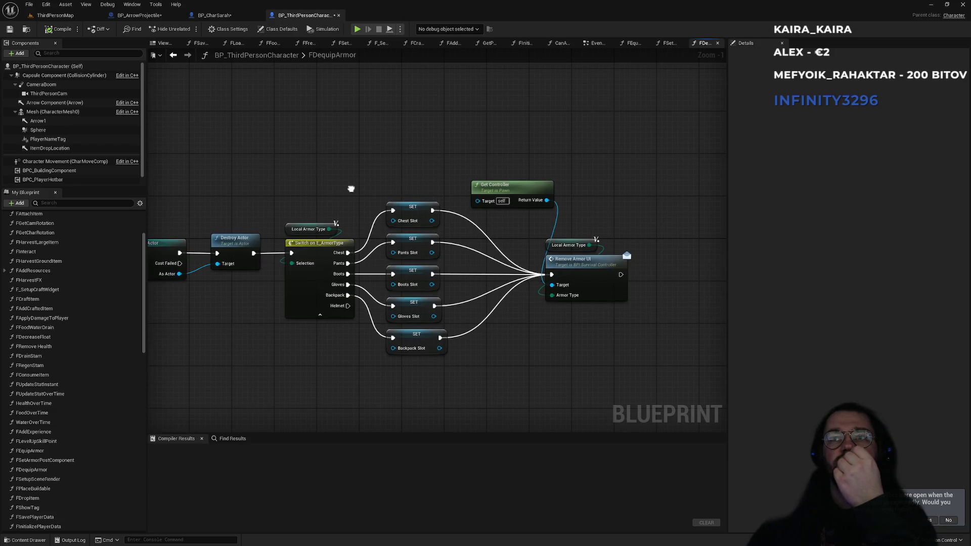
drag(351, 188, 500, 208)
drag(196, 257, 587, 199)
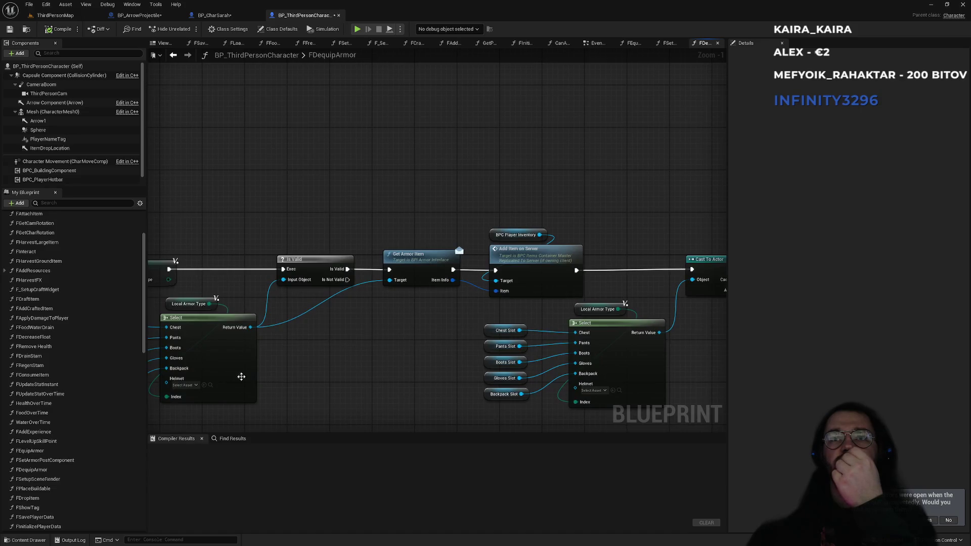
mouse_move(329, 375)
mouse_down()
mouse_move(496, 331)
mouse_move(481, 332)
mouse_up()
click(219, 223)
right_click(206, 225)
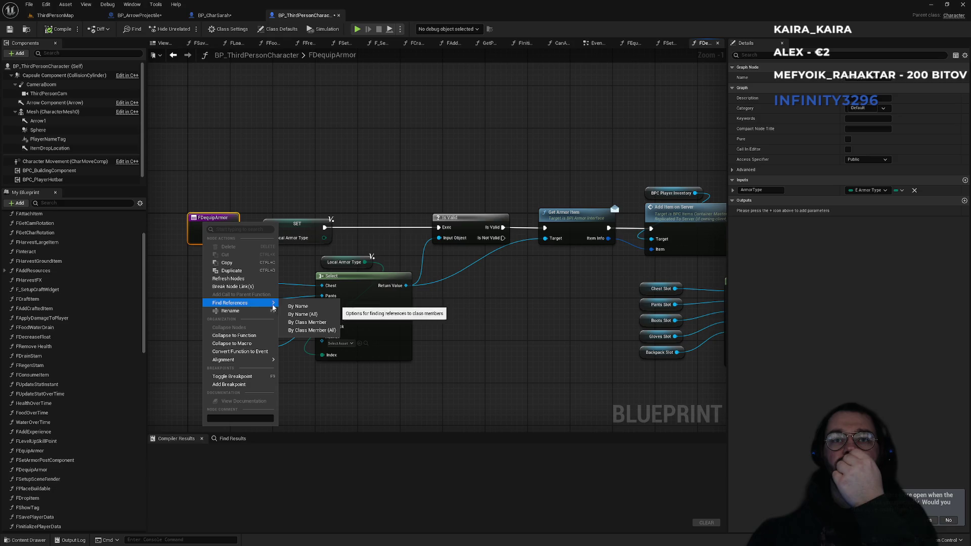
Find FDequipArmor references by name and check its call in EventGraph's DequipArmorOnServer event
click(293, 309)
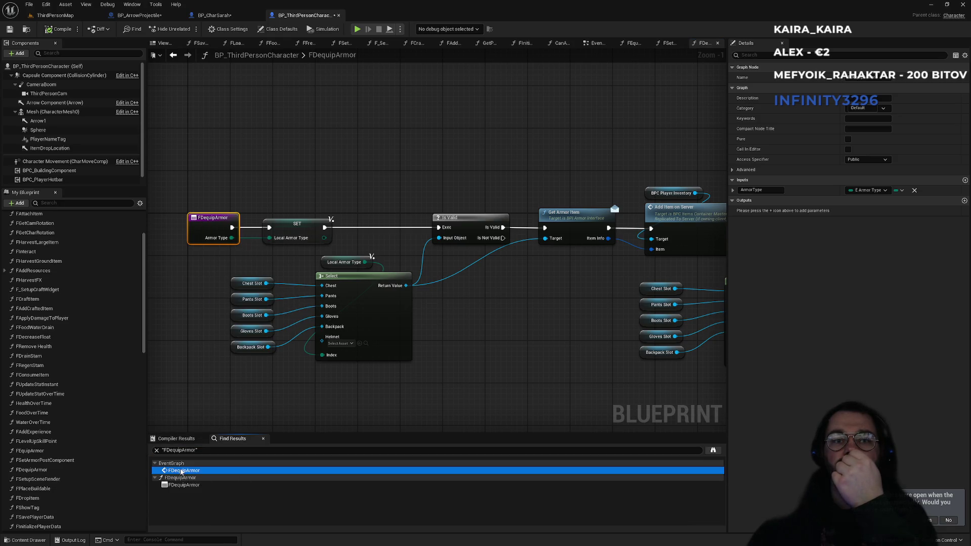
click(188, 485)
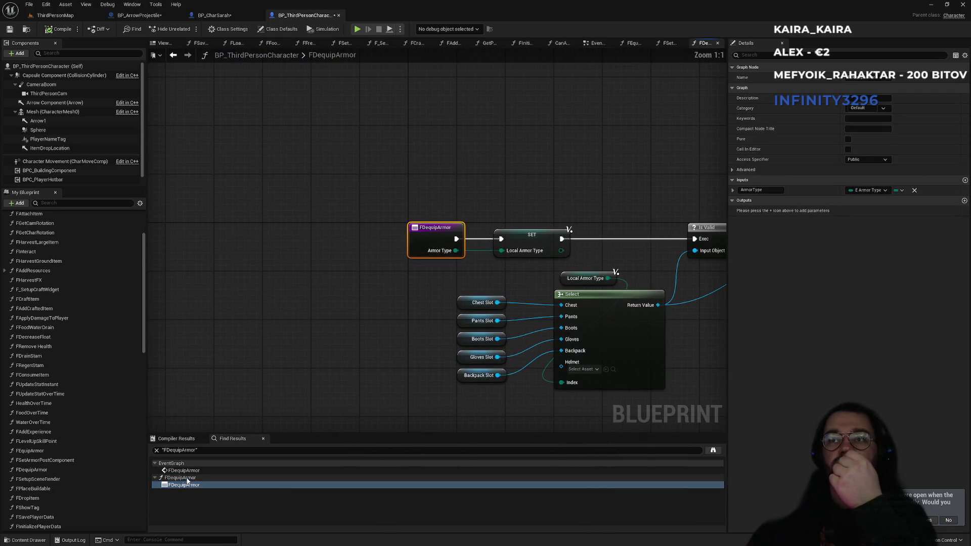
click(187, 472)
drag(305, 283, 322, 372)
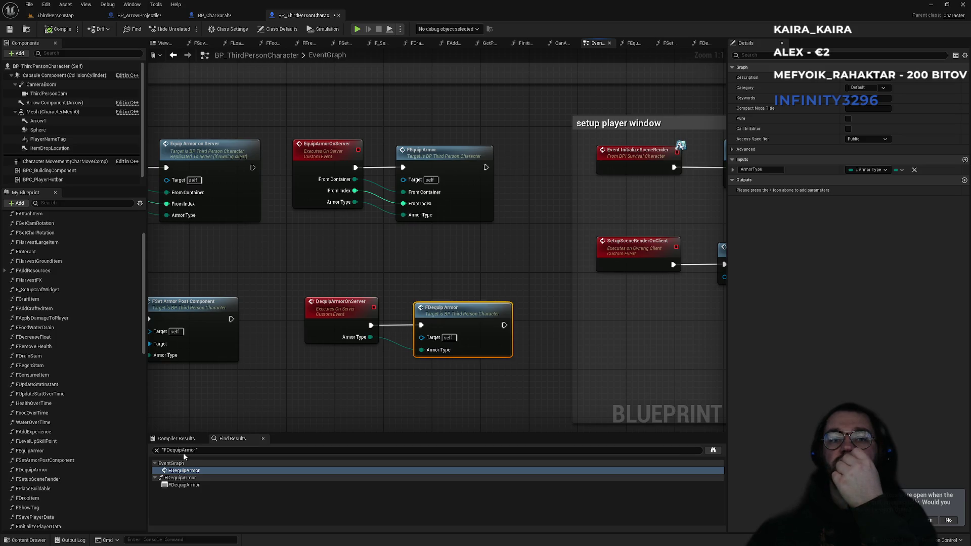
click(183, 485)
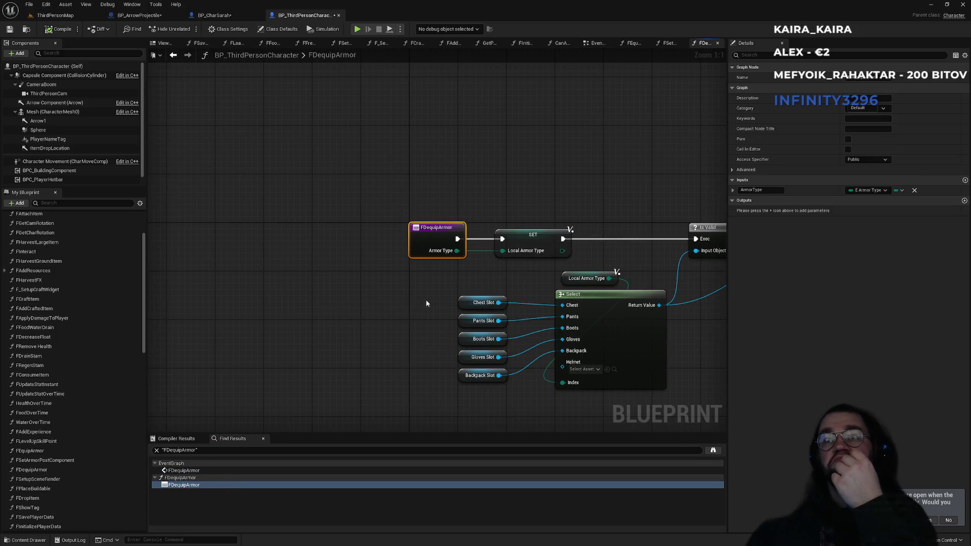
Pan through FDequipArmor from Destroy Actor to the armor-type switch, slot setters and Remove Armor UI
drag(426, 299, 173, 303)
drag(385, 293, 329, 293)
drag(528, 298, 296, 305)
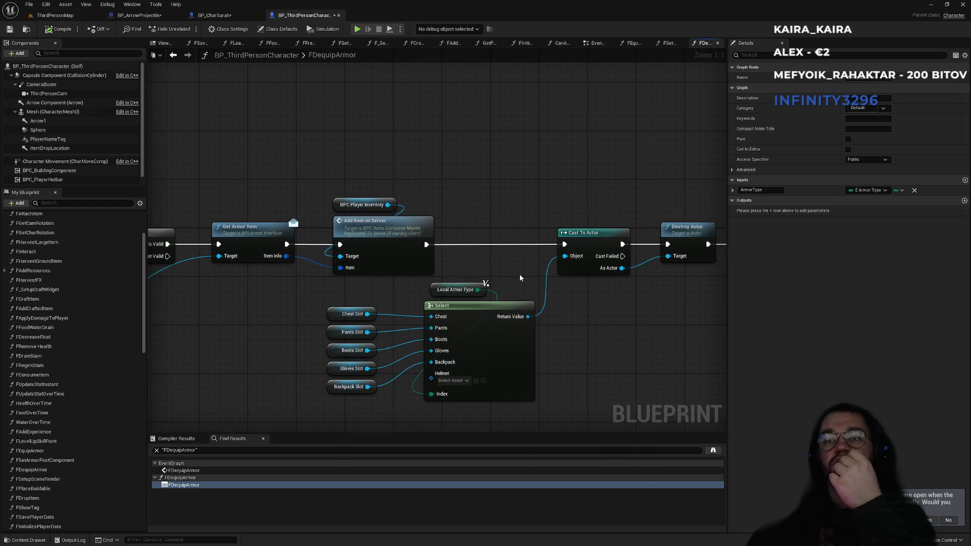
drag(518, 274, 278, 269)
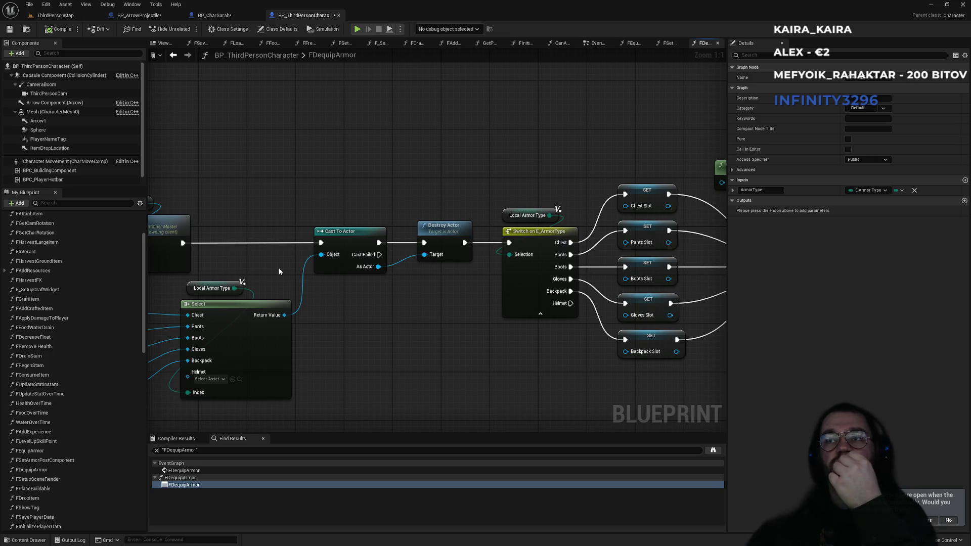
mouse_move(444, 305)
mouse_down()
mouse_move(433, 336)
mouse_move(296, 347)
mouse_up()
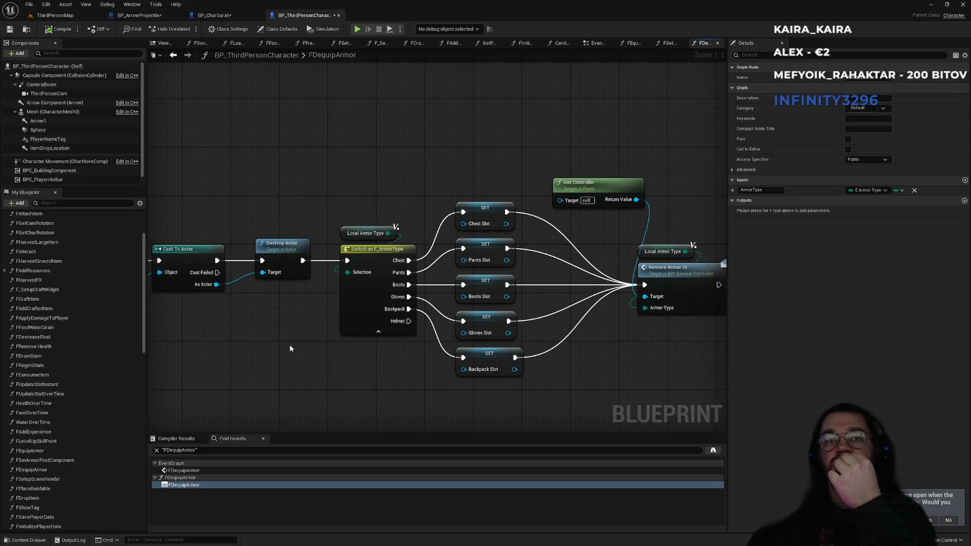
mouse_move(577, 361)
mouse_down()
mouse_move(389, 366)
mouse_move(536, 361)
mouse_up()
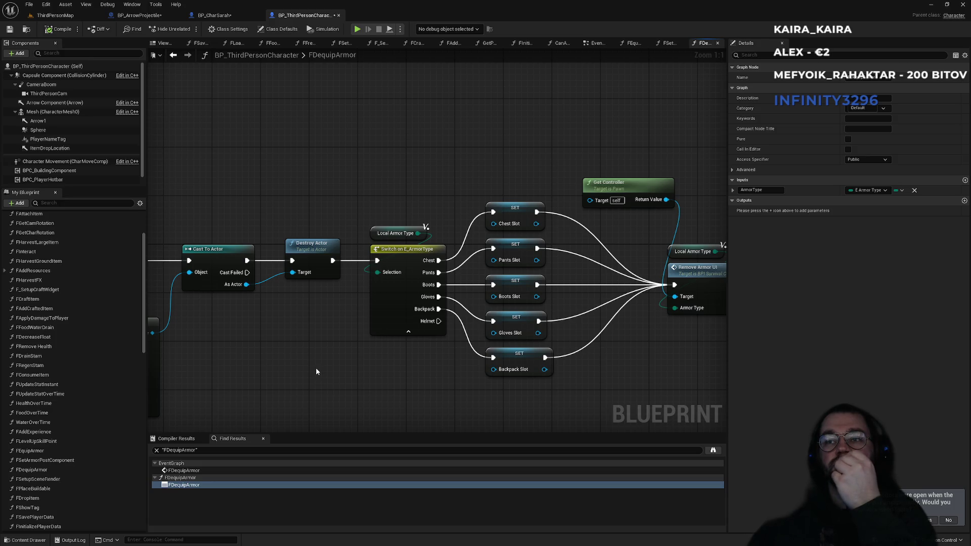
mouse_move(290, 360)
mouse_down()
mouse_move(282, 342)
mouse_move(444, 333)
mouse_up()
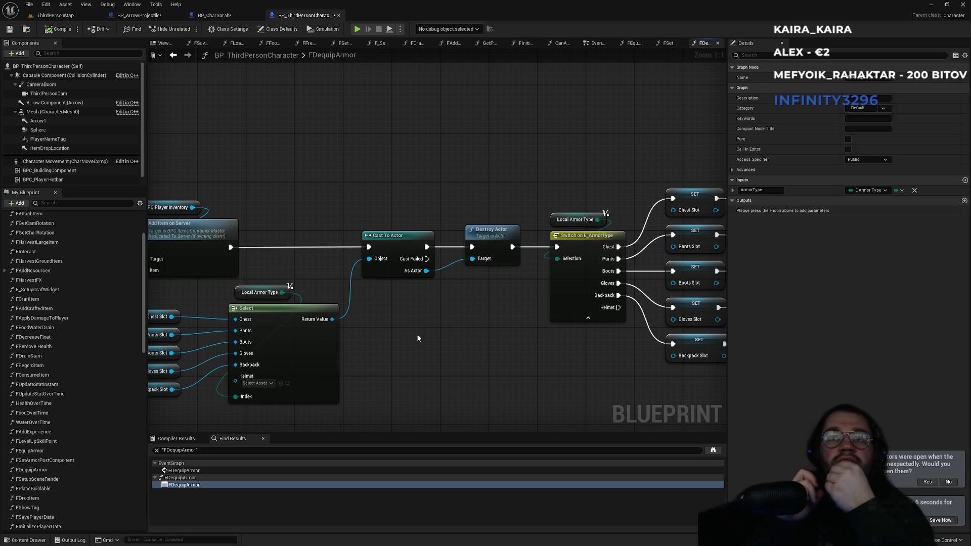
mouse_move(426, 321)
mouse_down()
mouse_move(548, 315)
mouse_move(562, 327)
mouse_up()
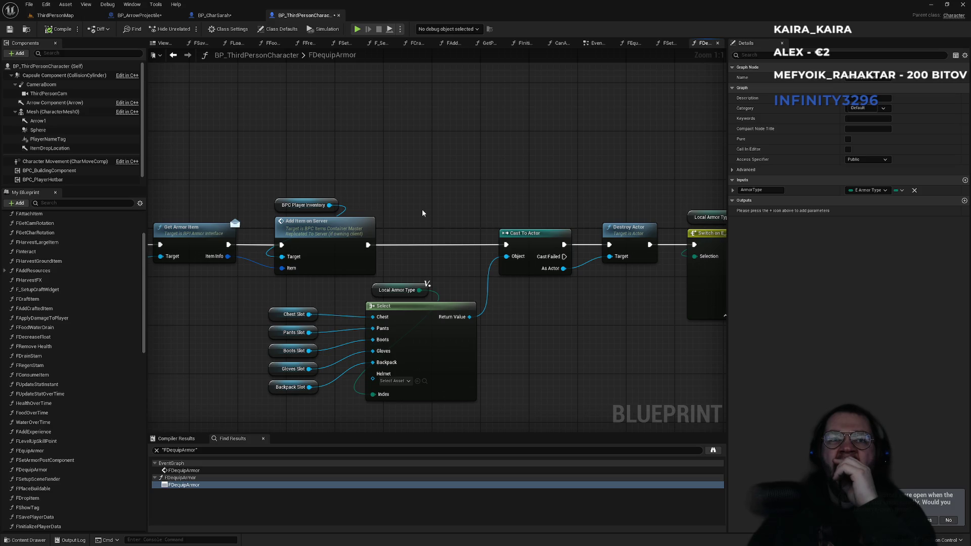
drag(423, 213, 447, 216)
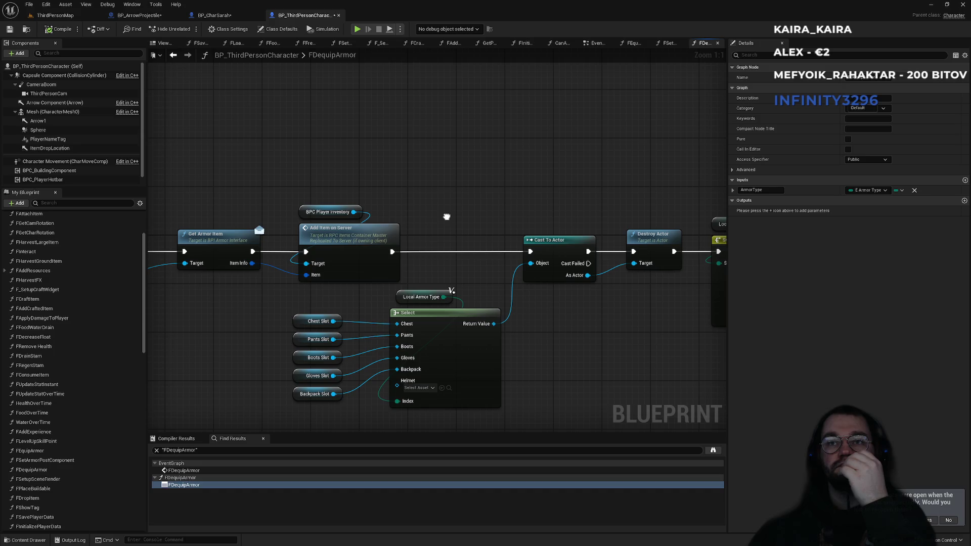
drag(447, 216, 529, 206)
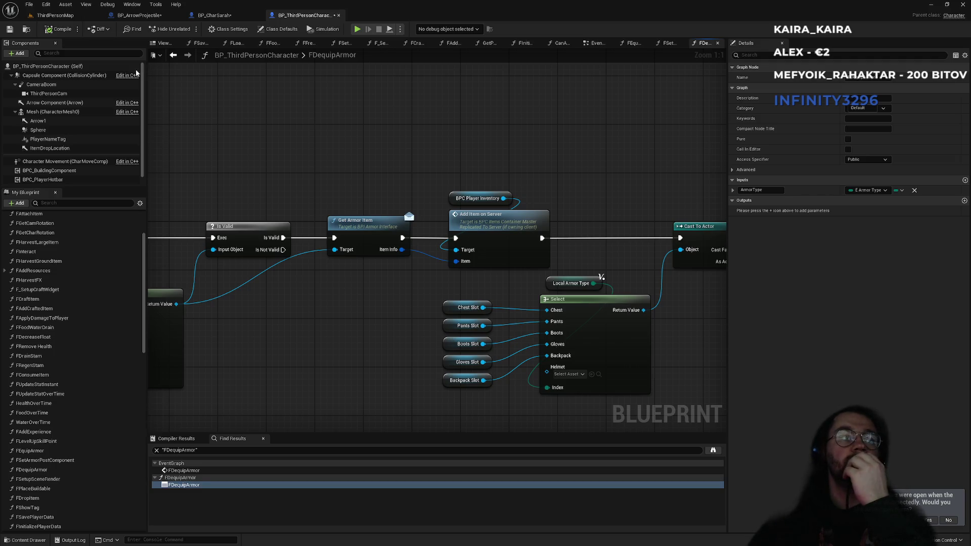
drag(559, 152, 246, 160)
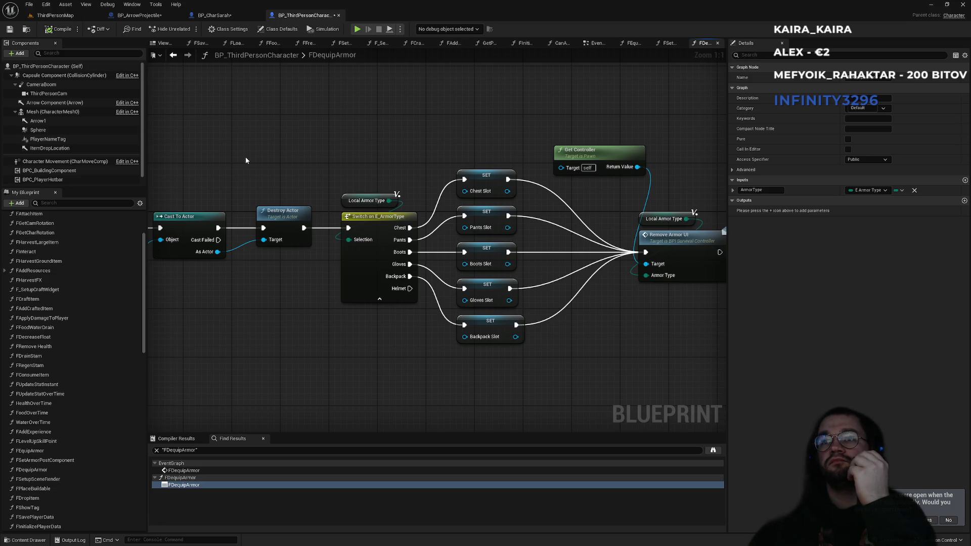
drag(246, 161, 449, 157)
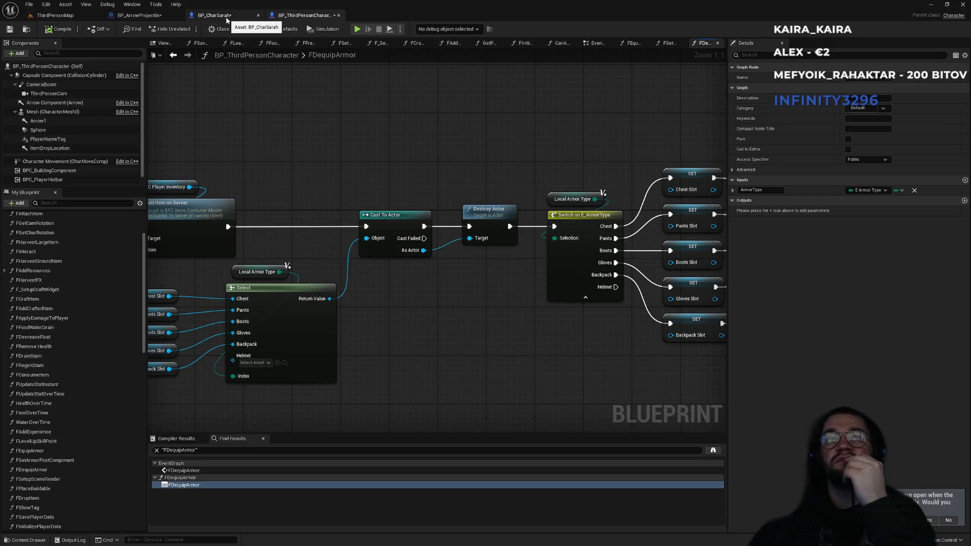
In BP_CharSarah, clear the old Target and exec links, then wire the entry's Target into Cast To's Object pin
click(227, 18)
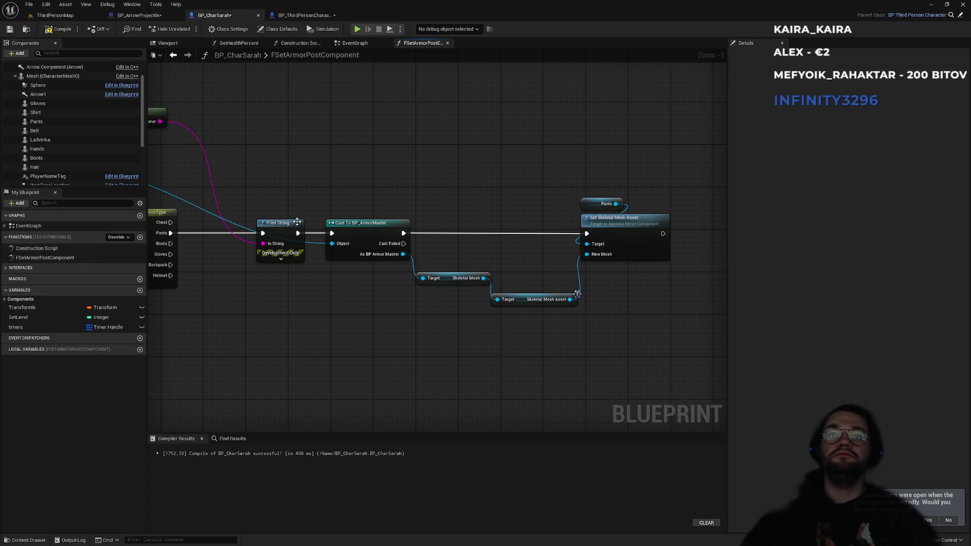
drag(326, 158, 624, 215)
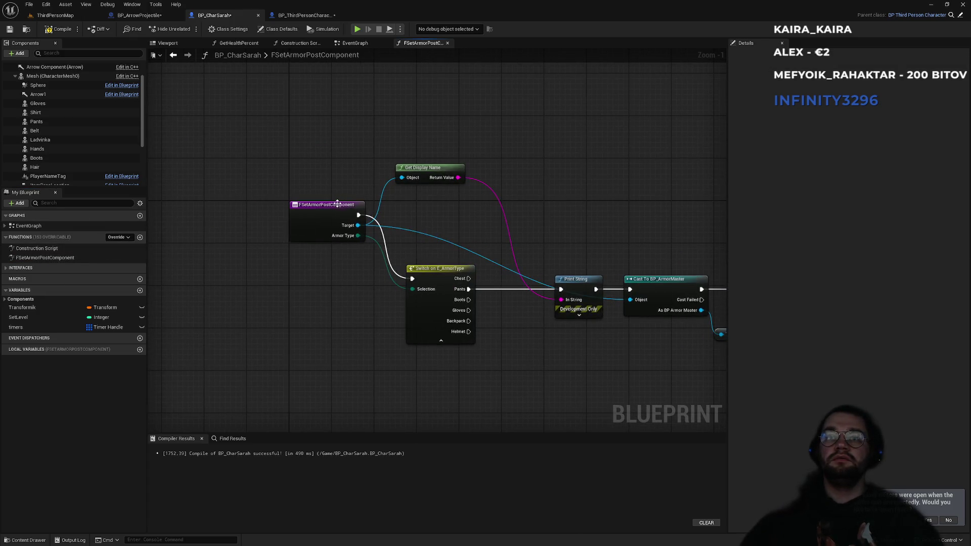
drag(339, 202, 212, 219)
scroll(362, 249, up, 1)
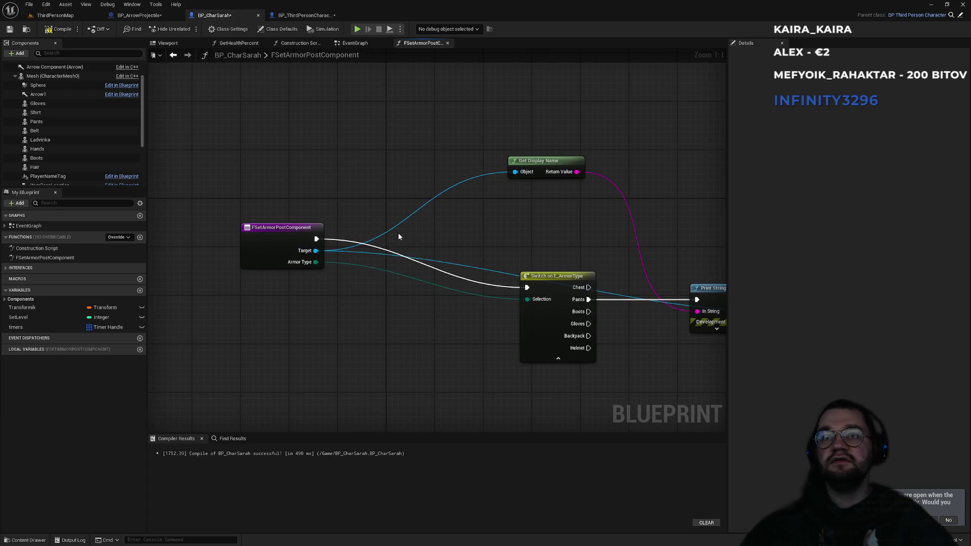
drag(392, 237, 335, 231)
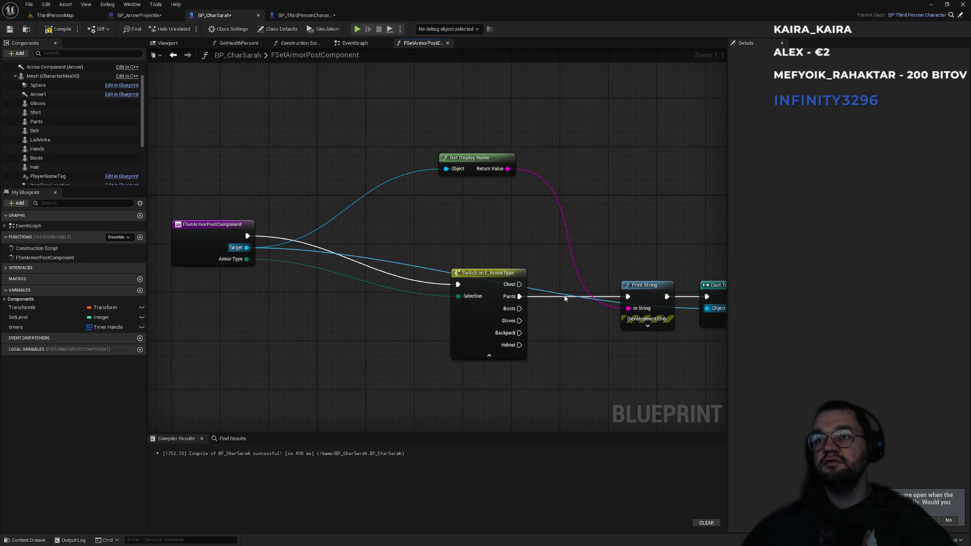
alt+click(337, 218)
alt+click(305, 248)
alt+click(308, 248)
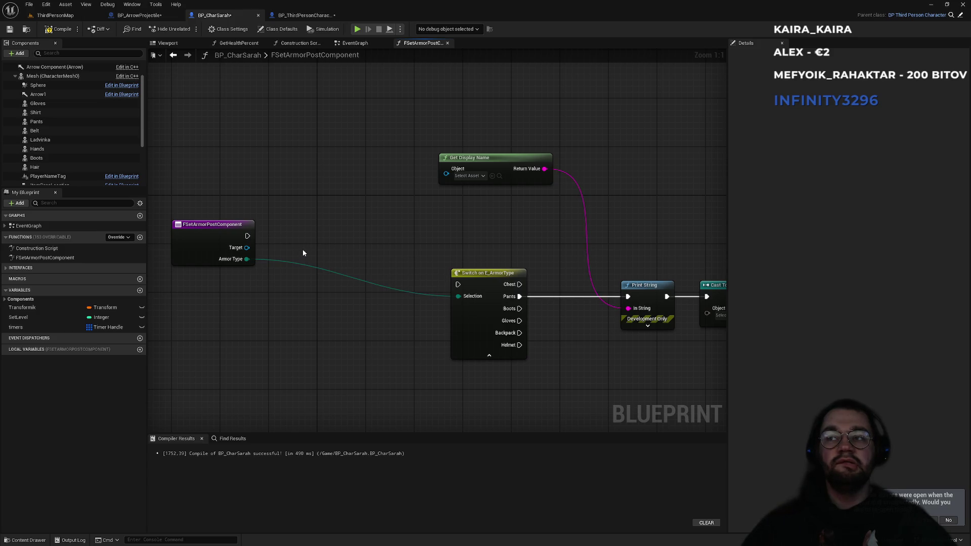
drag(705, 316, 248, 247)
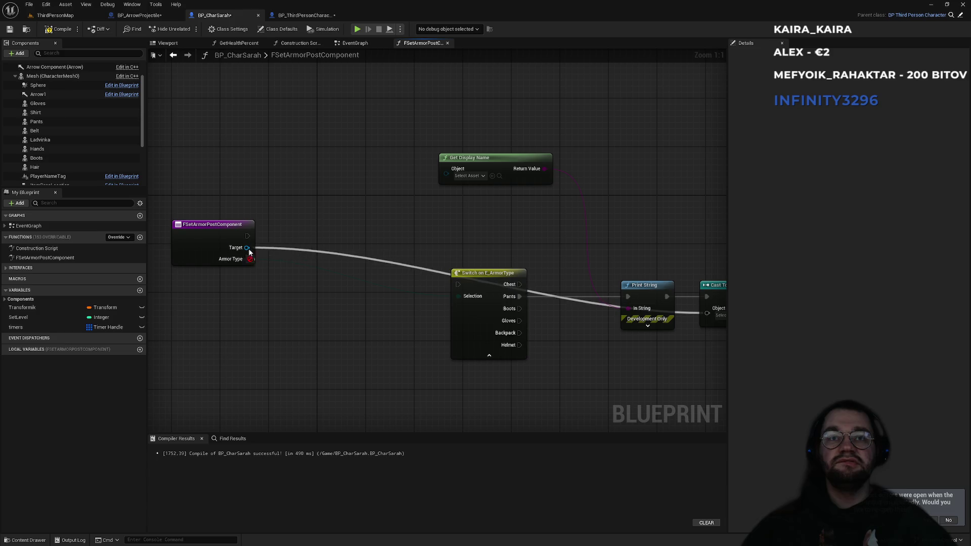
Add a parent FSetArmorPostComponent call fed by the entry's Target, then go back to ThirdPersonMap
right_click(301, 223)
text(parent)
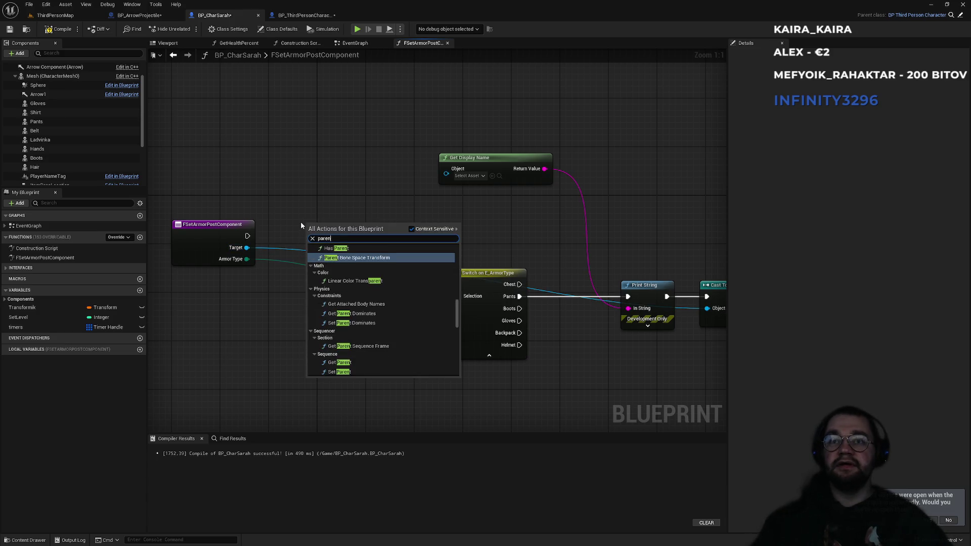
scroll(385, 283, up, 5)
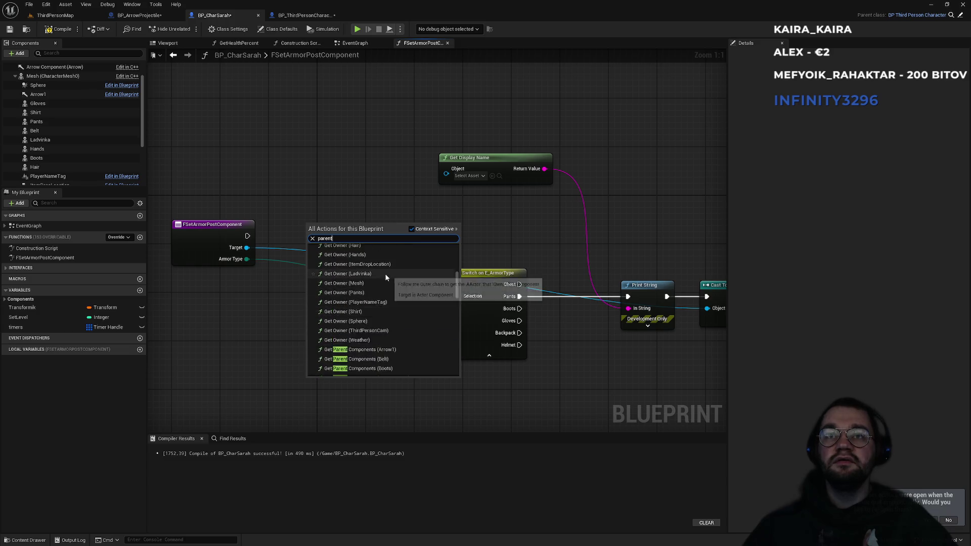
click(223, 235)
right_click(223, 234)
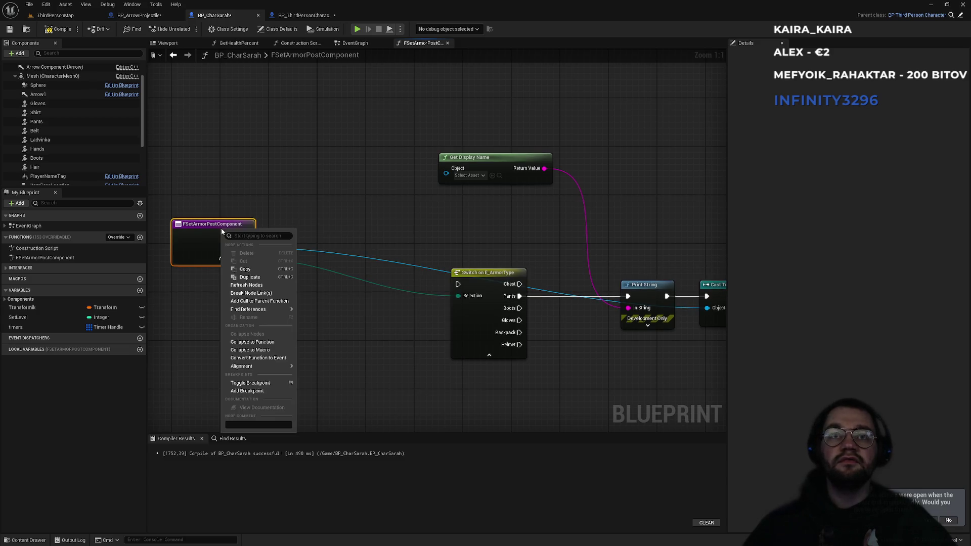
click(268, 301)
drag(275, 293, 402, 211)
click(354, 236)
mouse_move(246, 259)
mouse_down()
mouse_move(313, 231)
mouse_move(304, 219)
mouse_move(248, 250)
mouse_move(343, 188)
mouse_up()
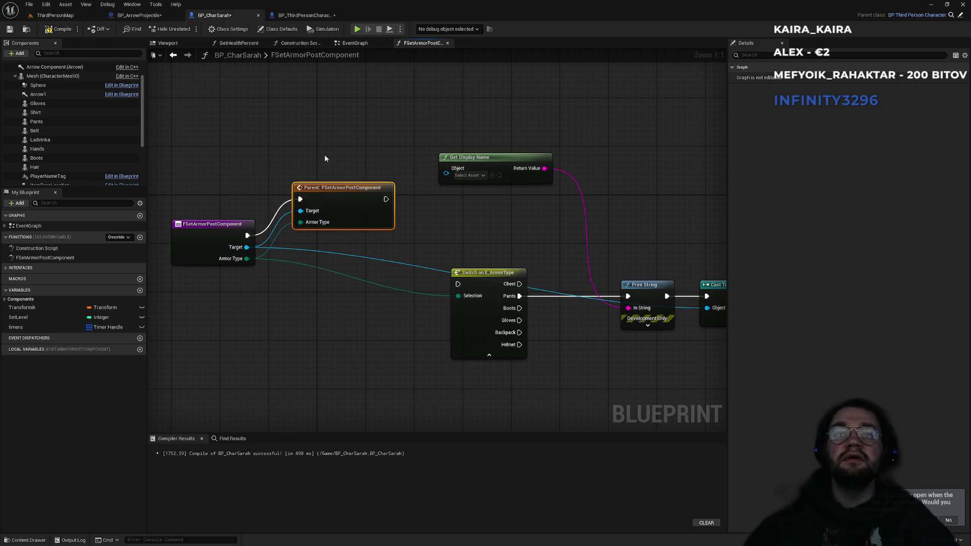
click(325, 156)
click(58, 16)
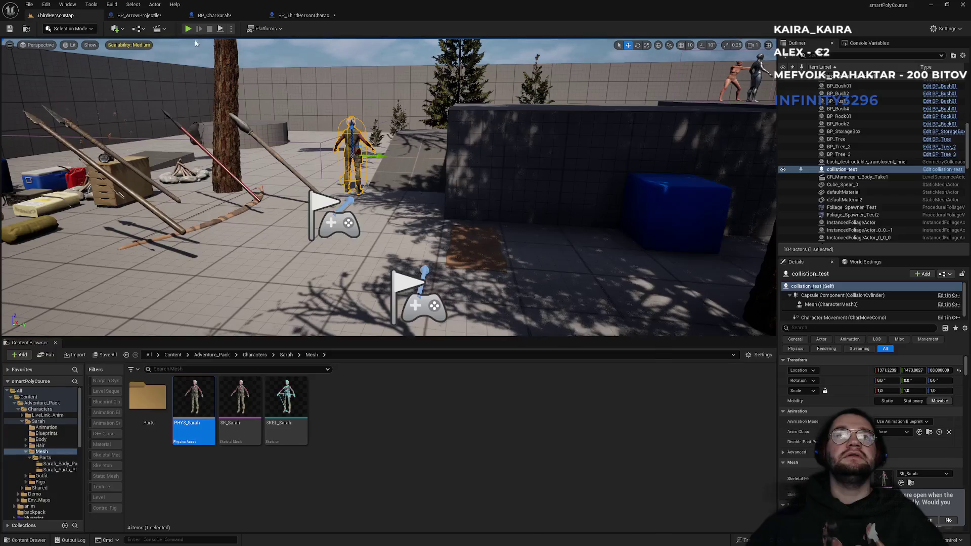
click(188, 30)
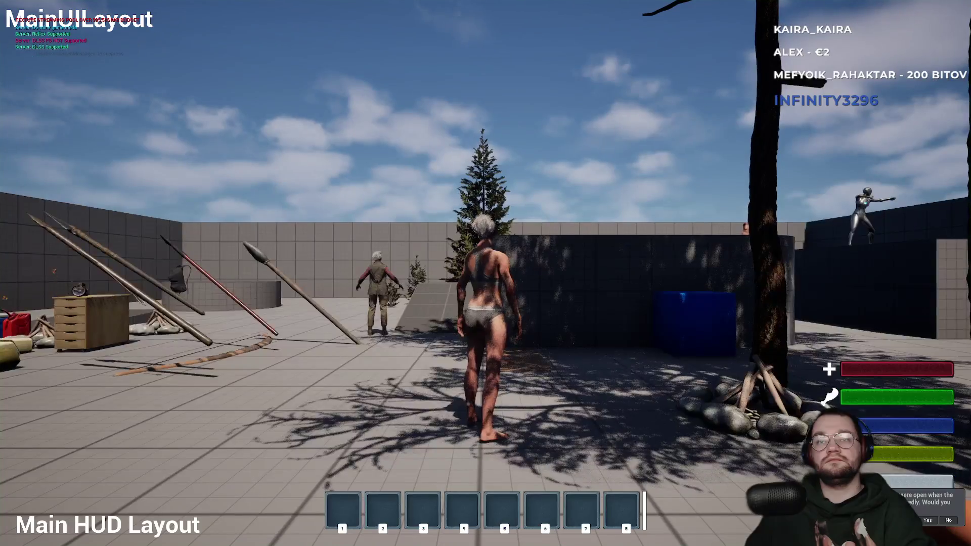
key(Escape)
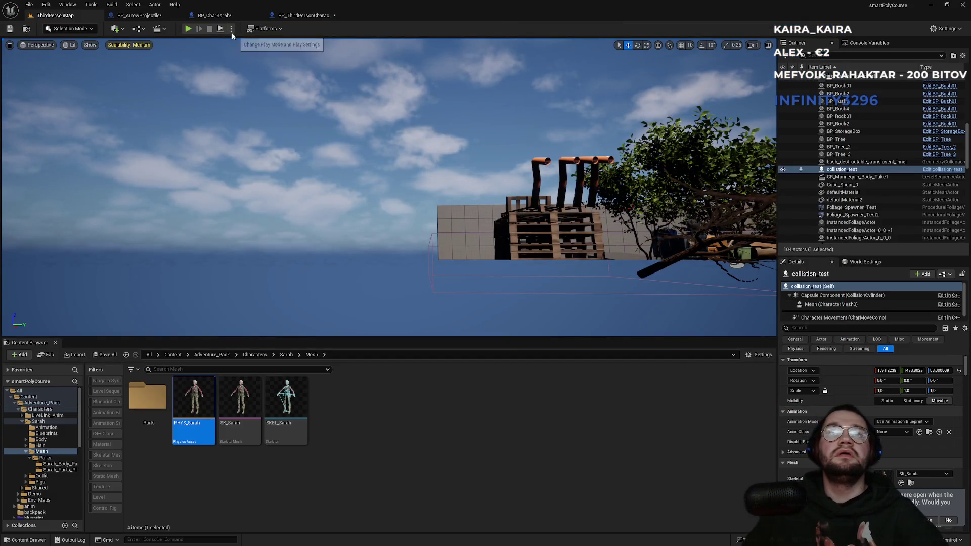
click(232, 29)
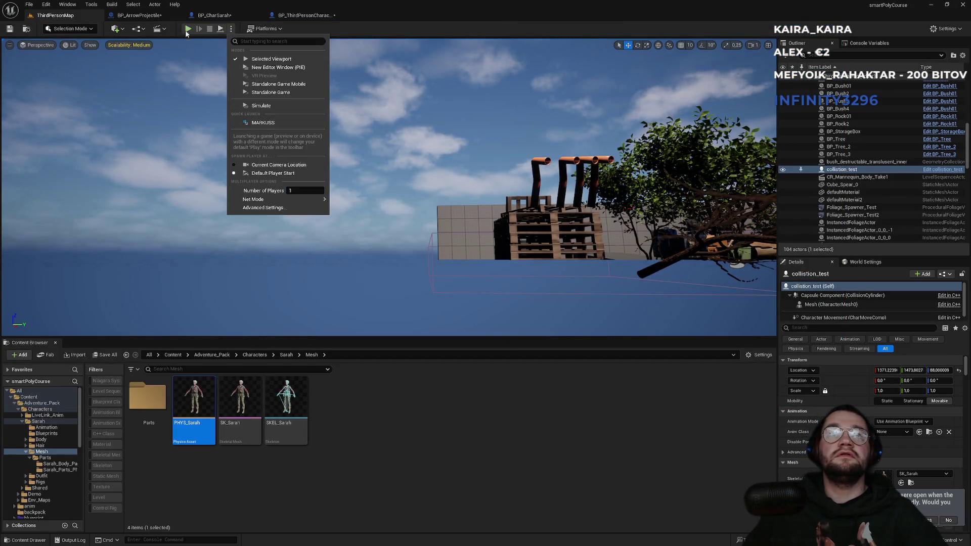
click(186, 31)
click(185, 31)
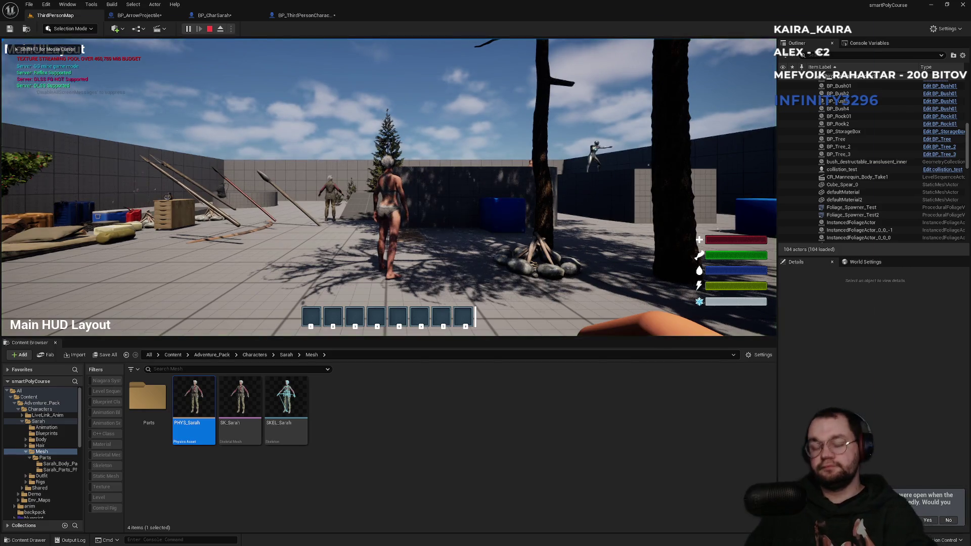
key(F11)
click(485, 274)
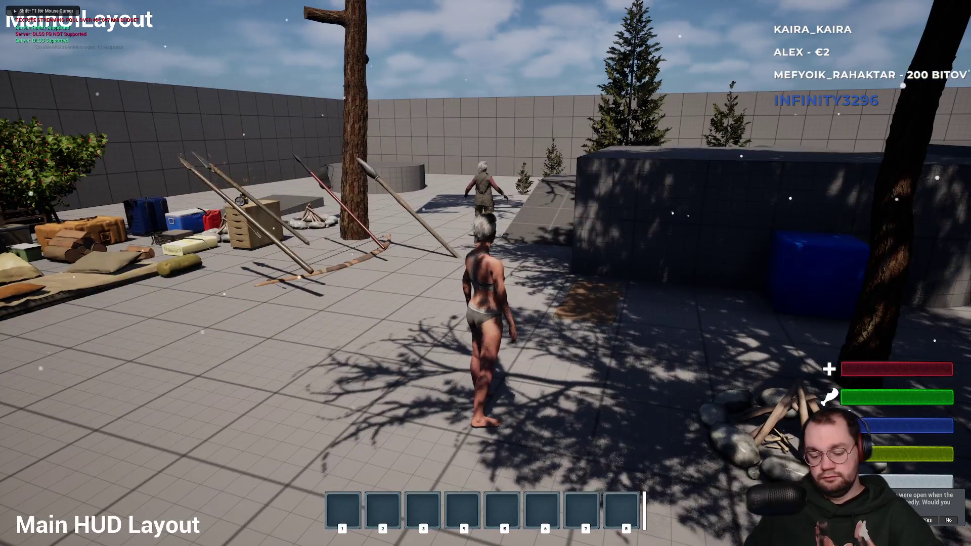
key(i)
drag(249, 223, 377, 331)
key(i)
key(i)
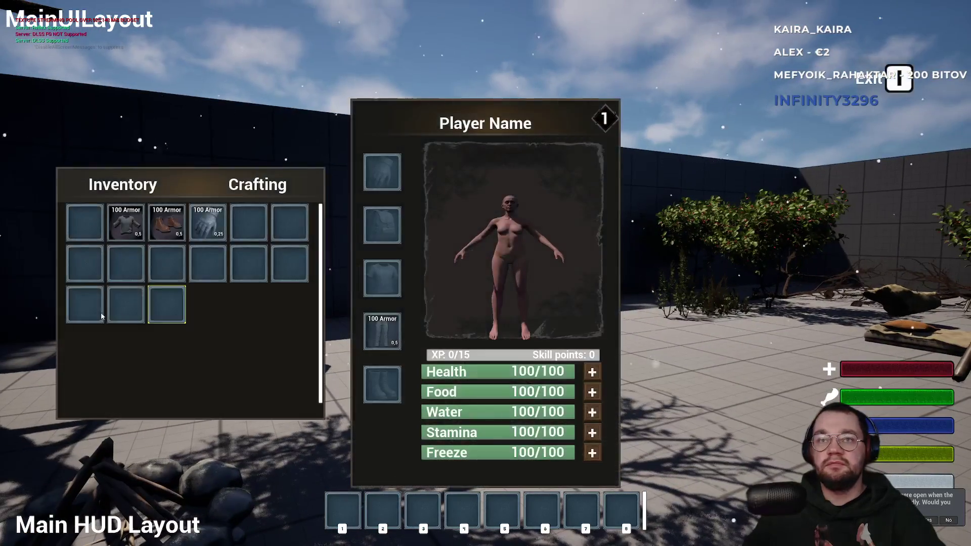
mouse_move(372, 350)
mouse_down()
mouse_move(234, 269)
mouse_move(248, 271)
mouse_up()
key(i)
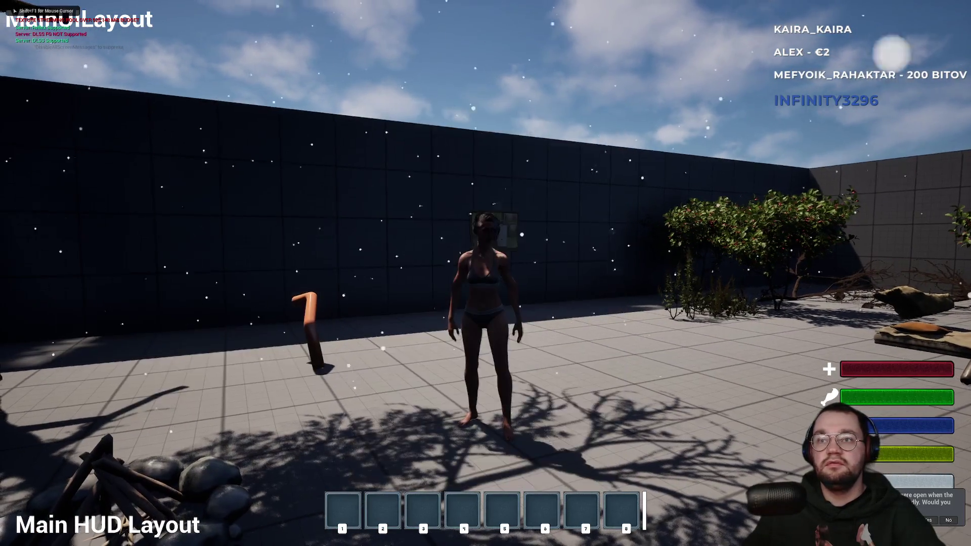
key(Escape)
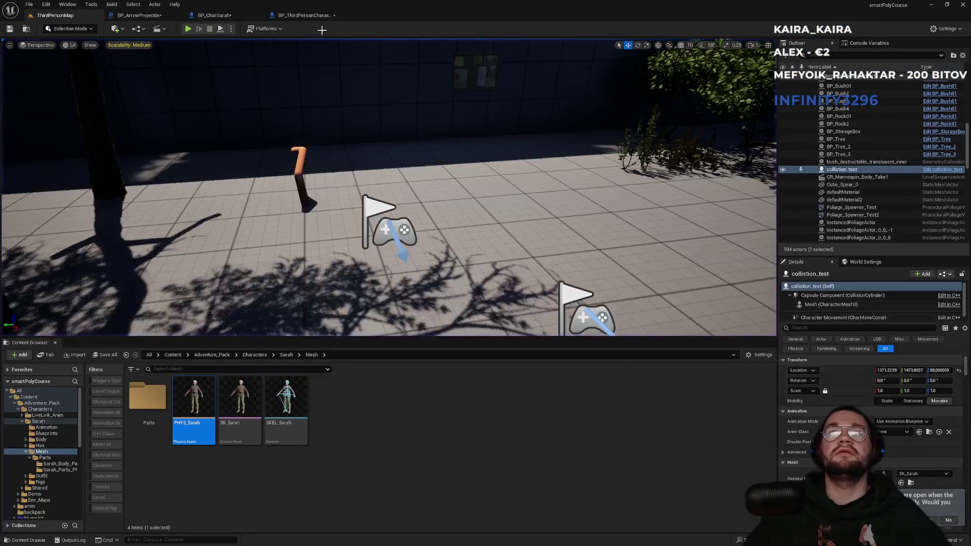
click(228, 18)
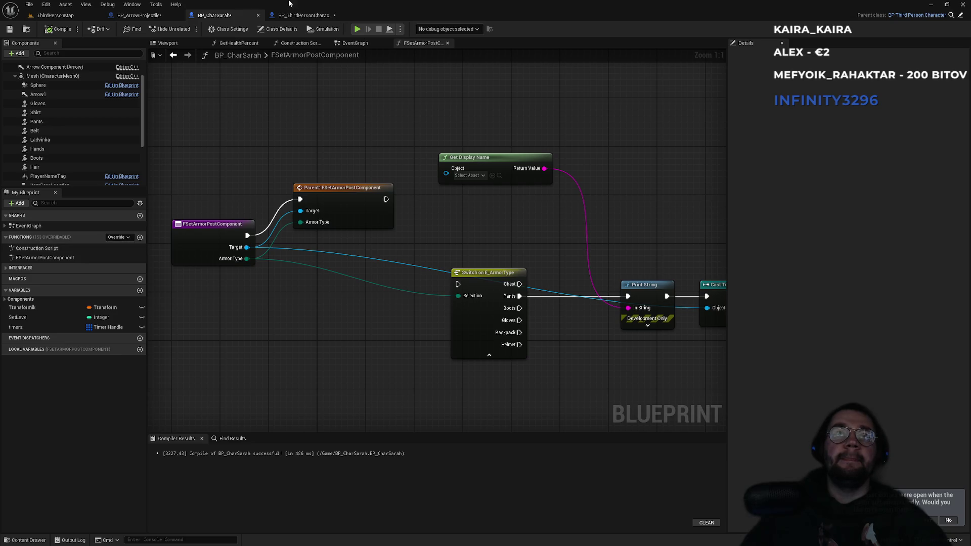
click(308, 15)
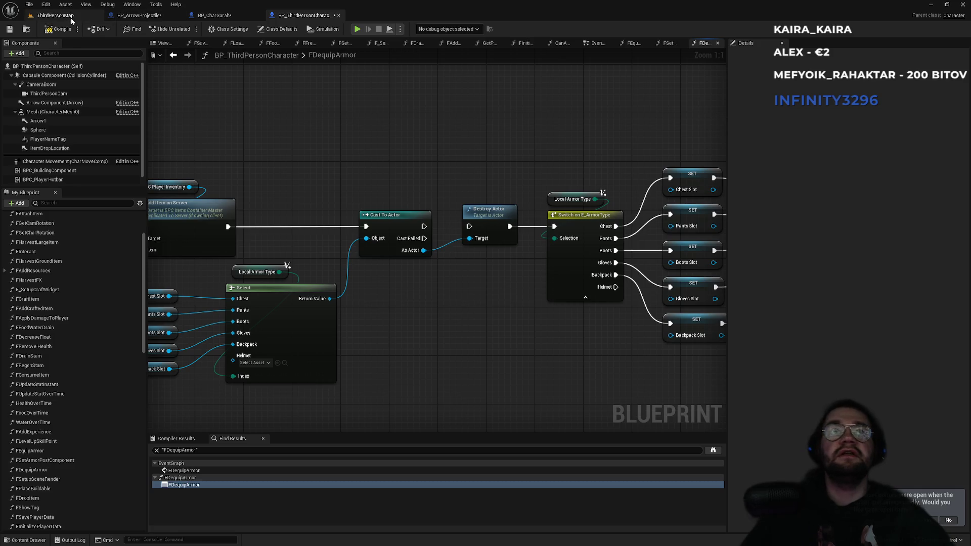
click(53, 15)
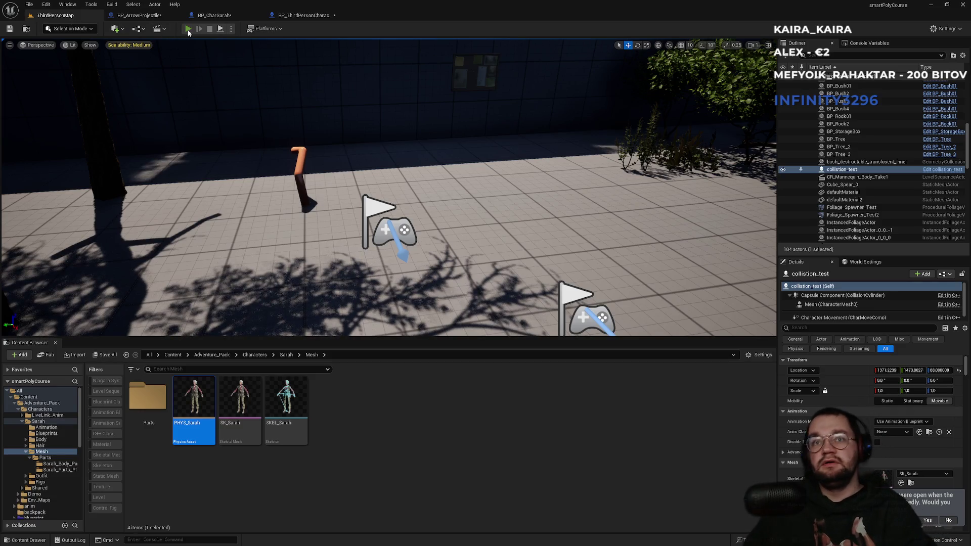
click(188, 29)
Make the game view fullscreen and equip the 100 Armor pants in the legs slot
key(F11)
key(super)
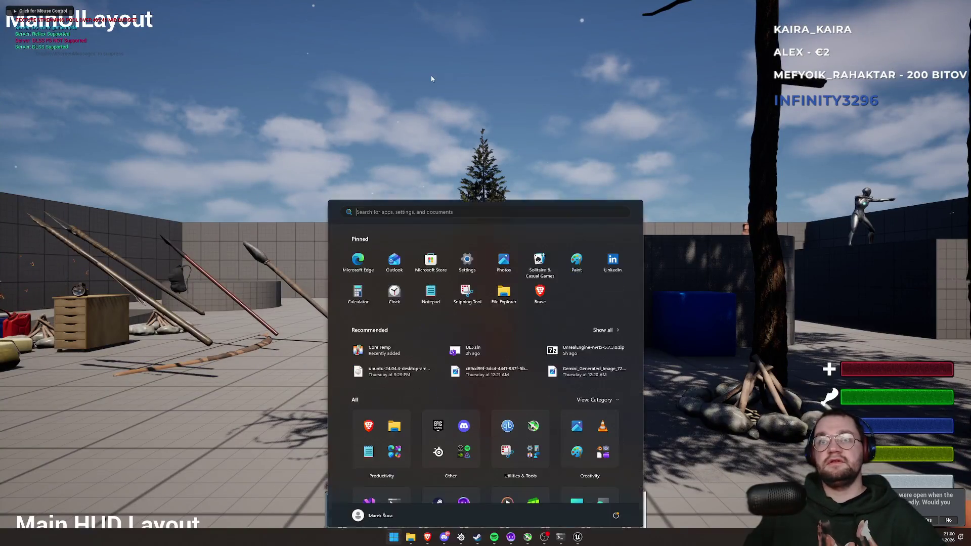
key(Escape)
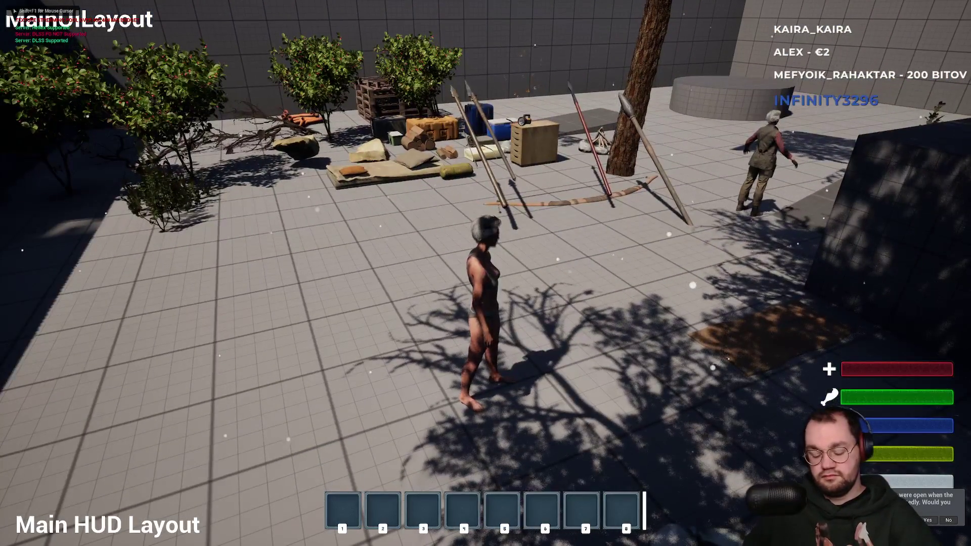
key(Tab)
key(Tab)
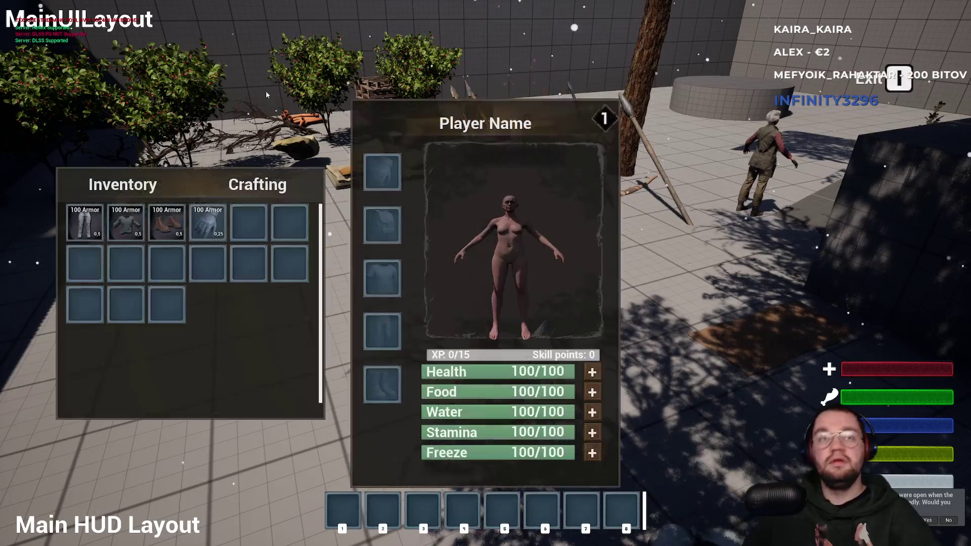
key(i)
mouse_move(84, 222)
mouse_down()
mouse_move(376, 306)
mouse_move(382, 329)
mouse_up()
key(Tab)
key(Tab)
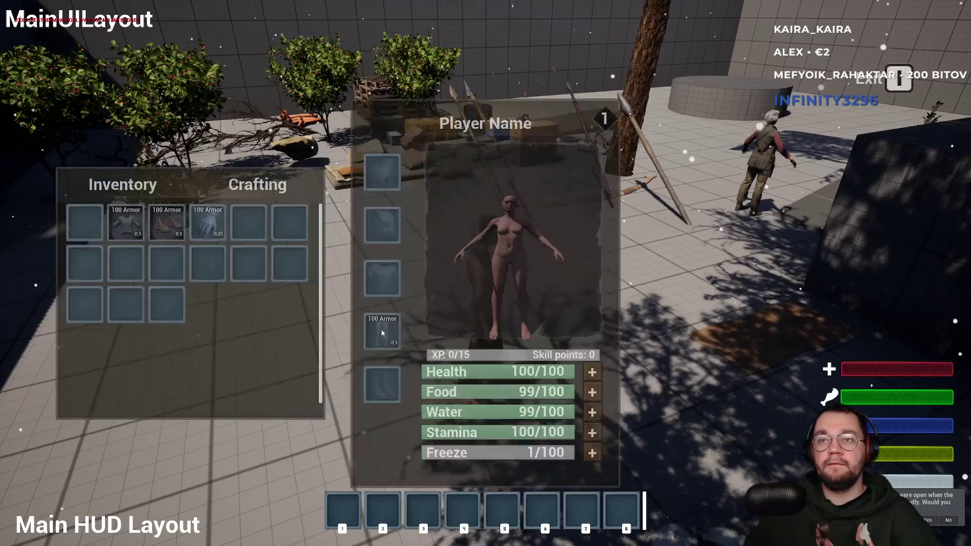
key(Tab)
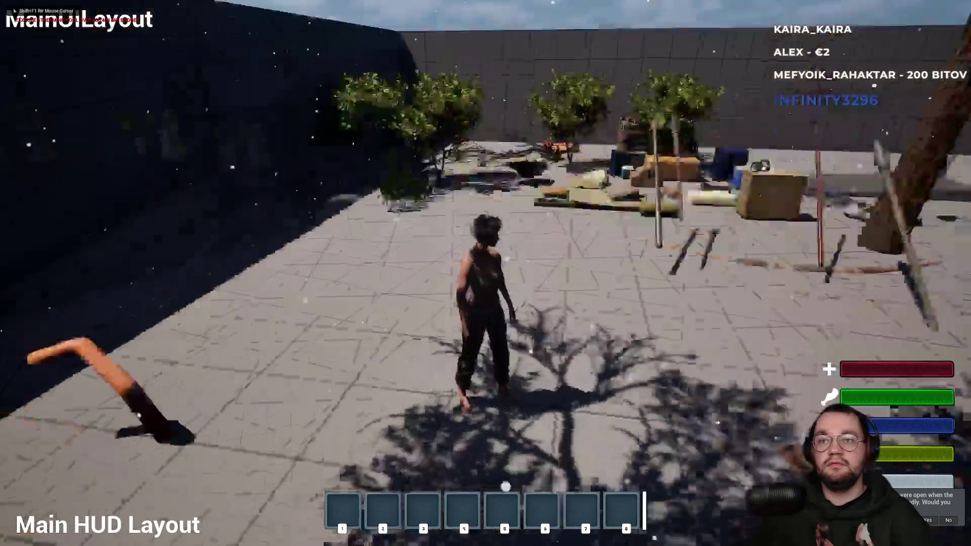
key(Tab)
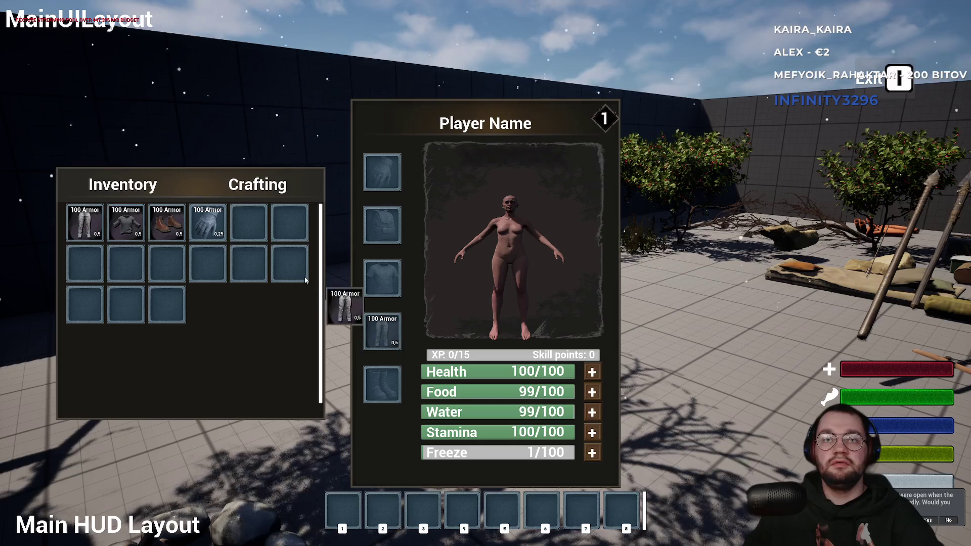
Move the pants back into inventory, equip them again, then end the play session
drag(382, 332, 289, 223)
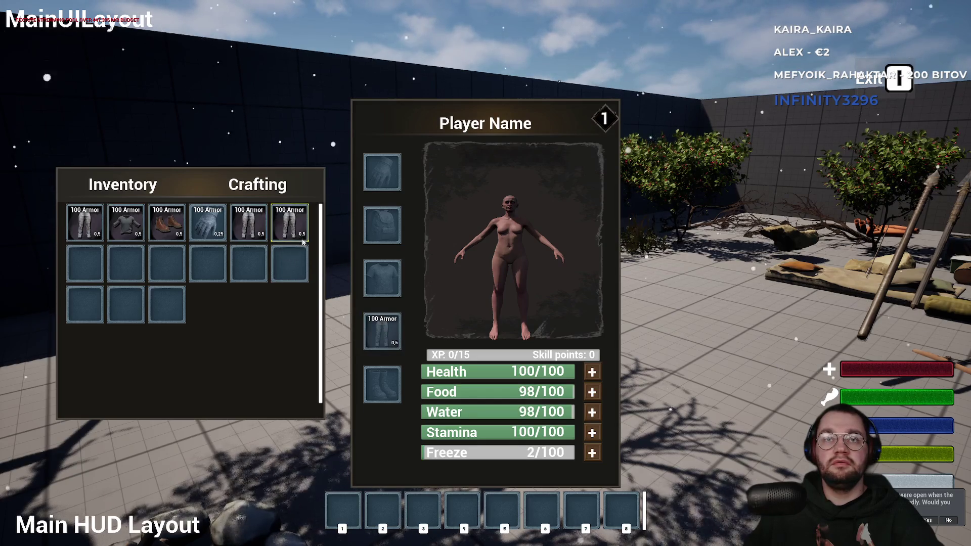
key(Tab)
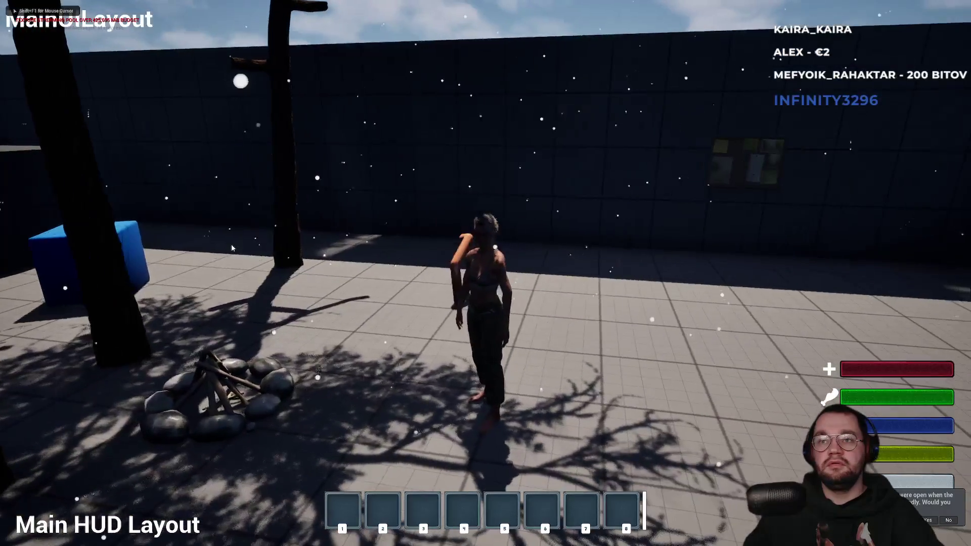
key(Tab)
mouse_move(382, 332)
mouse_down()
mouse_move(277, 272)
mouse_move(291, 264)
mouse_up()
key(Tab)
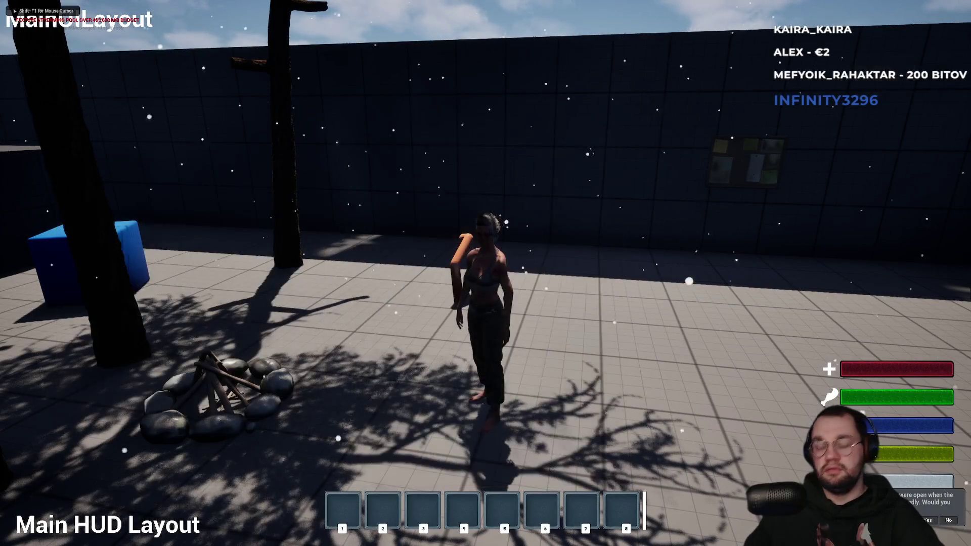
key(Escape)
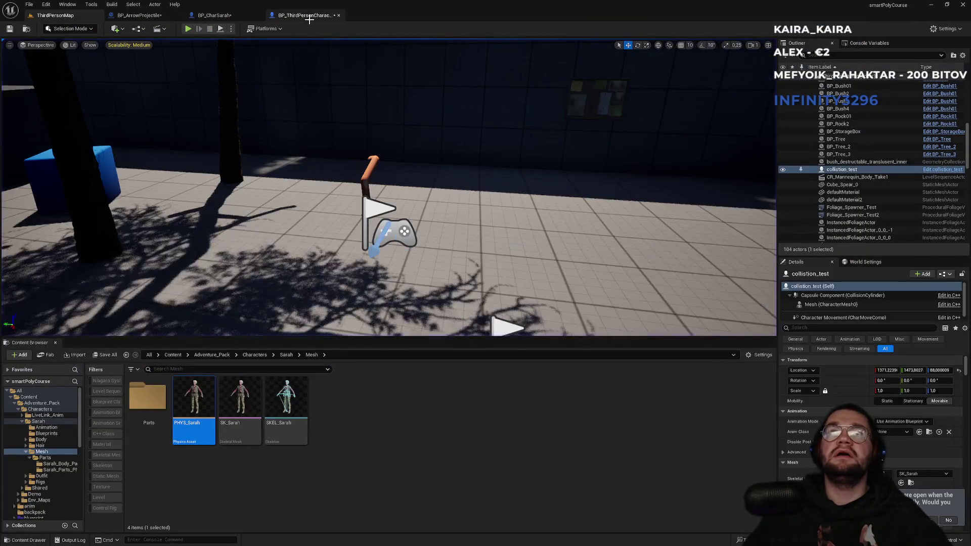
In FDequipArmor, connect Cast To Actor's execution to Destroy Actor, then return to ThirdPersonMap
click(310, 16)
drag(424, 226, 469, 226)
mouse_move(516, 165)
mouse_down()
mouse_move(299, 165)
mouse_move(397, 176)
mouse_up()
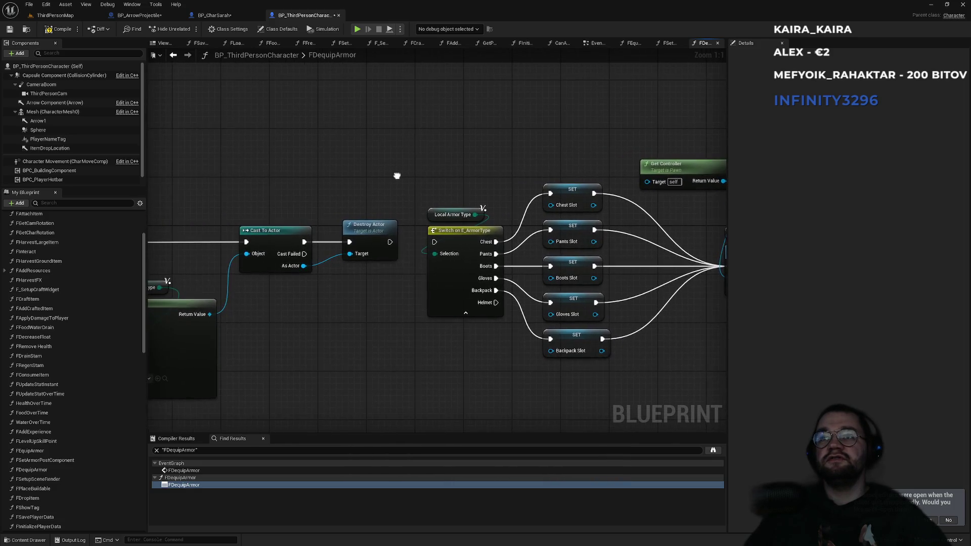
click(55, 15)
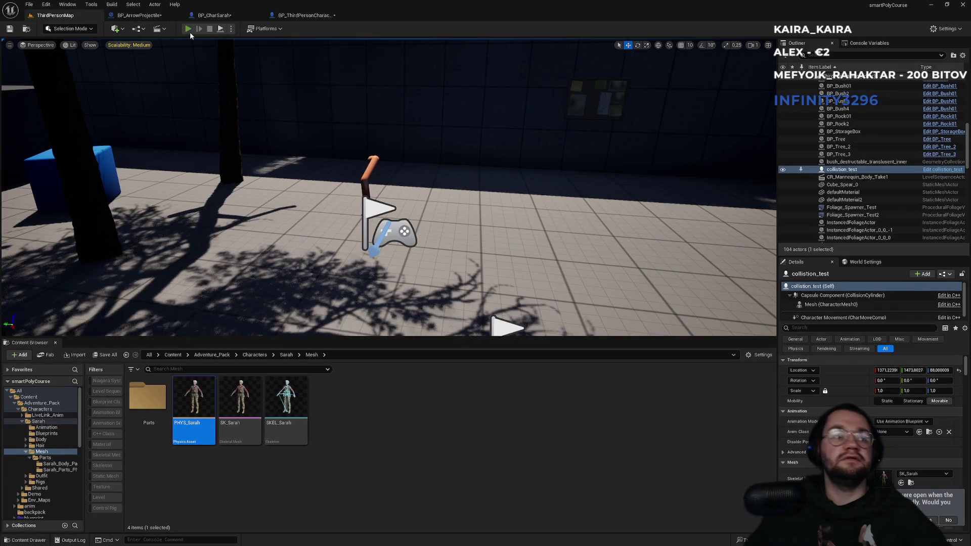
Start a play test, equip the pants in the pants slot, then try taking them back into inventory
click(190, 32)
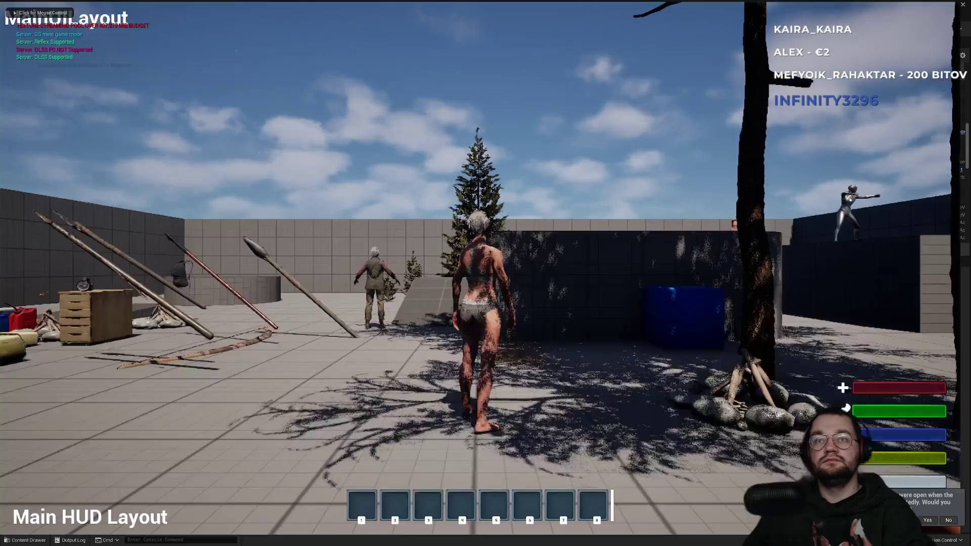
key(i)
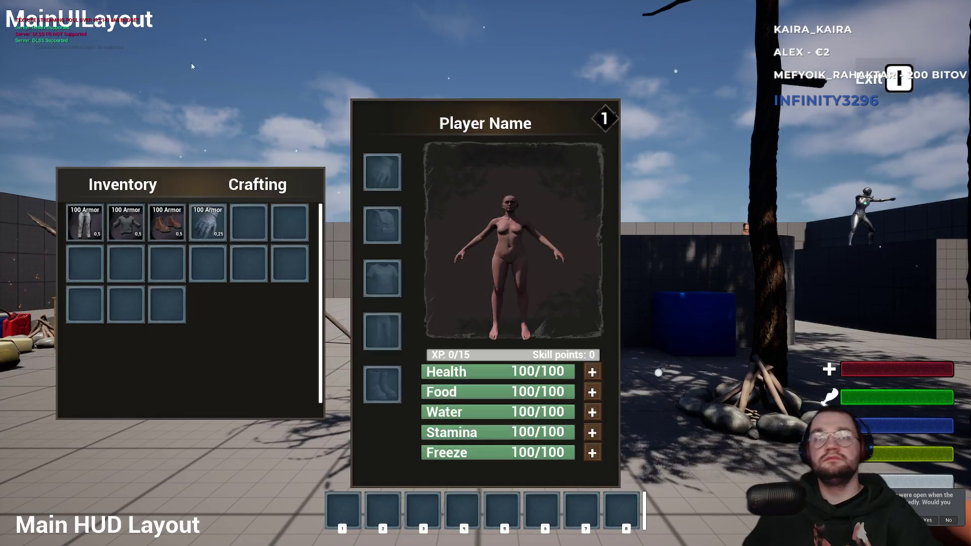
drag(84, 223, 382, 331)
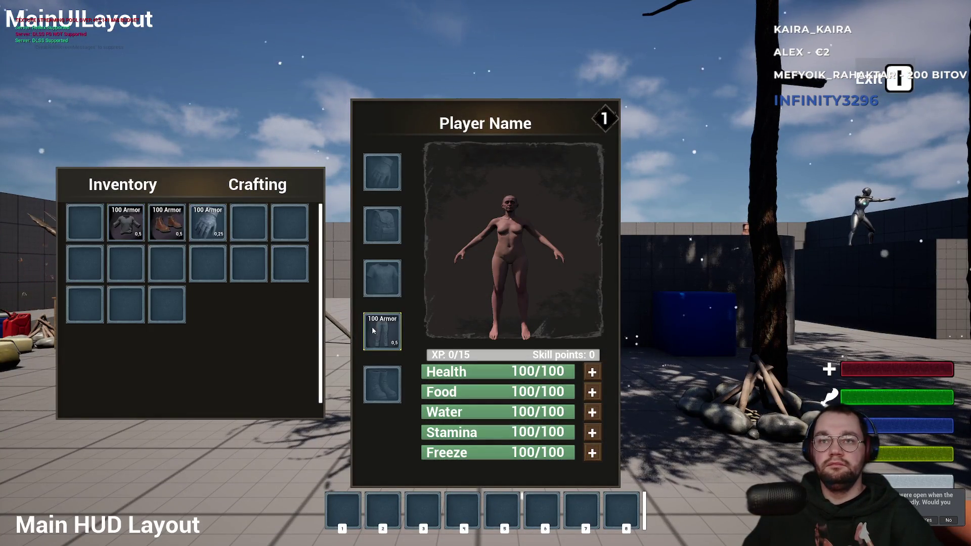
key(i)
key(i)
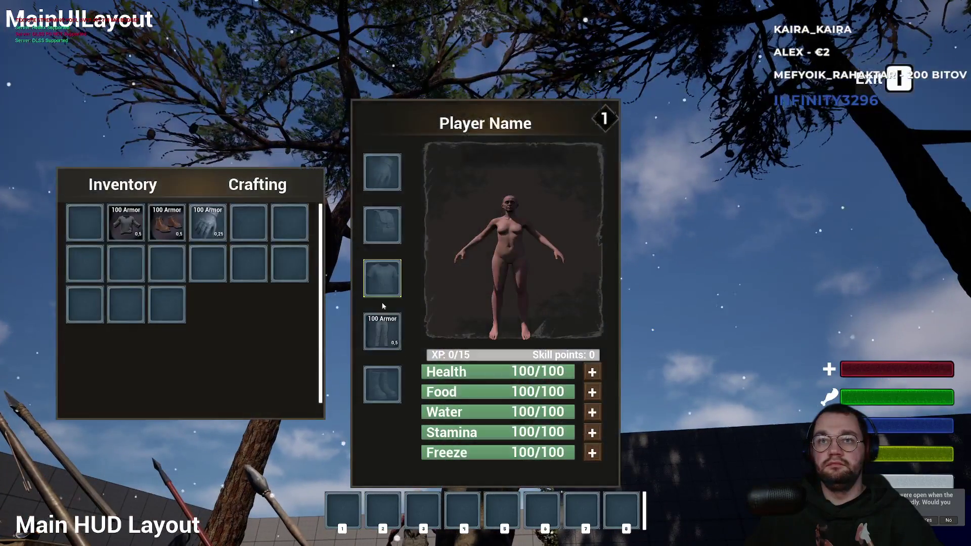
drag(382, 331, 289, 259)
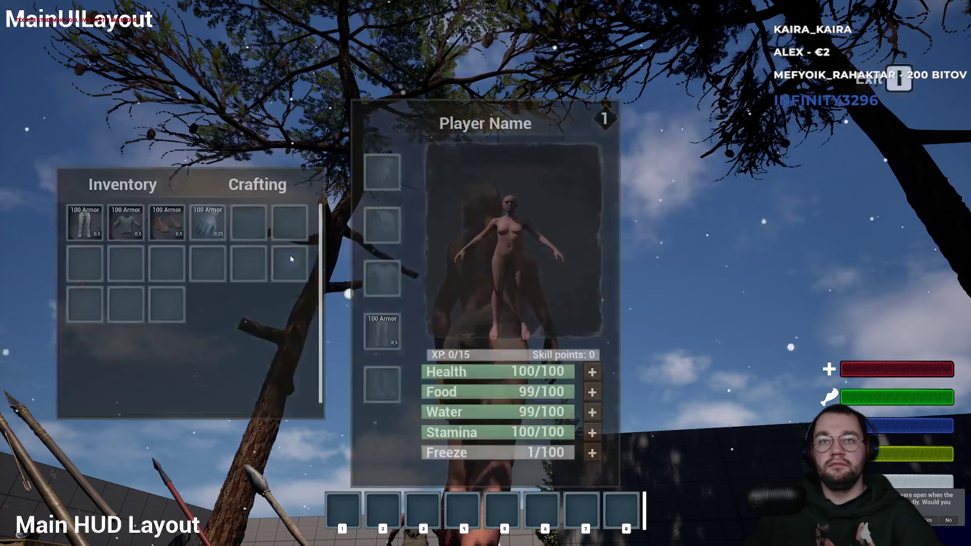
drag(388, 334, 290, 264)
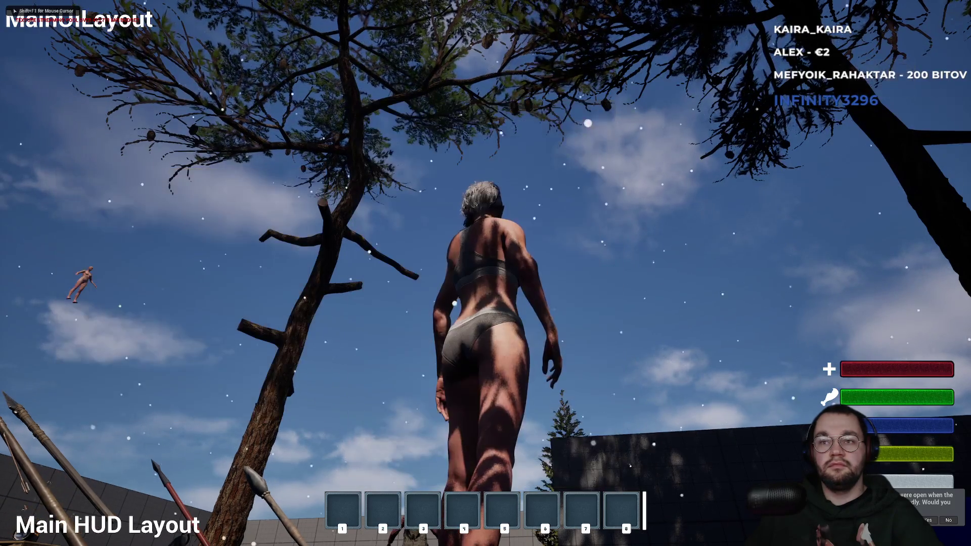
Equip the pants in the legs slot again, move them between slots, then close inventory and release control with Shift+F1
key(i)
drag(85, 223, 376, 329)
mouse_move(85, 223)
mouse_down()
mouse_move(210, 271)
mouse_move(179, 264)
mouse_up()
mouse_move(85, 223)
mouse_down()
mouse_move(380, 329)
mouse_move(262, 254)
mouse_move(246, 261)
mouse_up()
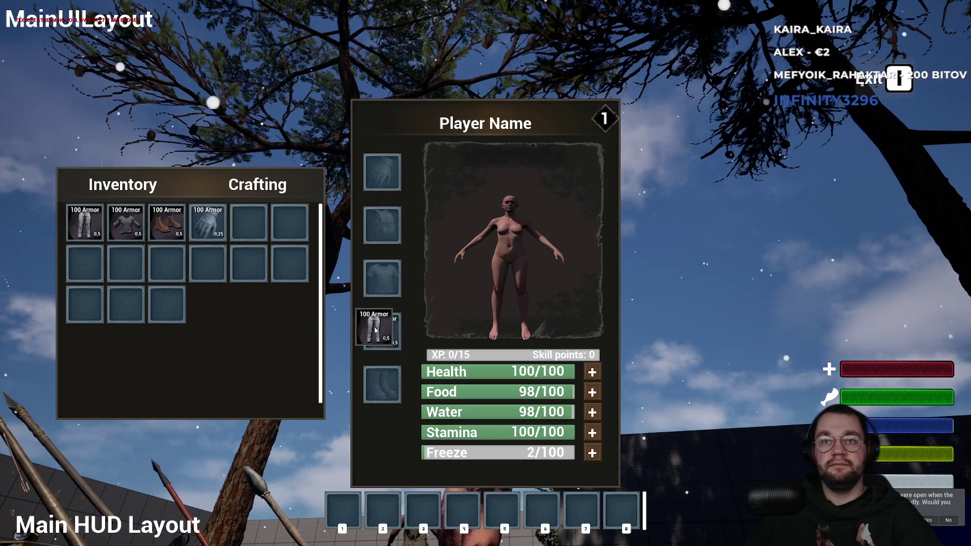
key(i)
key(shift+F1)
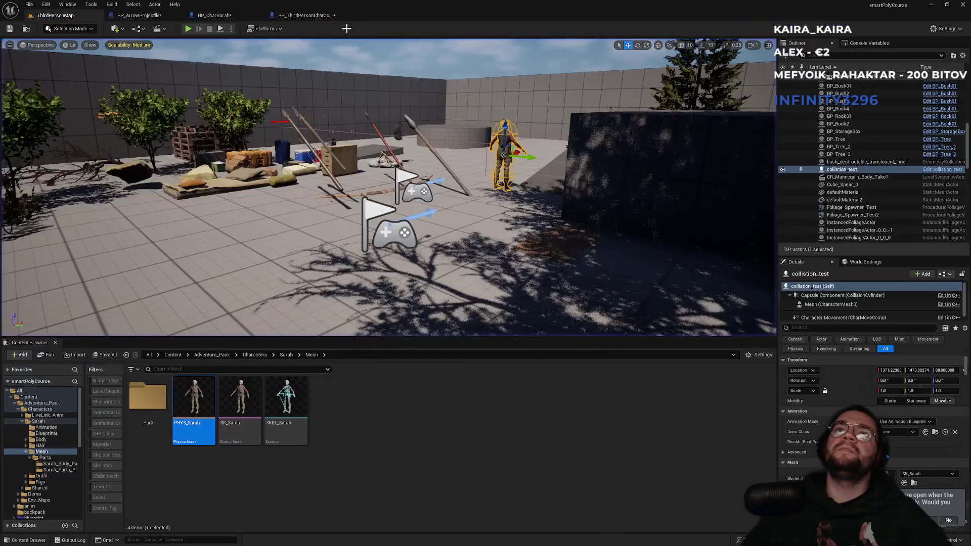
Close BP_ThirdPersonCharacter and reopen BP_CharSarah from the Content root folder
click(300, 16)
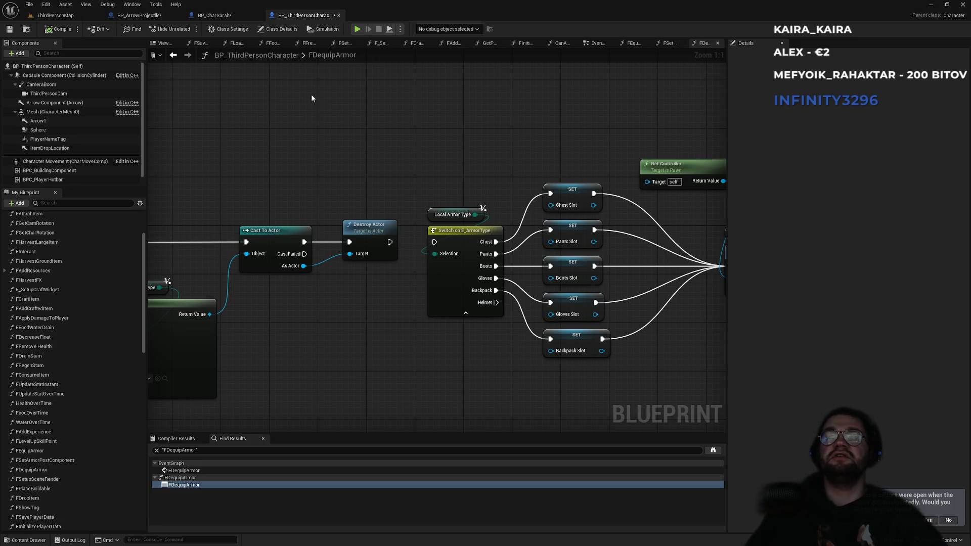
click(237, 16)
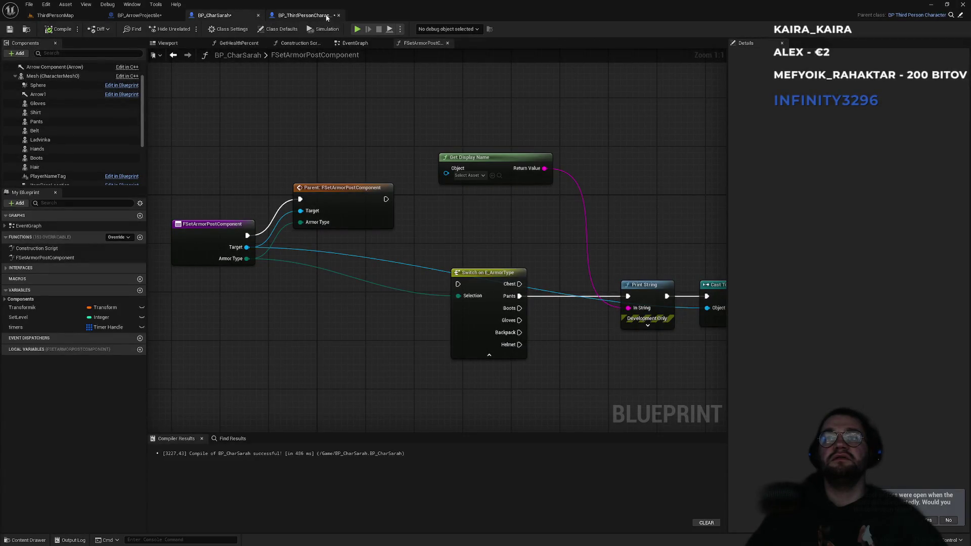
click(337, 15)
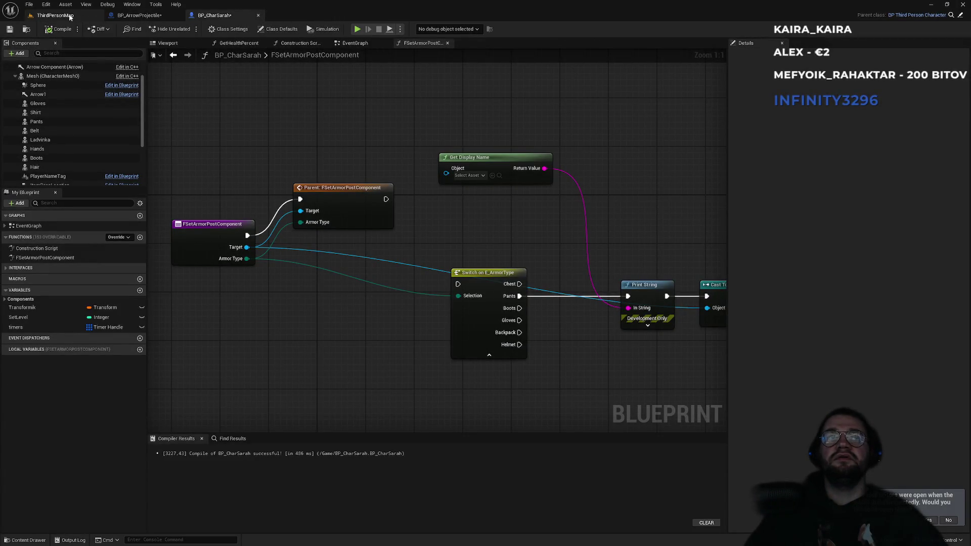
click(55, 16)
click(172, 355)
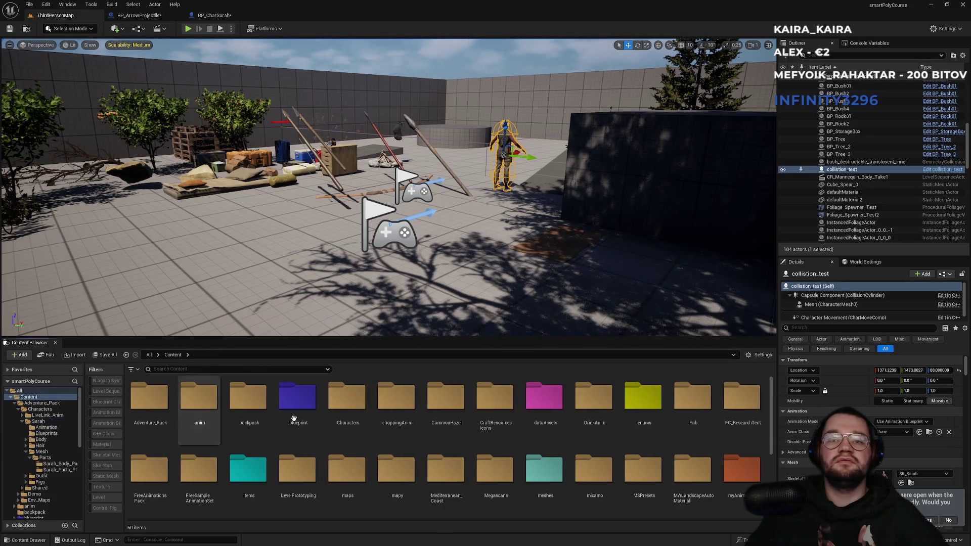
scroll(455, 455, down, 3)
double_click(629, 472)
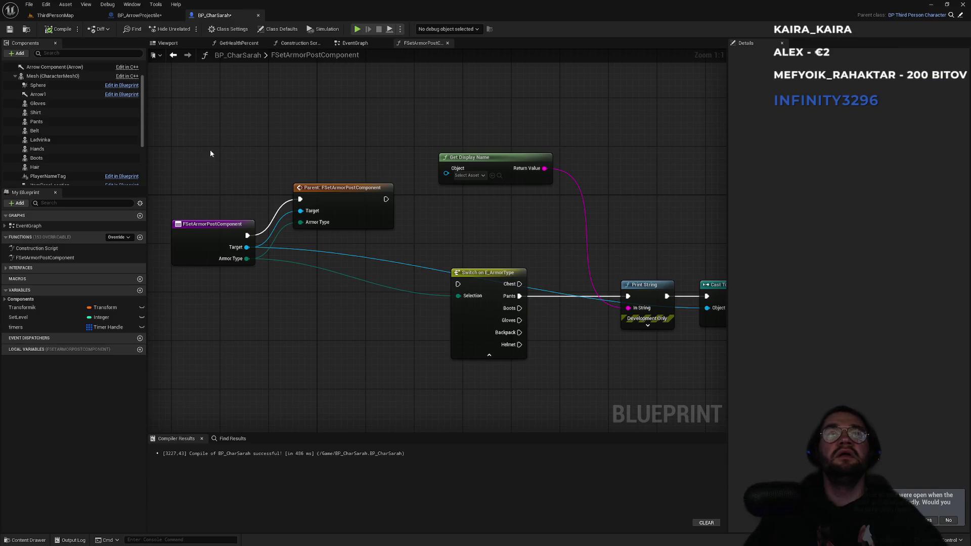
Open the parent BP_ThirdPersonCharacter and inspect the Get Armor Item and five armor slot nodes
click(960, 16)
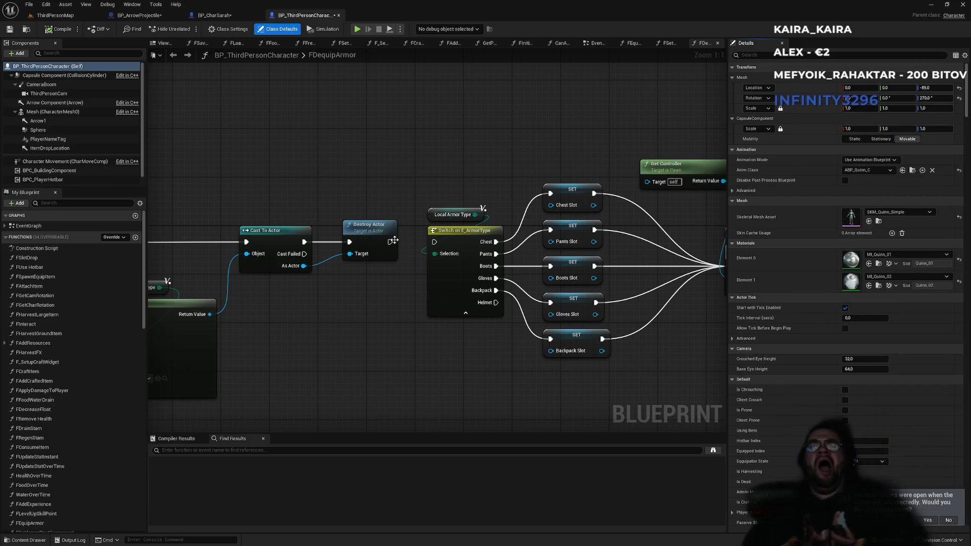
mouse_move(481, 165)
mouse_down()
mouse_move(456, 161)
mouse_move(539, 165)
mouse_up()
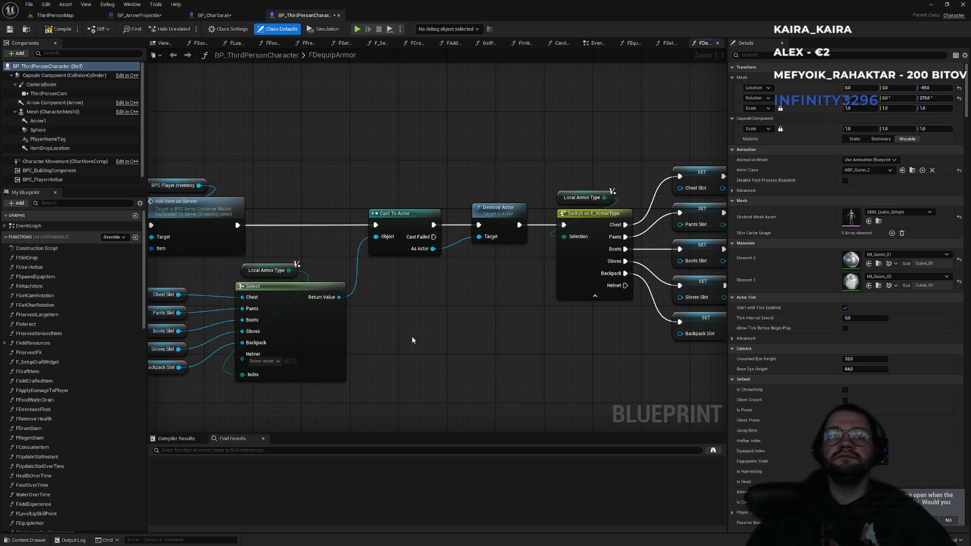
drag(351, 247, 384, 311)
mouse_move(227, 284)
mouse_down()
mouse_move(302, 424)
mouse_move(296, 367)
mouse_move(303, 385)
mouse_up()
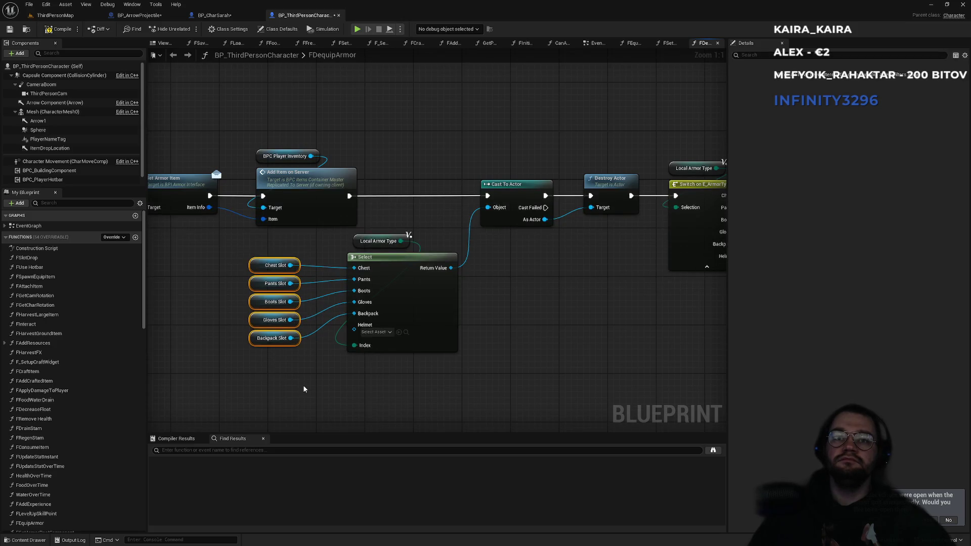
click(302, 384)
Check the BP_CharSarah and BP_ArrowProjectile tabs, then return to FDequipArmor showing the Switch and SET nodes
click(221, 15)
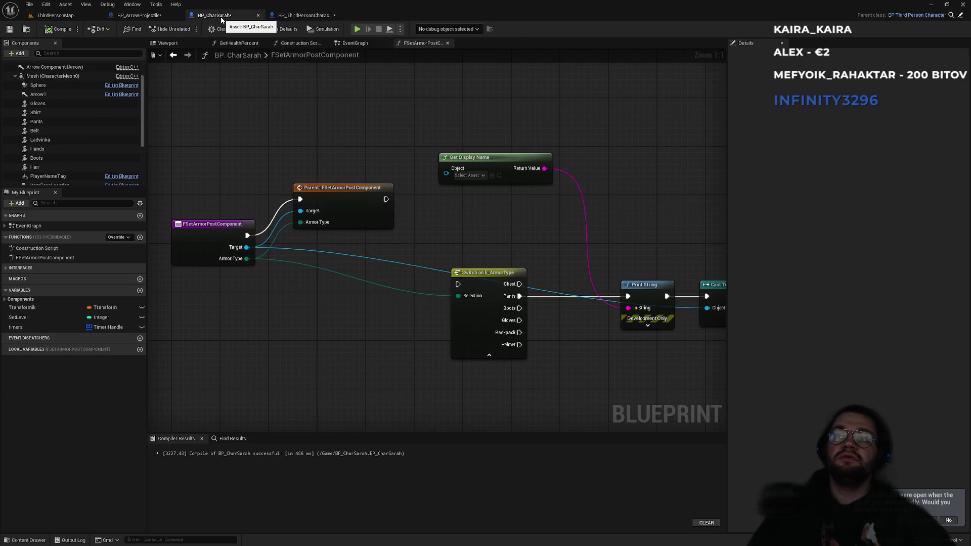
click(329, 16)
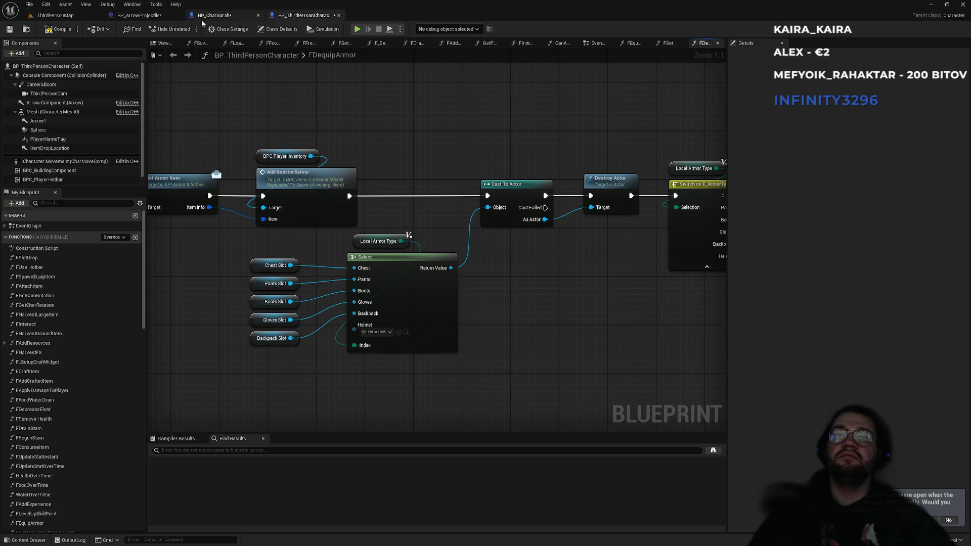
click(239, 18)
click(139, 15)
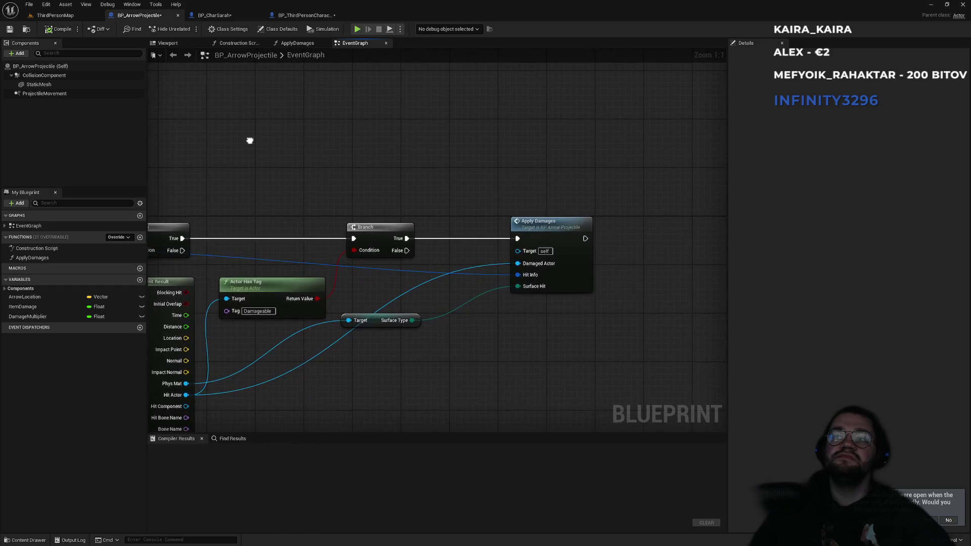
click(236, 18)
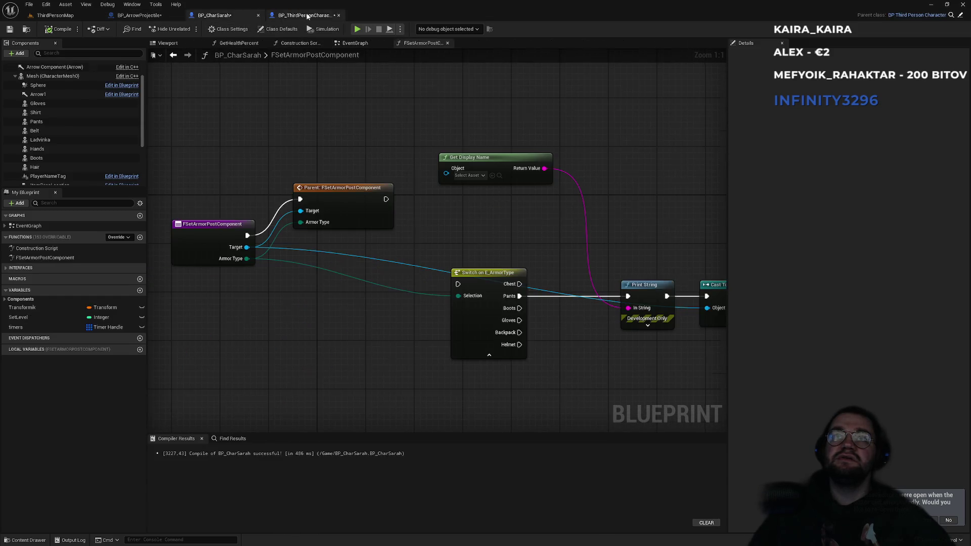
click(299, 15)
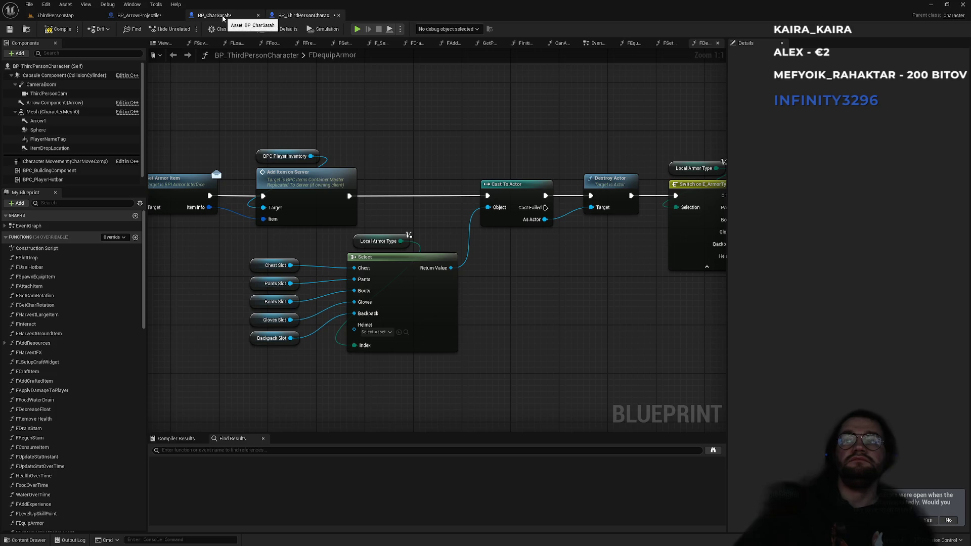
drag(516, 132, 331, 119)
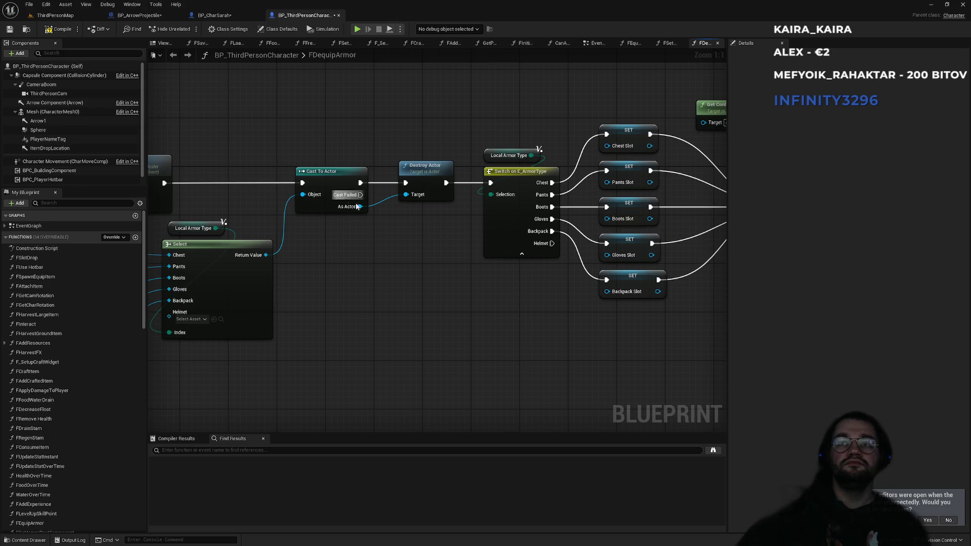
scroll(401, 230, down, 4)
scroll(401, 237, up, 4)
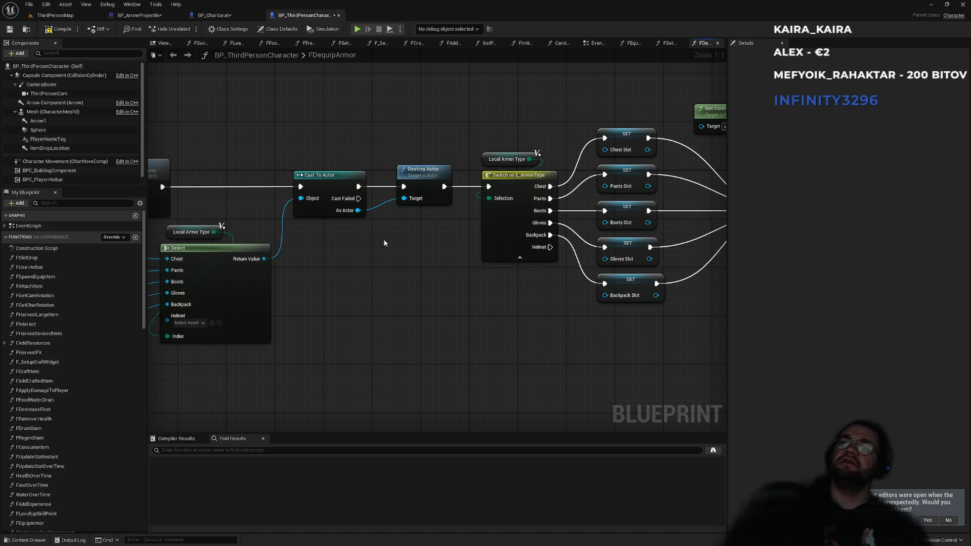
drag(384, 239, 504, 267)
drag(180, 273, 395, 397)
click(446, 374)
drag(506, 307, 402, 305)
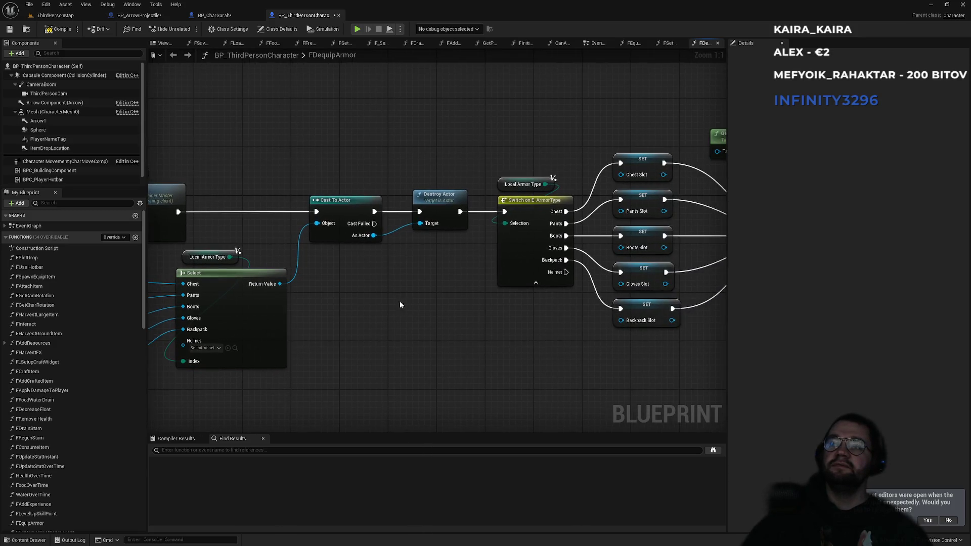
click(135, 237)
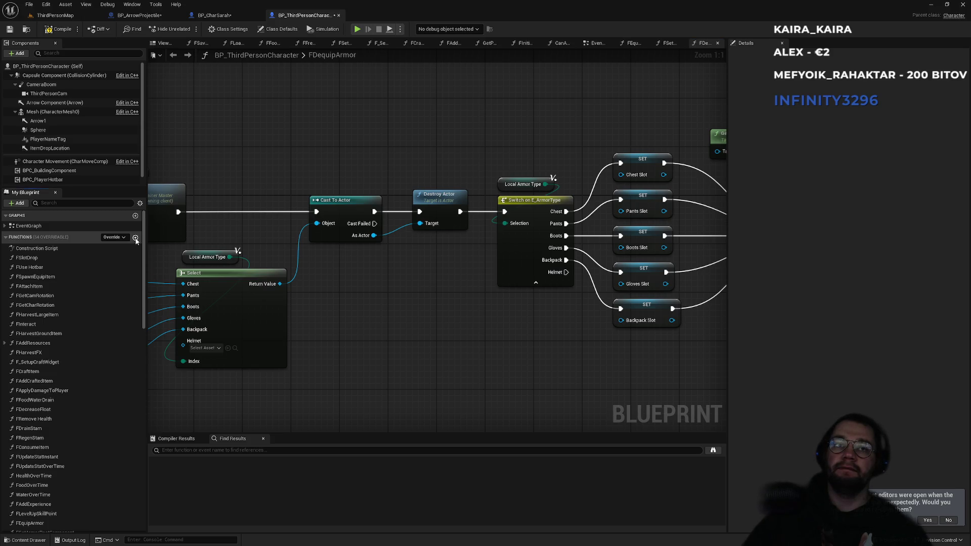
Start naming the new function FDequip
text(FDe)
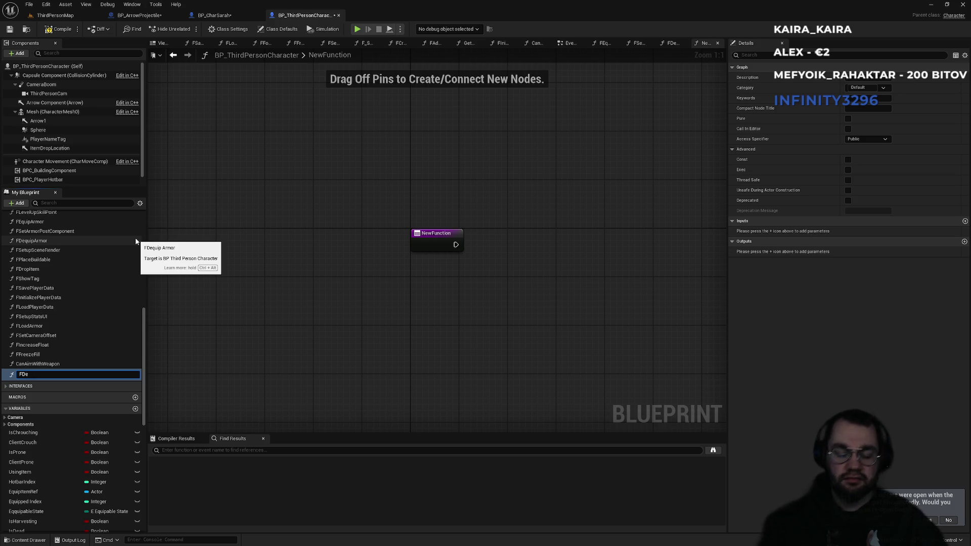
text(quipMesh)
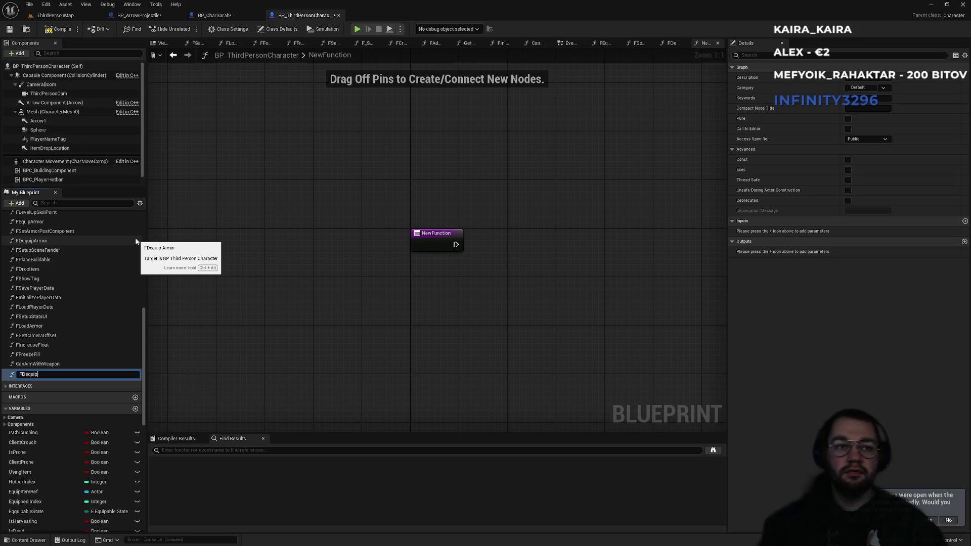